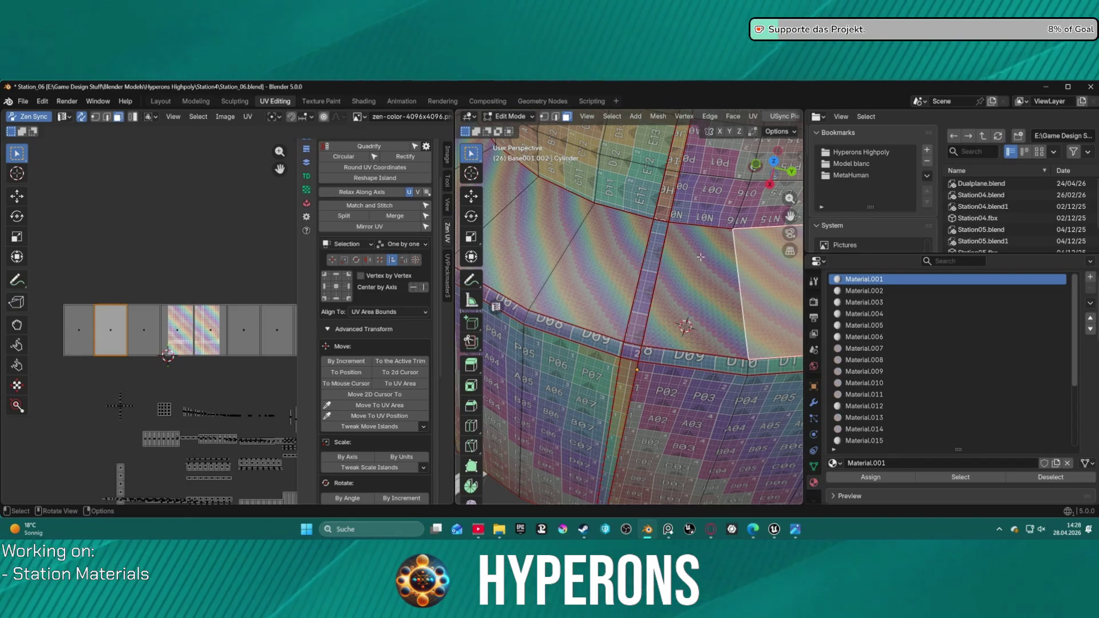
# - Orbit, pan and zoom around the cylinder to inspect its top, walls and underside
pyautogui.moveTo(701, 257); pyautogui.dragTo(679, 321, button='middle')
pyautogui.rightClick(680, 321)
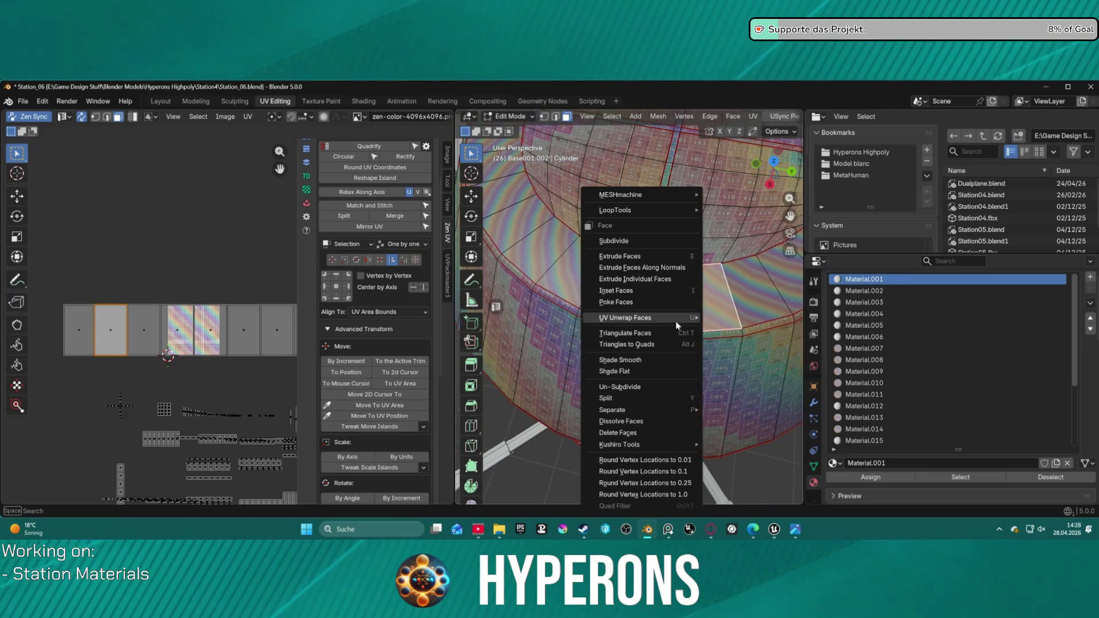
pyautogui.press('Escape')
pyautogui.moveTo(545, 298)
pyautogui.mouseDown(button='middle')
pyautogui.moveTo(628, 244)
pyautogui.moveTo(612, 314)
pyautogui.mouseUp(button='middle')
pyautogui.scroll(5, 612, 314)
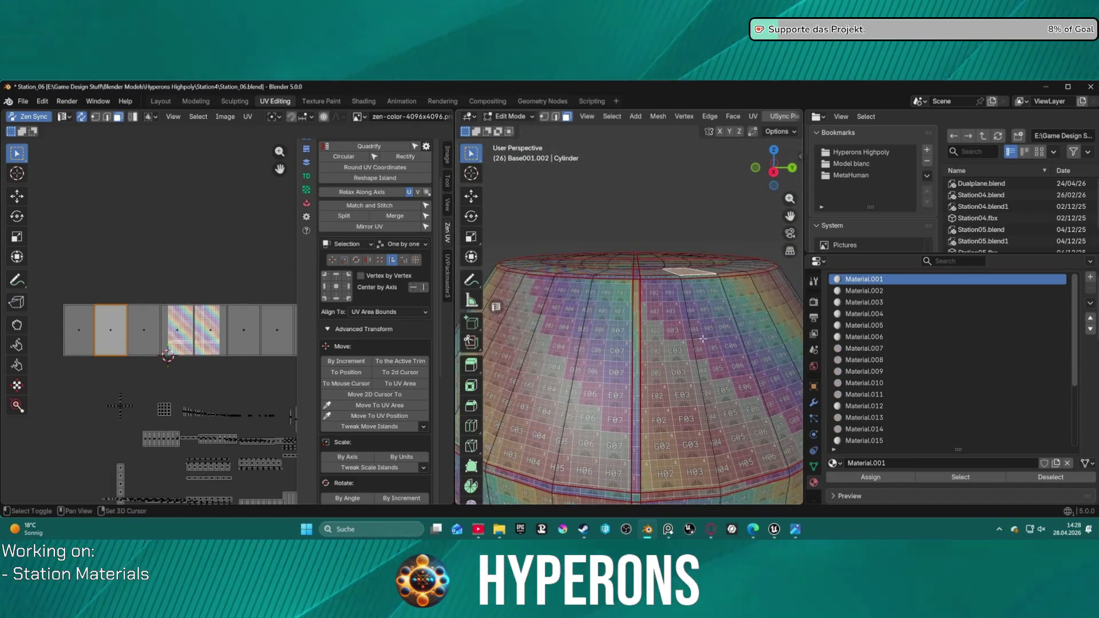
pyautogui.scroll(2, 601, 352)
pyautogui.moveTo(601, 352)
pyautogui.keyDown('shift'); pyautogui.mouseDown(button='middle')
pyautogui.moveTo(632, 316)
pyautogui.moveTo(640, 328)
pyautogui.moveTo(642, 307)
pyautogui.mouseUp(button='middle'); pyautogui.keyUp('shift')
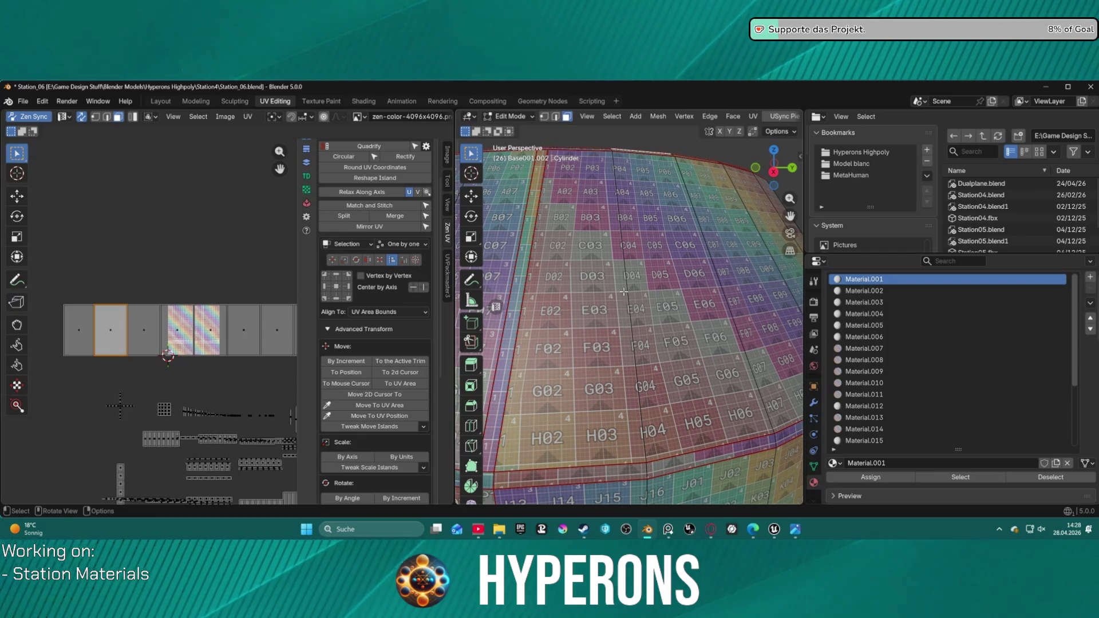
pyautogui.scroll(-5, 623, 294)
pyautogui.moveTo(623, 294)
pyautogui.mouseDown(button='middle')
pyautogui.moveTo(648, 224)
pyautogui.moveTo(613, 240)
pyautogui.moveTo(620, 260)
pyautogui.moveTo(631, 197)
pyautogui.moveTo(641, 211)
pyautogui.moveTo(624, 365)
pyautogui.mouseUp(button='middle')
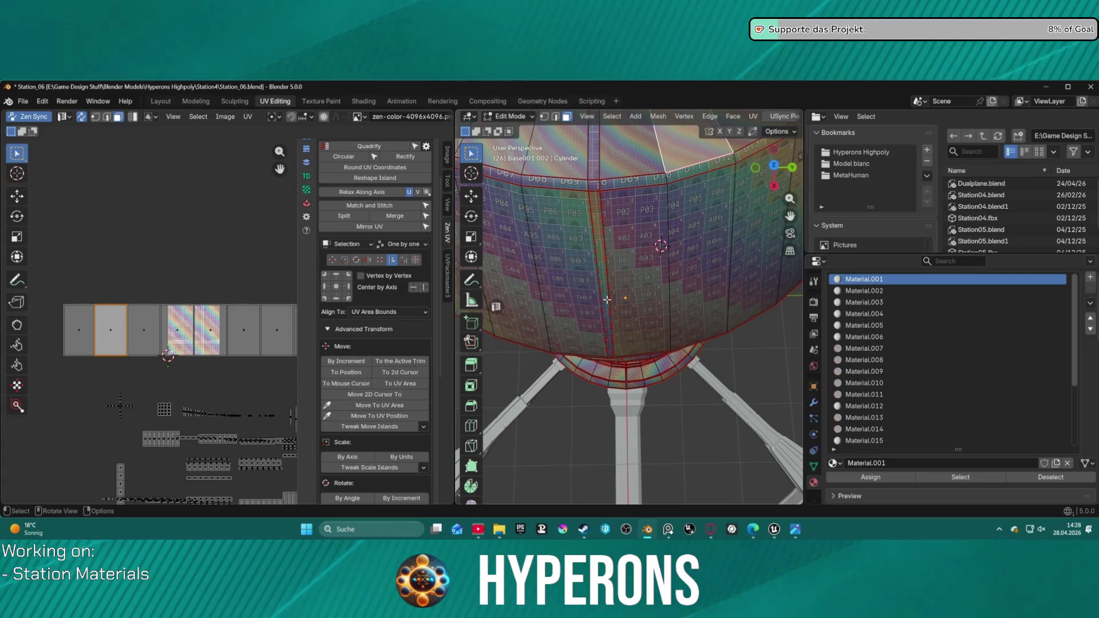
pyautogui.moveTo(607, 299)
pyautogui.mouseDown(button='middle')
pyautogui.moveTo(609, 219)
pyautogui.moveTo(591, 132)
pyautogui.mouseUp(button='middle')
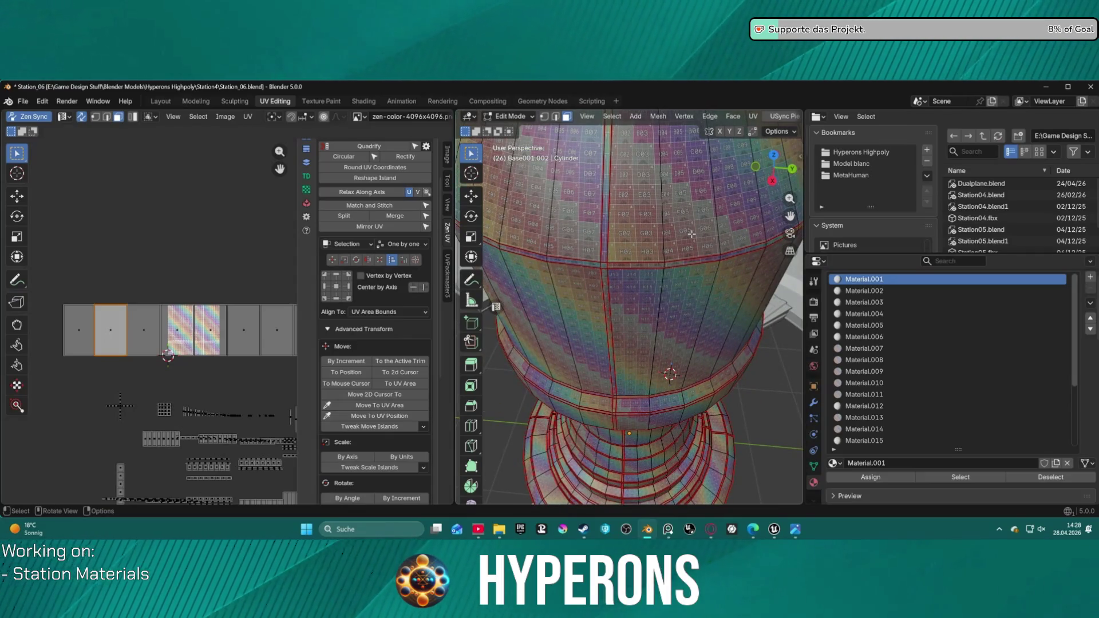
pyautogui.scroll(4, 681, 233)
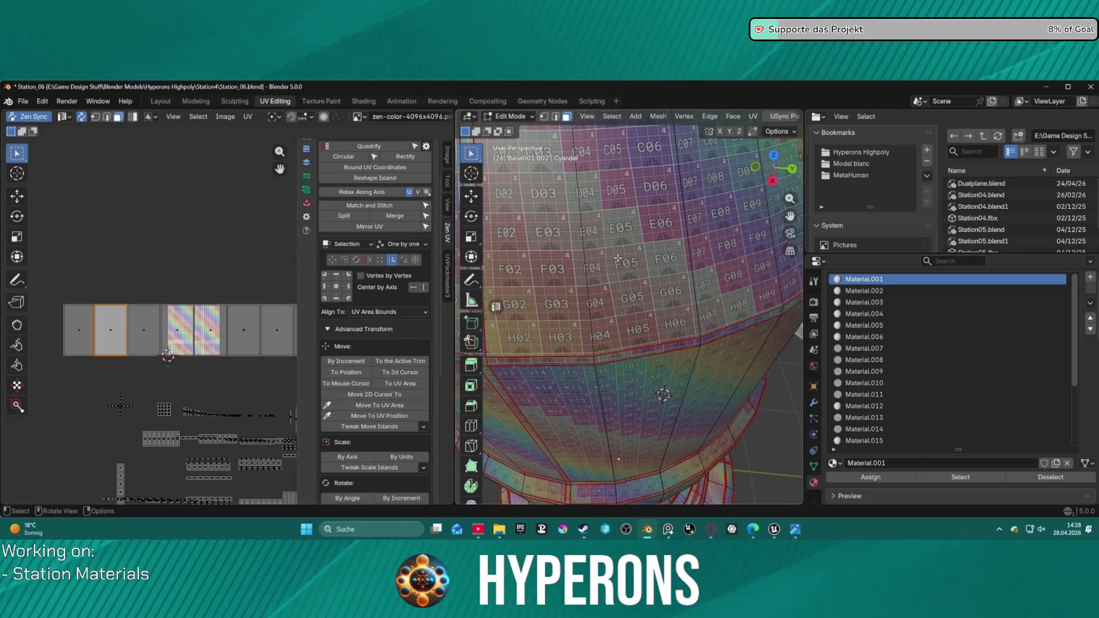
pyautogui.moveTo(618, 246)
pyautogui.mouseDown(button='middle')
pyautogui.moveTo(611, 280)
pyautogui.moveTo(637, 273)
pyautogui.mouseUp(button='middle')
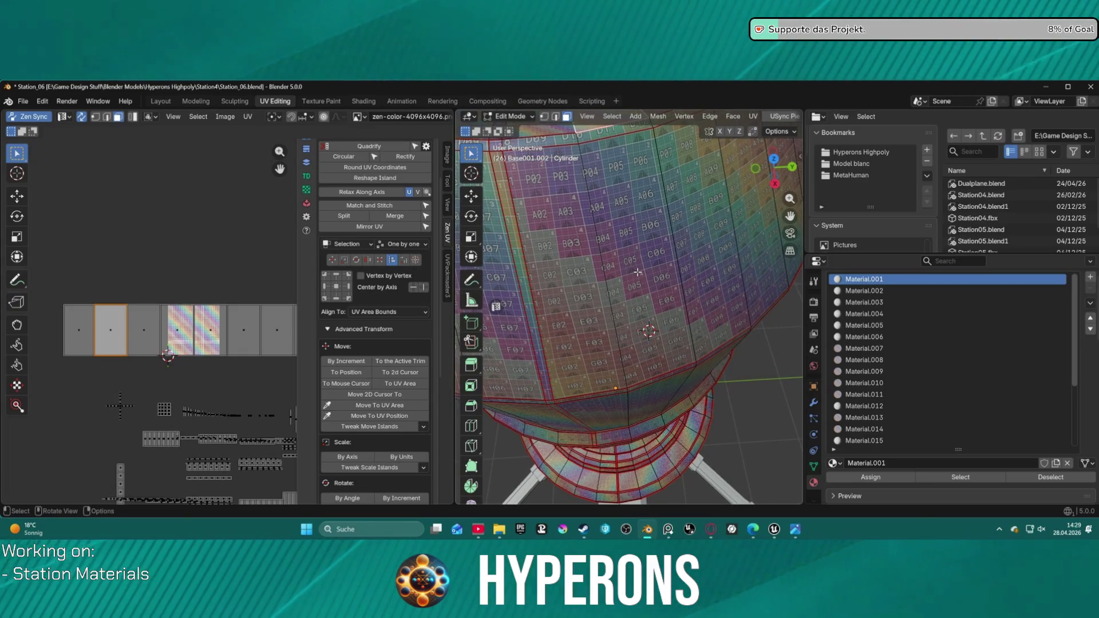
pyautogui.scroll(2, 637, 272)
pyautogui.scroll(-1, 395, 188)
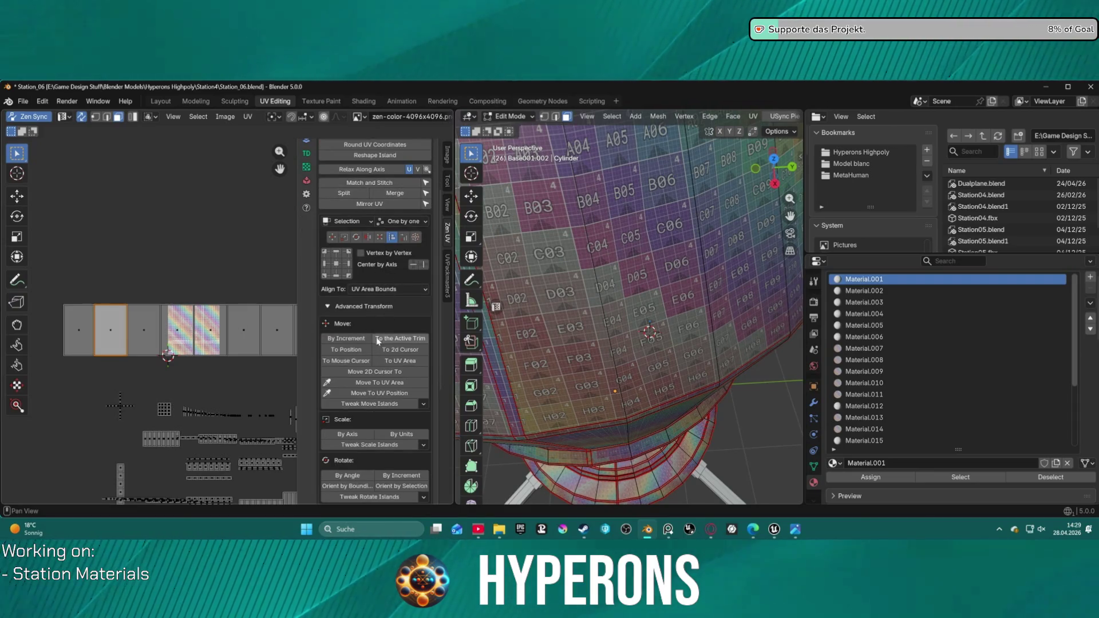
pyautogui.scroll(4, 389, 281)
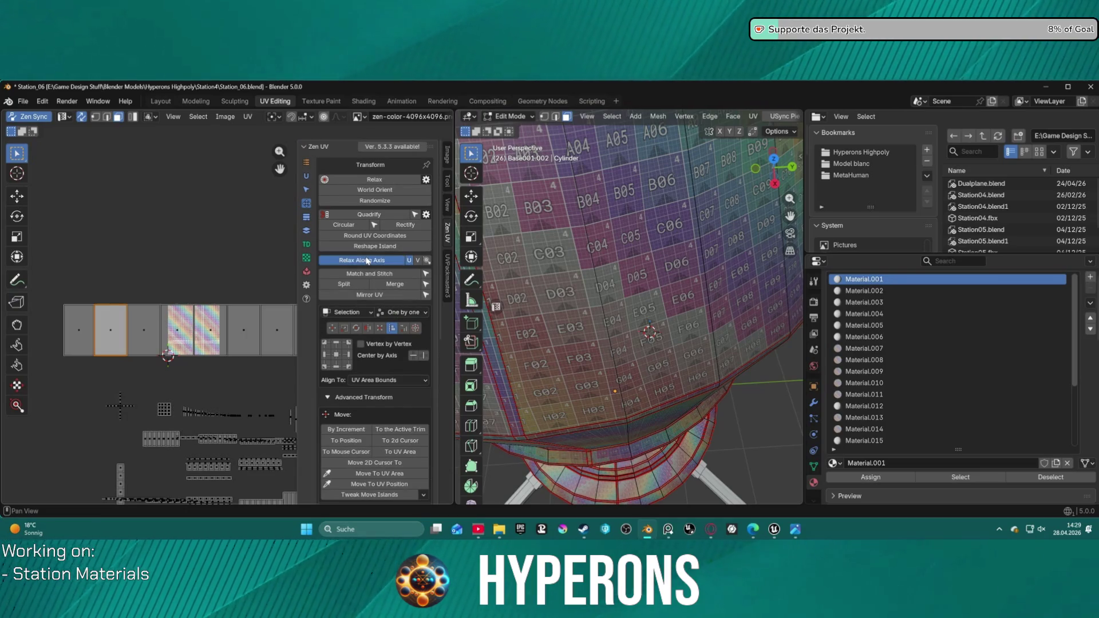
# - Deselect all UVs and box-select the row of connector strip islands
pyautogui.click(367, 261)
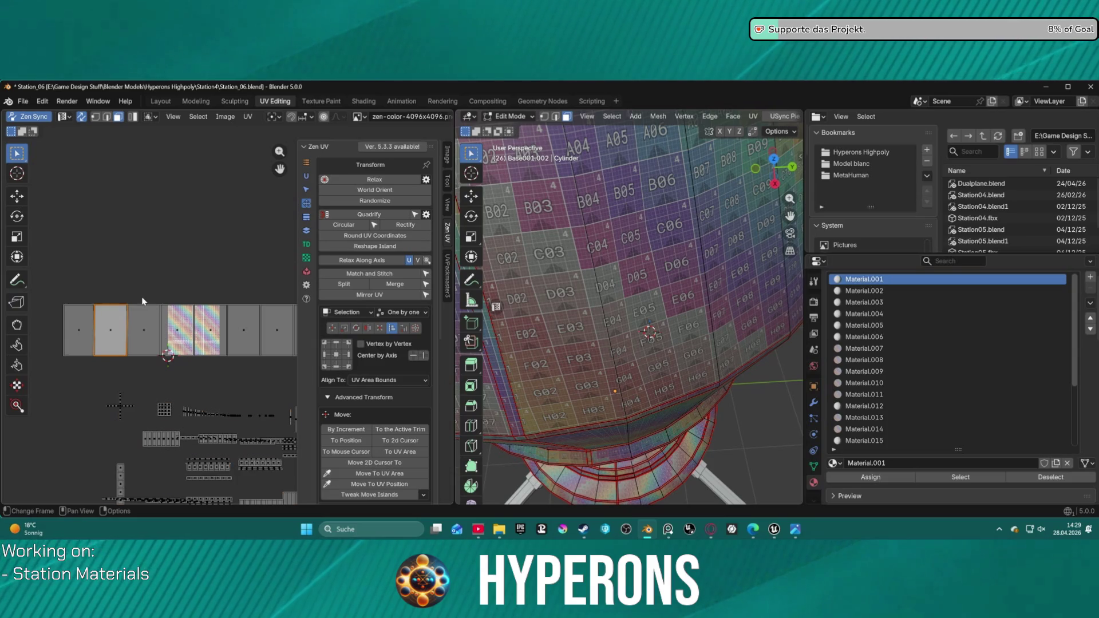
pyautogui.press('a')
pyautogui.hotkey('alt', 'a')
pyautogui.press('b')
pyautogui.moveTo(56, 290); pyautogui.dragTo(107, 332)
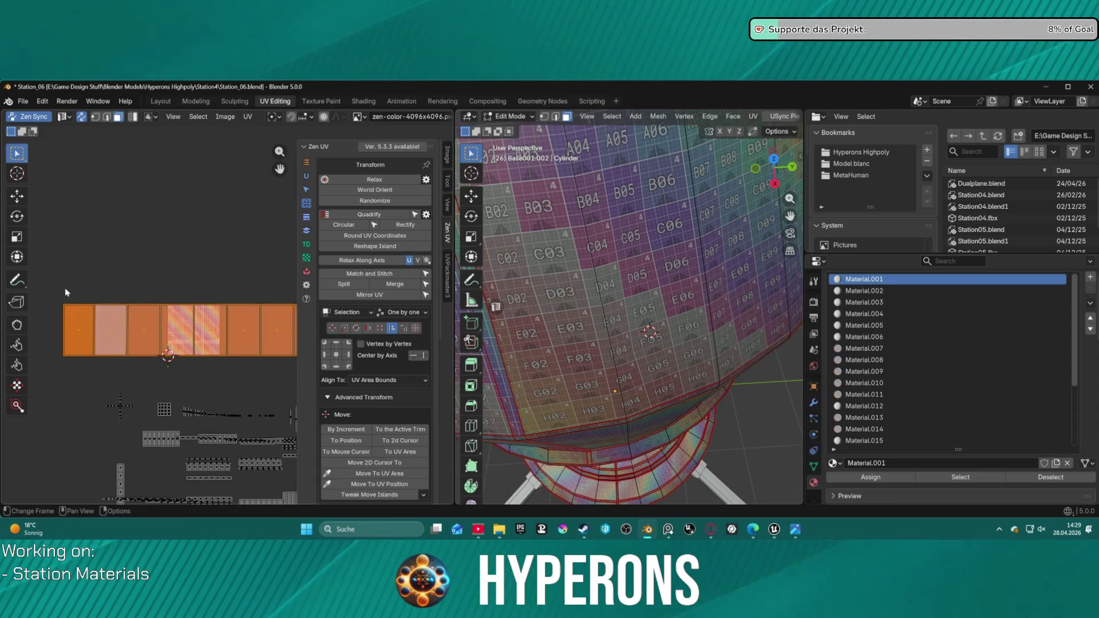
# - Relax the selected connector strip islands along their axis into a curved trapezoid
pyautogui.scroll(-4, 120, 294)
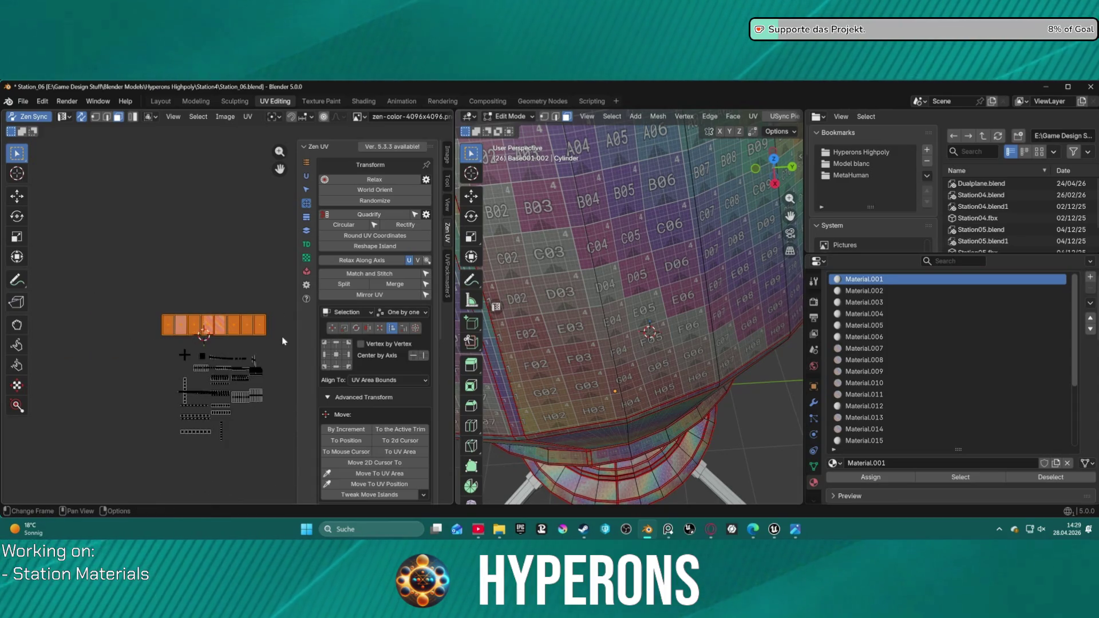
pyautogui.click(377, 261)
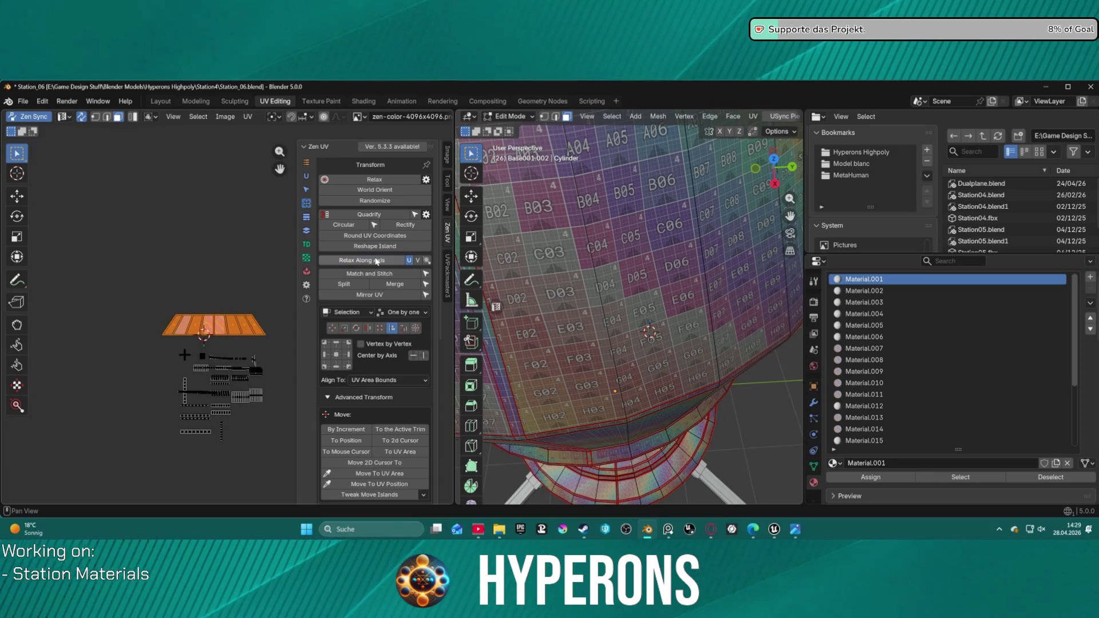
pyautogui.scroll(6, 200, 306)
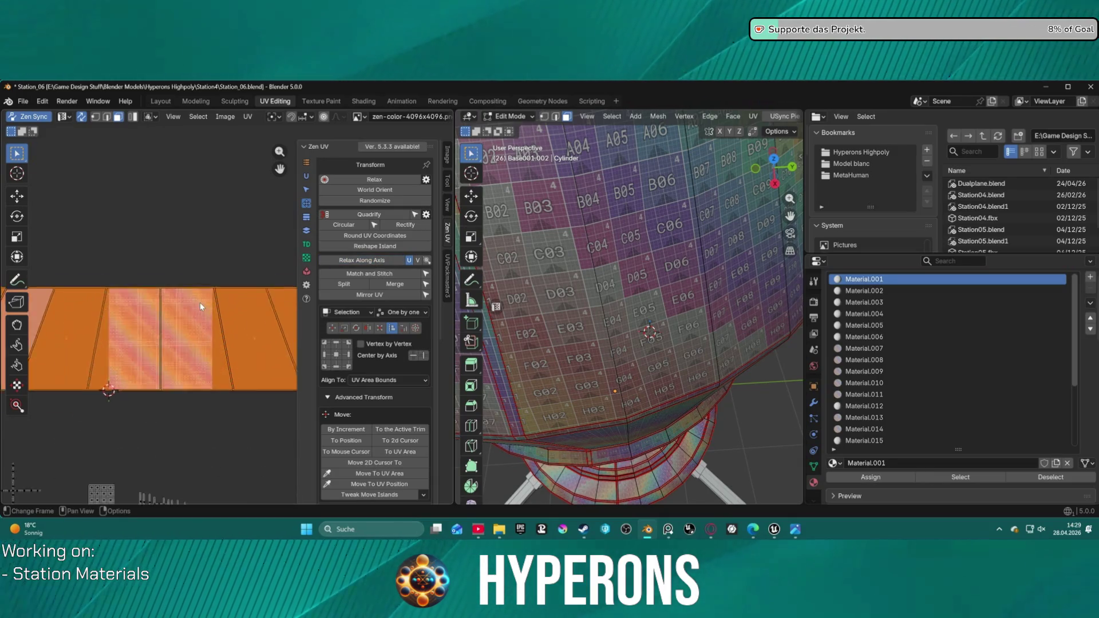
pyautogui.moveTo(578, 171); pyautogui.dragTo(586, 222, button='middle')
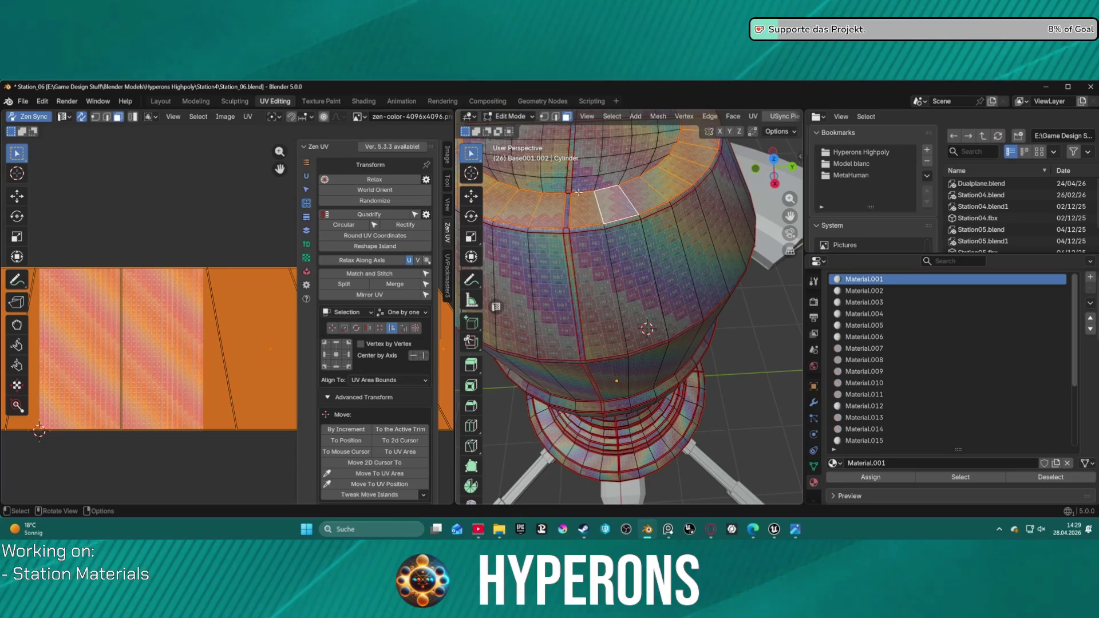
# - Tilt the view toward the top and frame the selected top ring face
pyautogui.scroll(3, 595, 218)
pyautogui.scroll(-3, 607, 230)
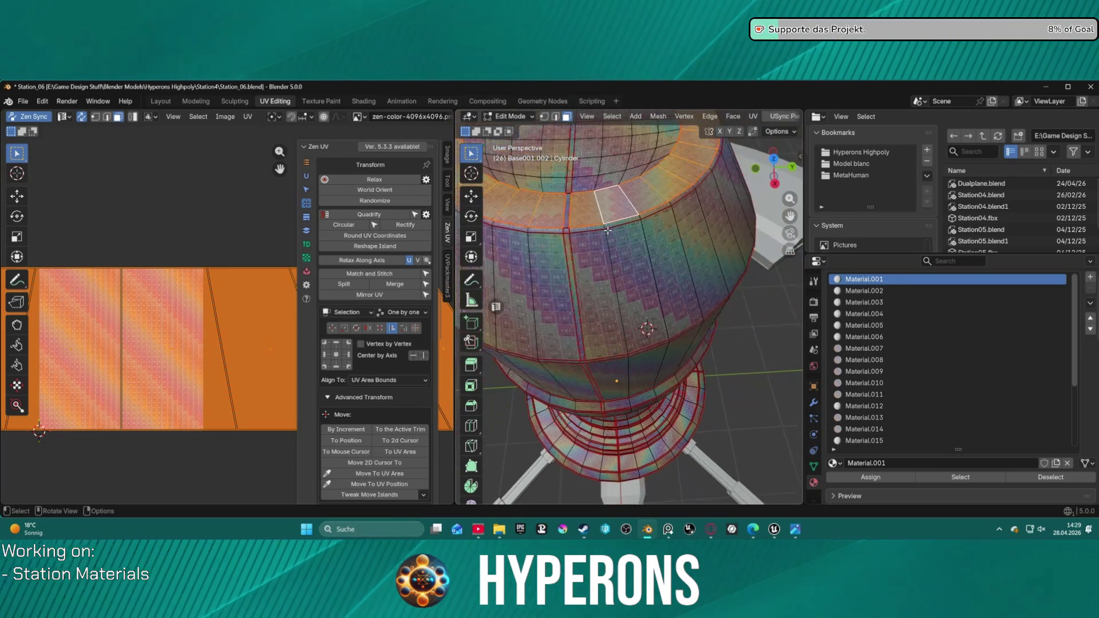
pyautogui.press('KP_2')
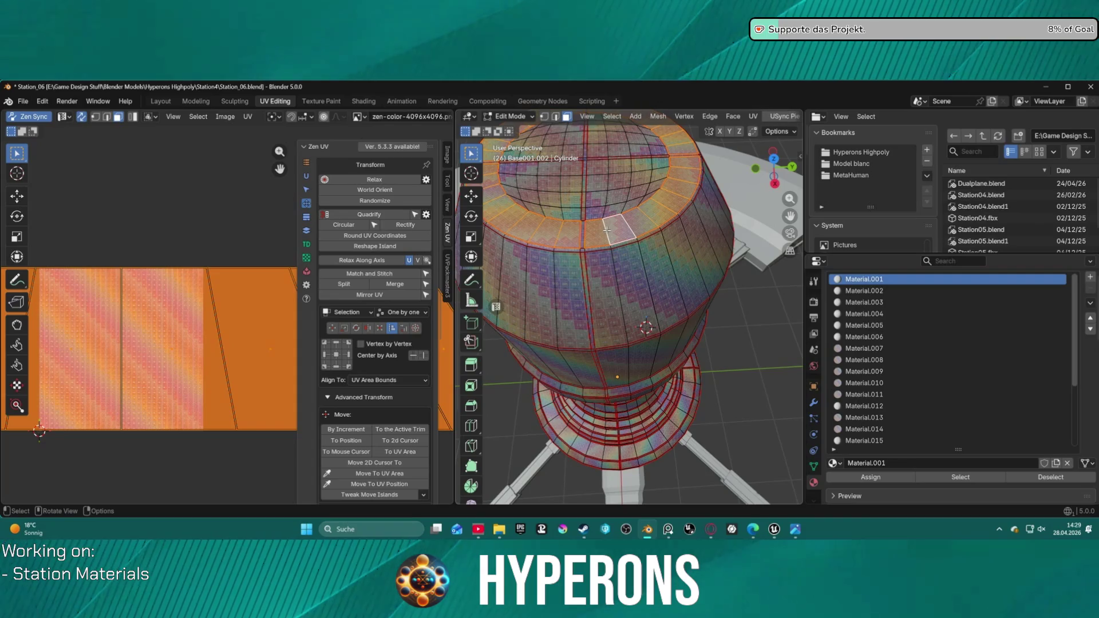
pyautogui.moveTo(607, 230)
pyautogui.mouseDown(button='middle')
pyautogui.moveTo(592, 249)
pyautogui.moveTo(601, 246)
pyautogui.moveTo(611, 242)
pyautogui.moveTo(555, 250)
pyautogui.moveTo(541, 219)
pyautogui.mouseUp(button='middle')
pyautogui.press('KP_Decimal')
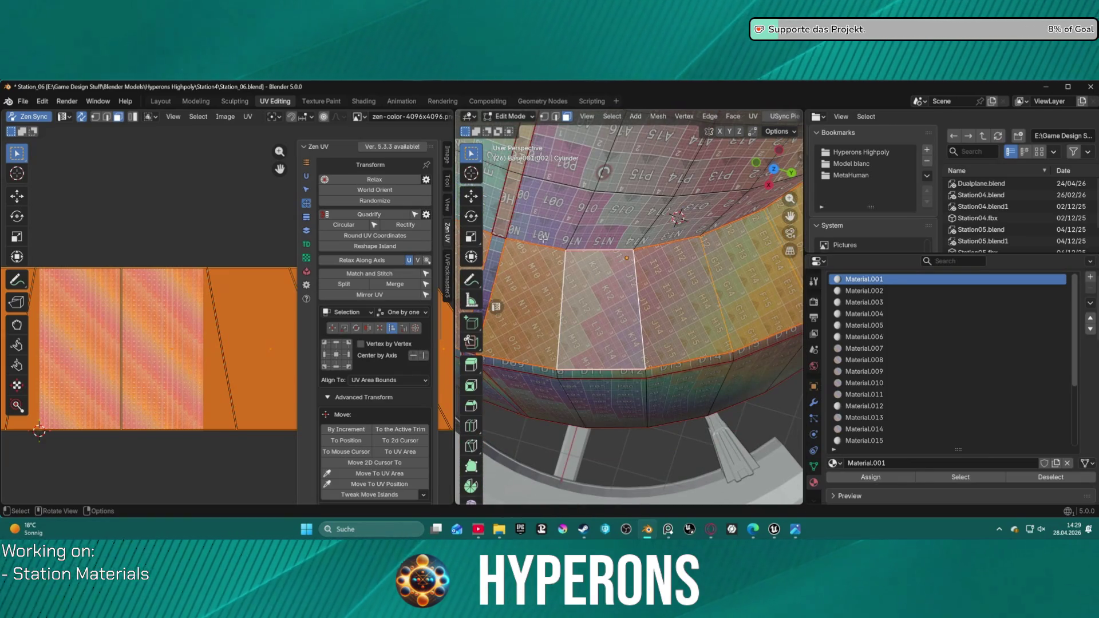
# - Apply Zen UV World Orient so the ring face's texture grid runs square
pyautogui.scroll(3, 543, 239)
pyautogui.scroll(-3, 542, 239)
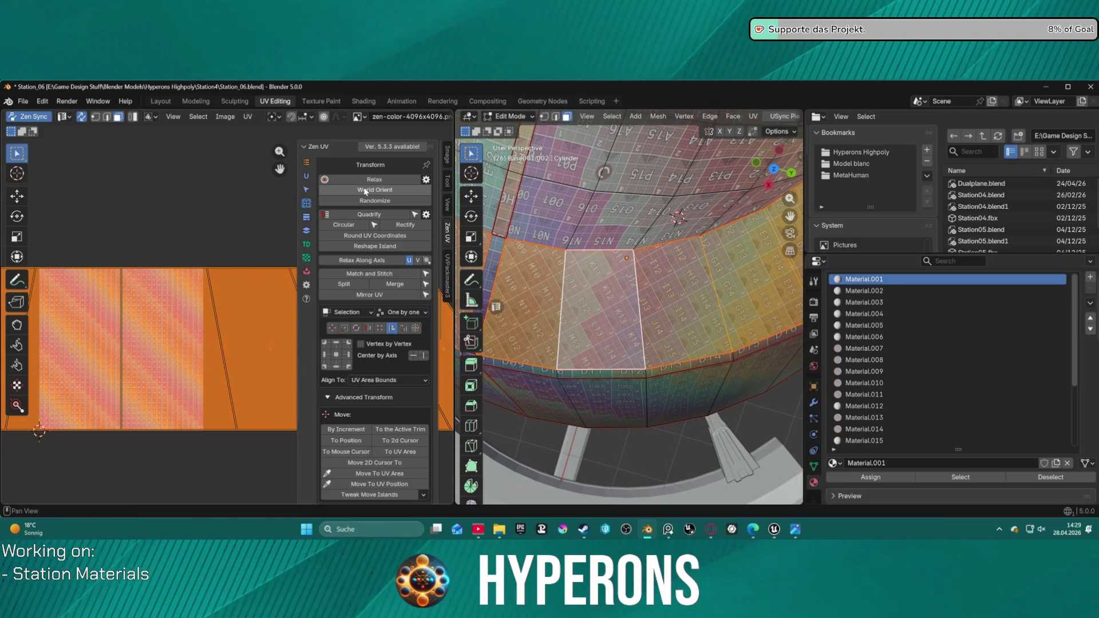
pyautogui.click(375, 189)
pyautogui.scroll(3, 580, 284)
pyautogui.scroll(-5, 581, 283)
pyautogui.scroll(6, 586, 283)
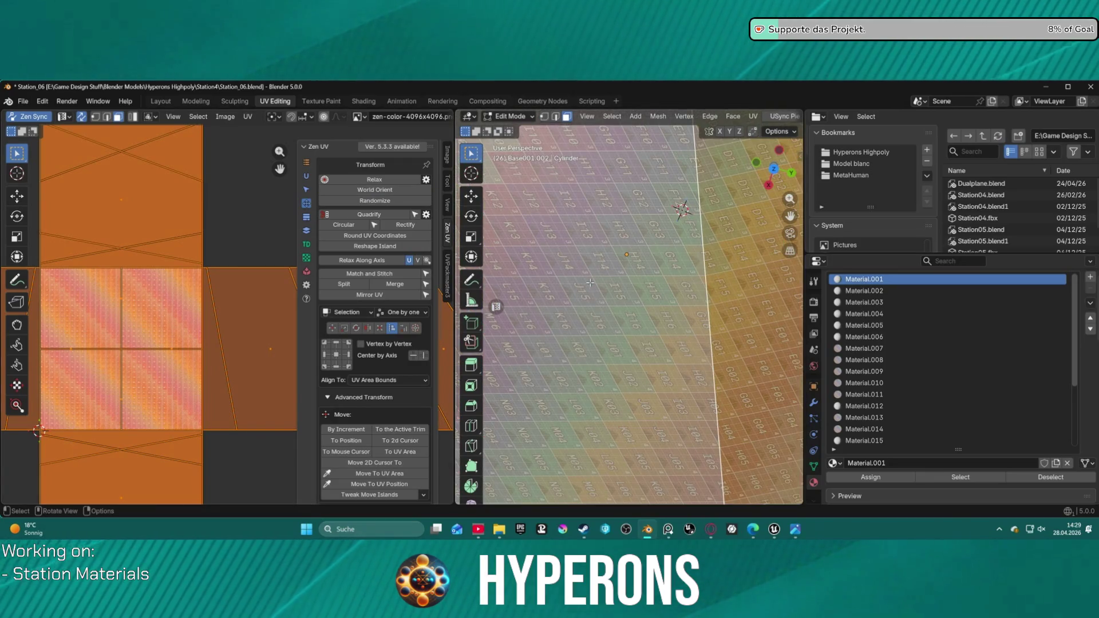
pyautogui.scroll(-3, 589, 282)
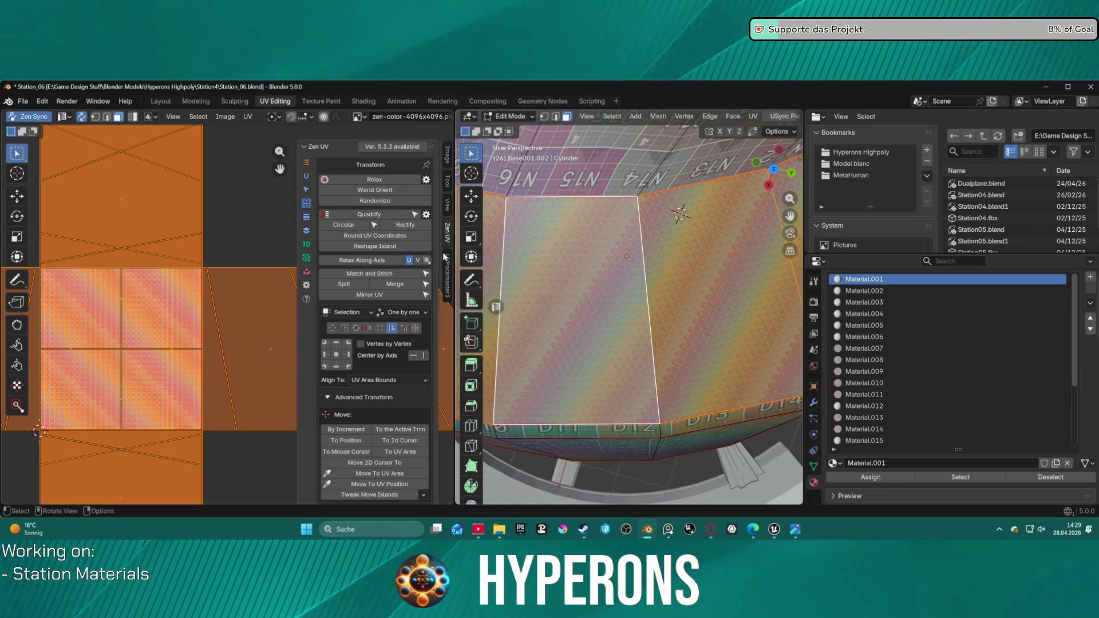
# - From the Layout workspace, export Base001 as FBX to the Meshes folder, then switch to Unreal
pyautogui.click(159, 103)
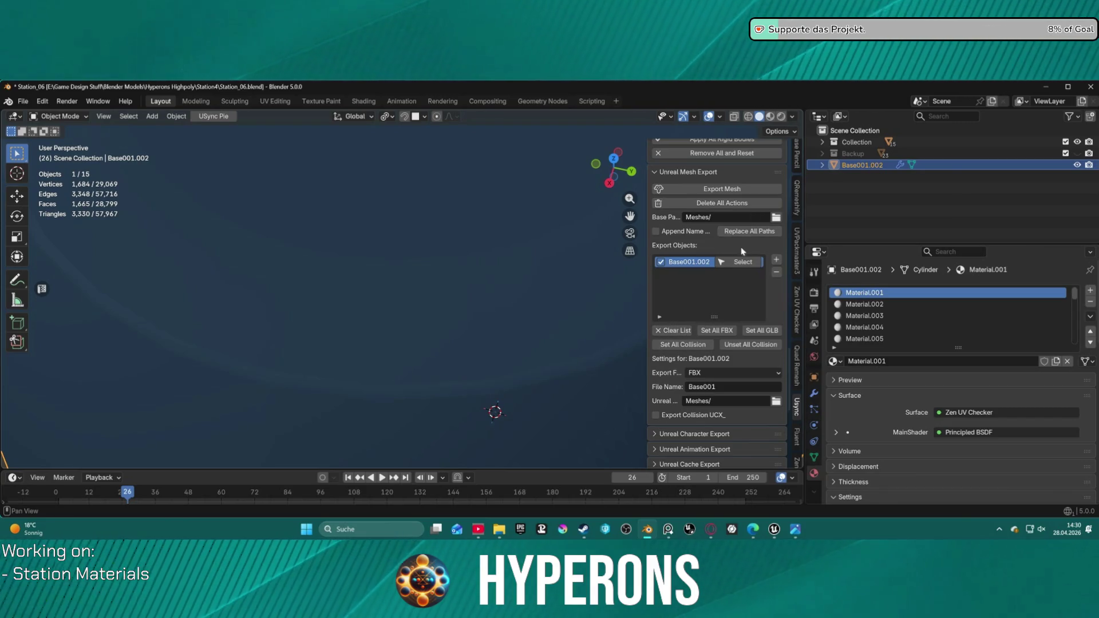
pyautogui.click(712, 189)
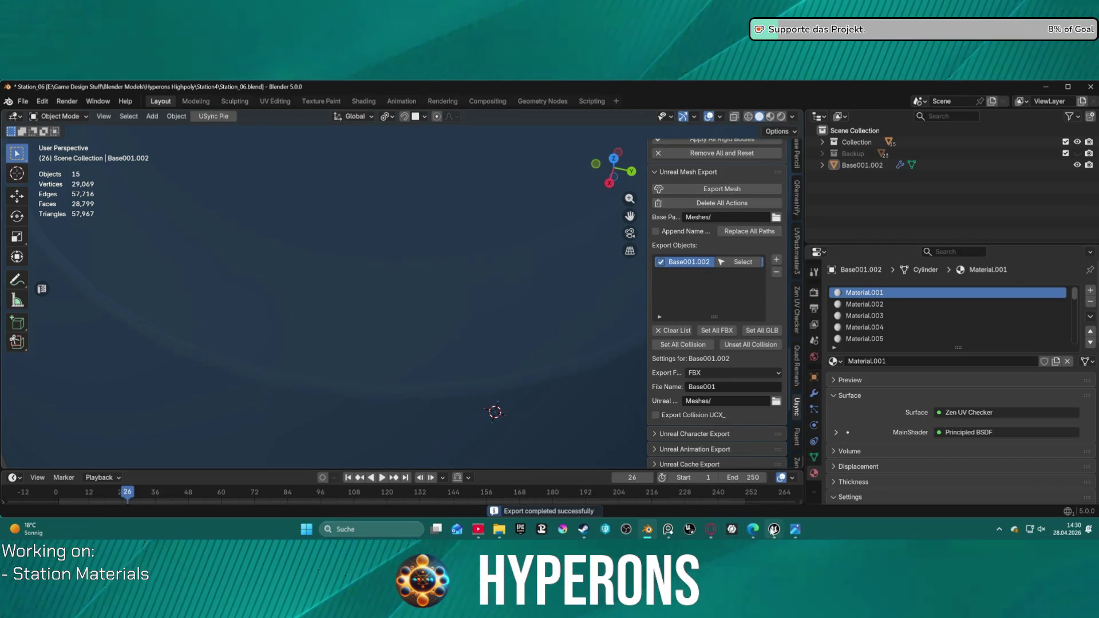
pyautogui.moveTo(773, 529)
pyautogui.click(738, 475)
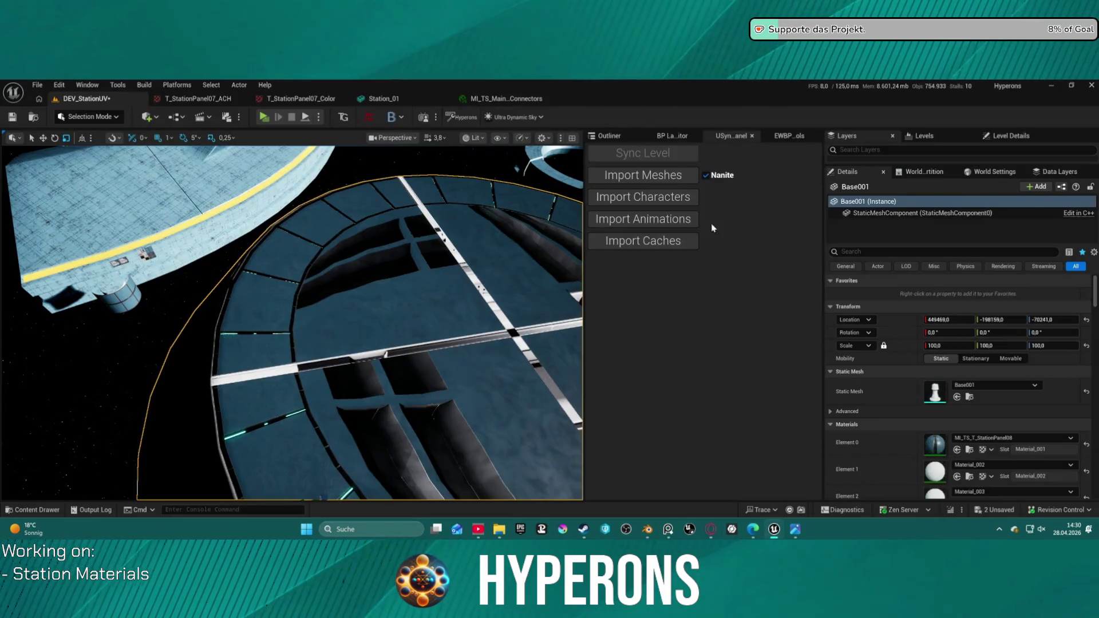
# - Import Base001 in Unreal, inspect its ring panels and connector strips, then return to Blender
pyautogui.click(635, 179)
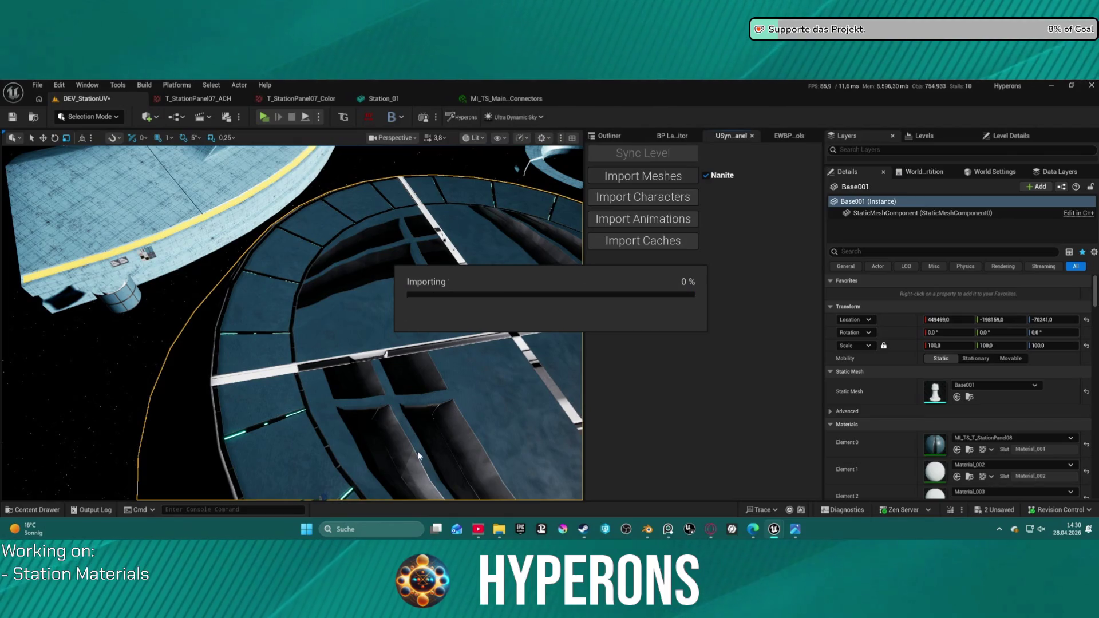
pyautogui.moveTo(393, 449); pyautogui.dragTo(387, 429)
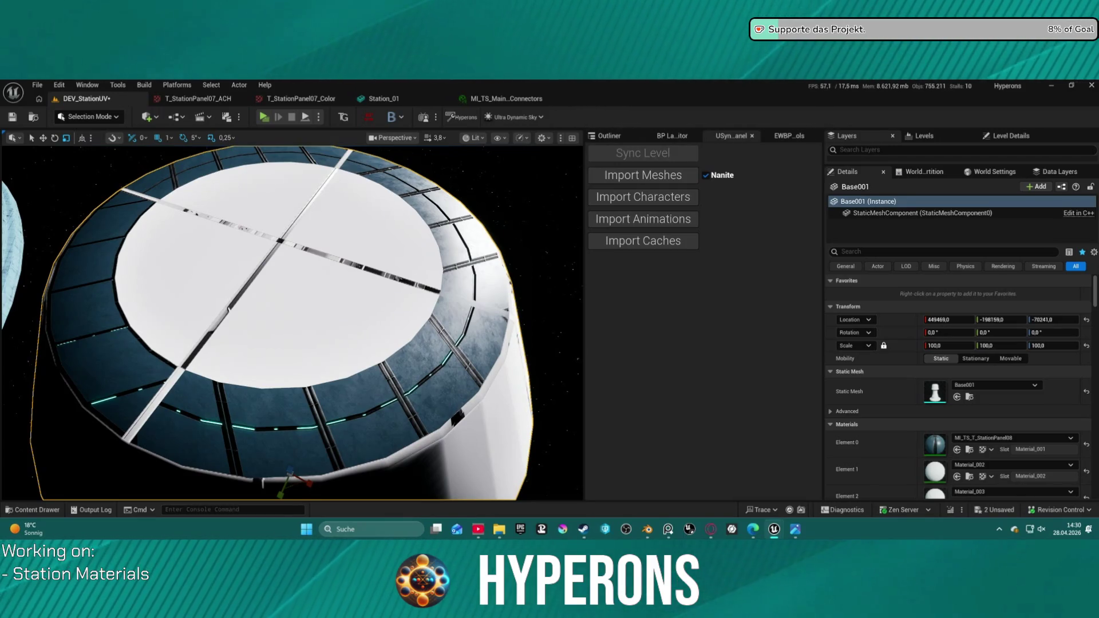
pyautogui.moveTo(314, 339); pyautogui.dragTo(315, 339)
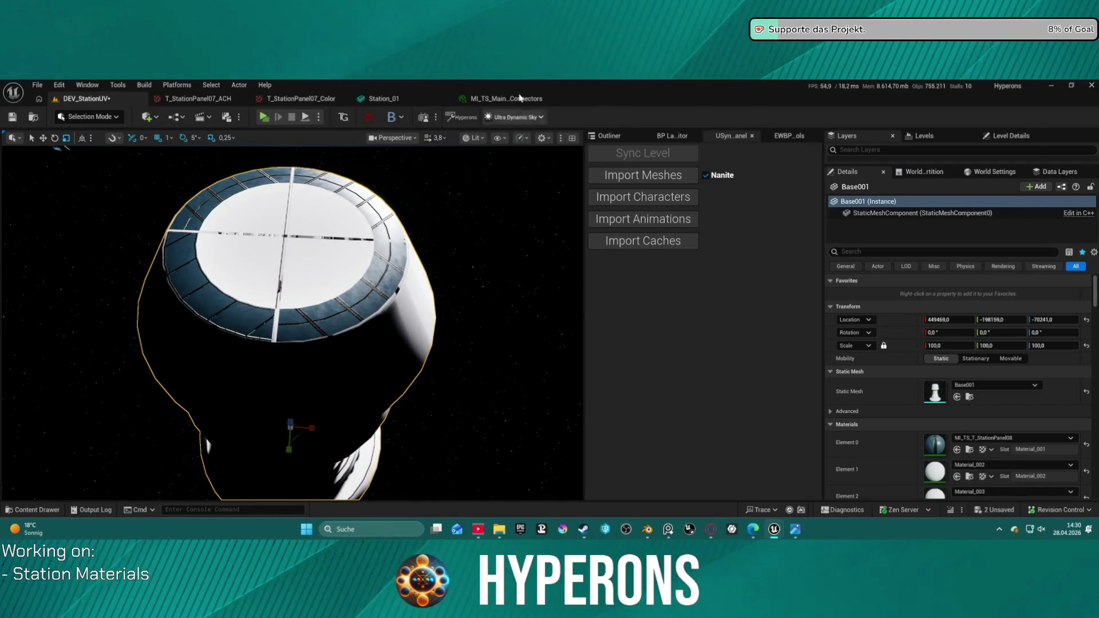
pyautogui.click(638, 530)
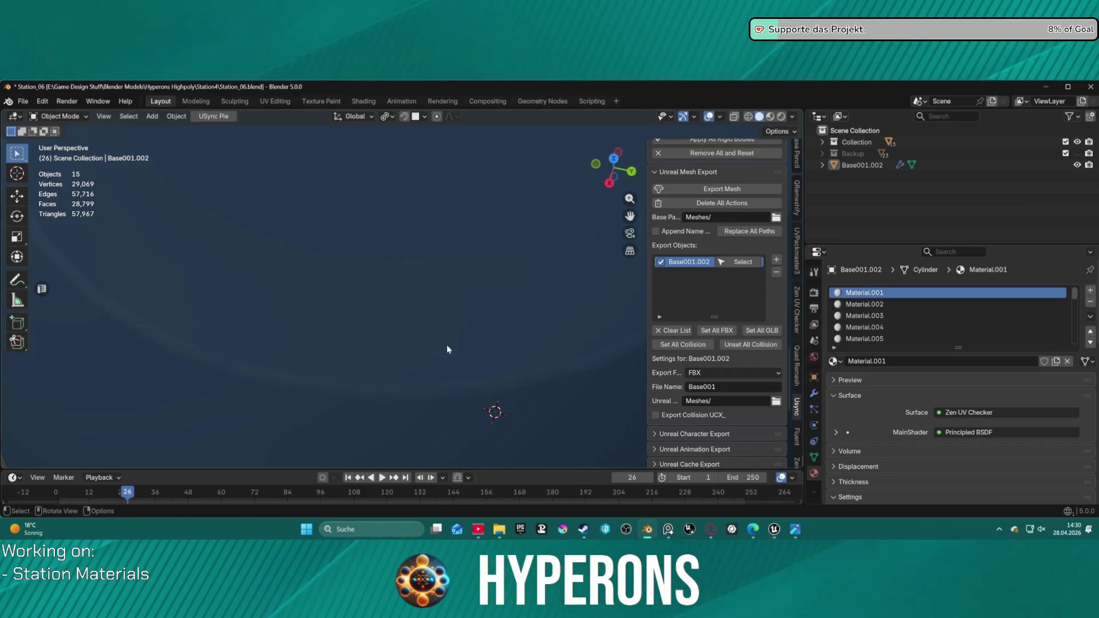
# - Select Base001.002, return to UV editing, and select the whole cross island including its arms
pyautogui.scroll(-3, 391, 302)
pyautogui.click(406, 292)
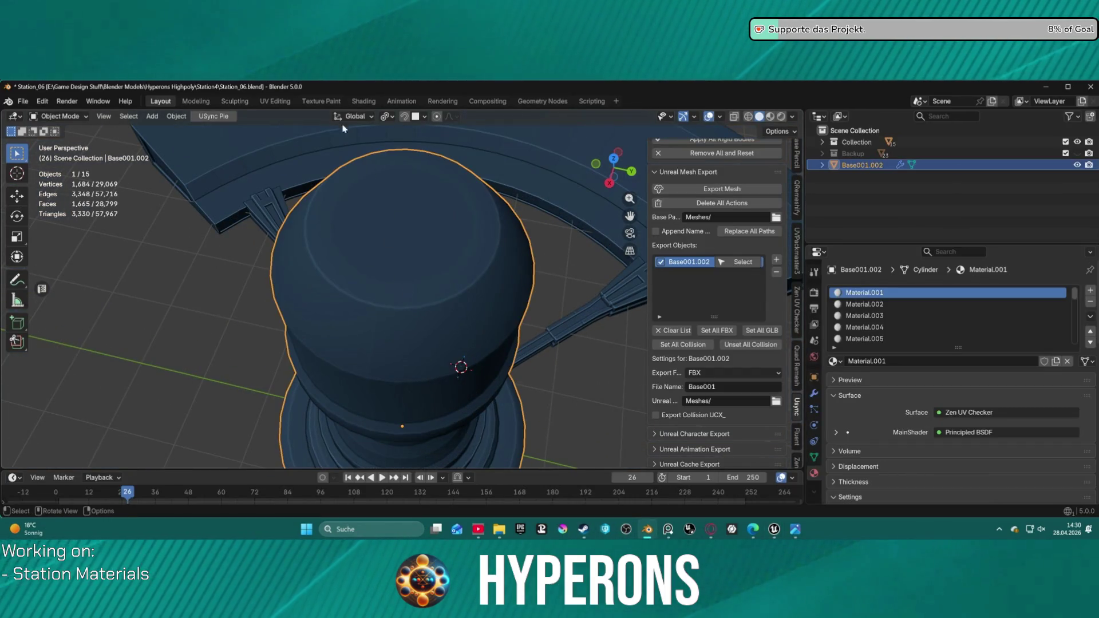
pyautogui.hotkey('ctrl', 'pagedown')
pyautogui.hotkey('ctrl', 'pagedown')
pyautogui.hotkey('ctrl', 'pagedown')
pyautogui.scroll(5, 517, 281)
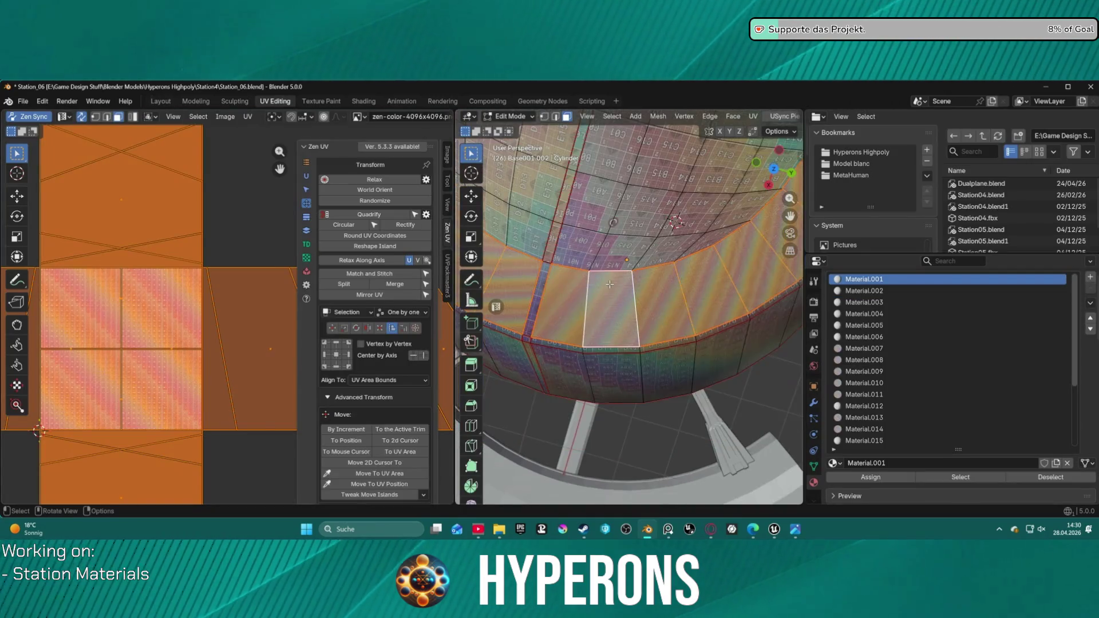
pyautogui.scroll(-5, 230, 269)
pyautogui.scroll(2, 229, 268)
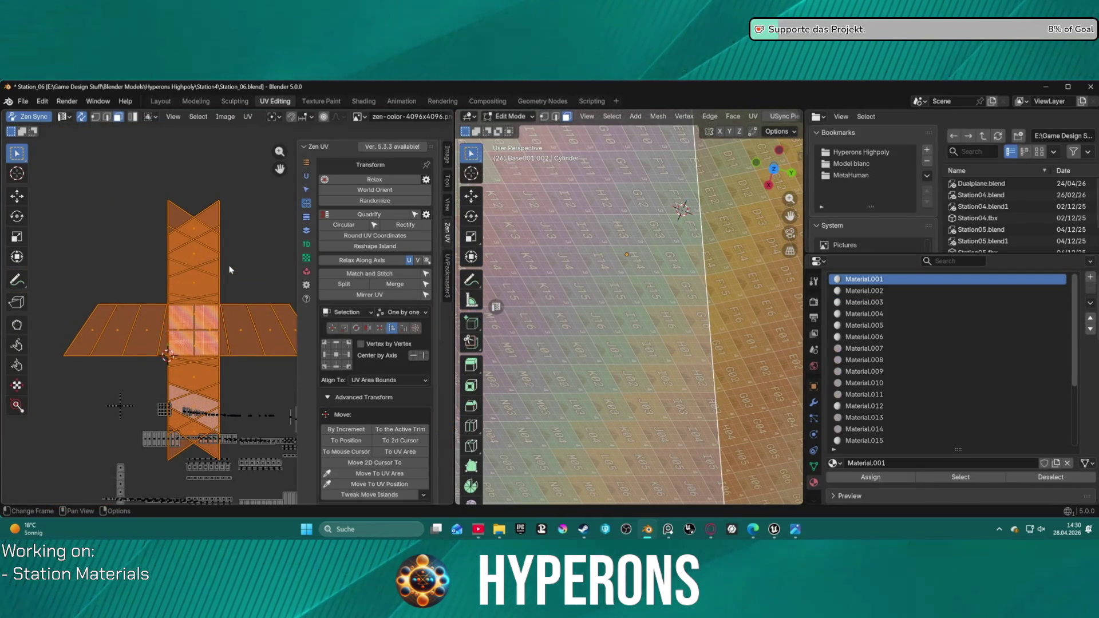
pyautogui.click(235, 289)
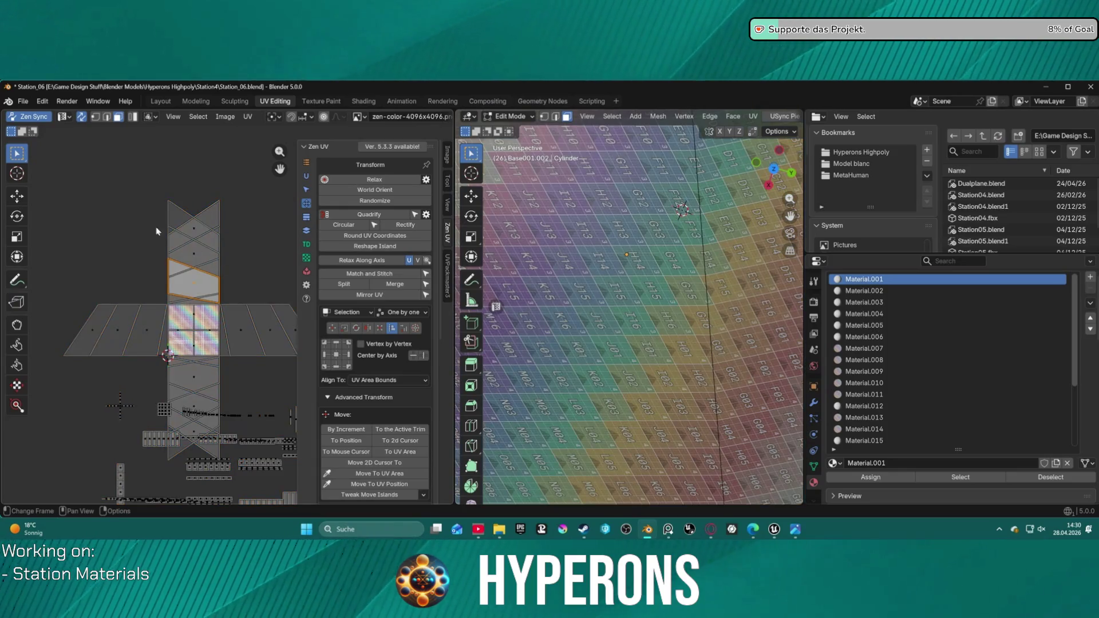
pyautogui.keyDown('shift'); pyautogui.click(206, 215); pyautogui.keyUp('shift')
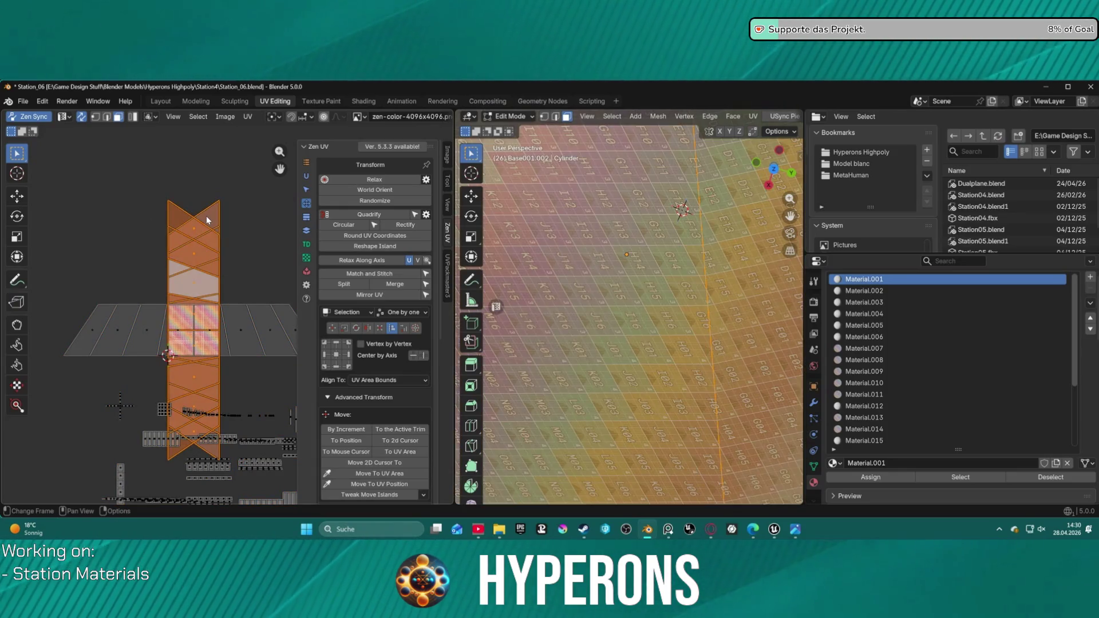
pyautogui.keyDown('shift'); pyautogui.click(124, 330); pyautogui.keyUp('shift')
pyautogui.keyDown('ctrl'); pyautogui.hscroll(2, 229, 343); pyautogui.keyUp('ctrl')
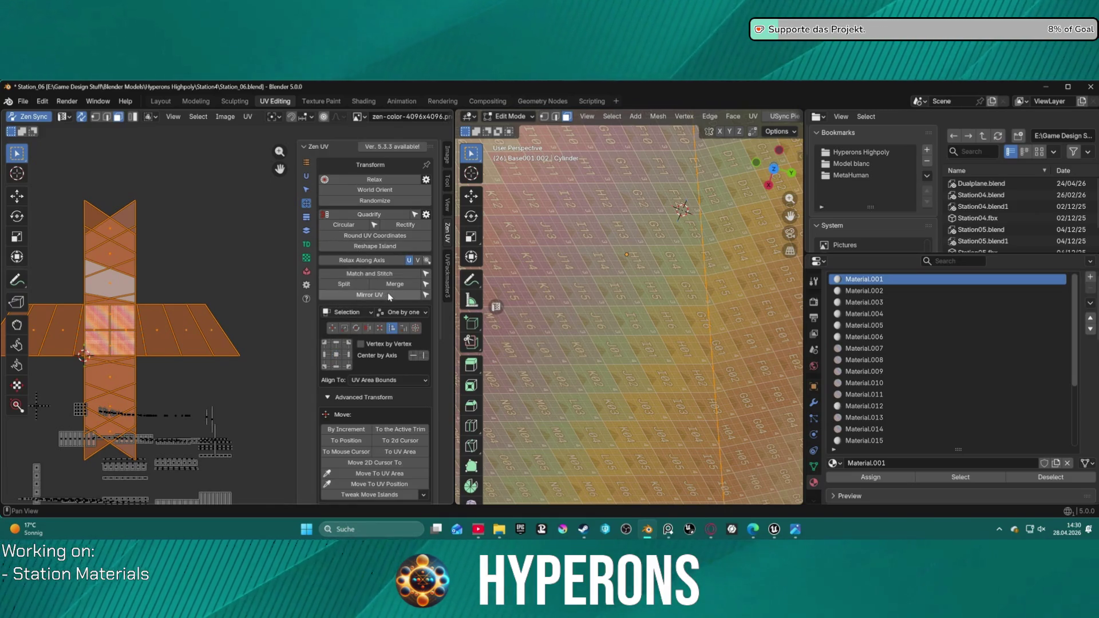
# - Relax the selected wall UV islands along one axis, undoing and reapplying the relax
pyautogui.click(361, 261)
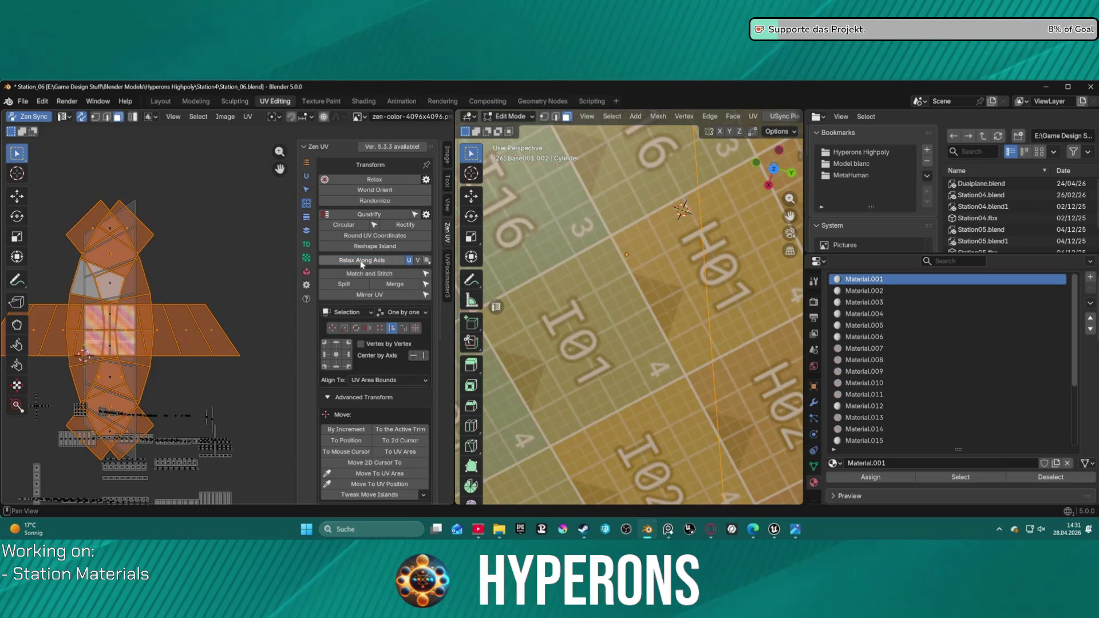
pyautogui.scroll(-10, 549, 242)
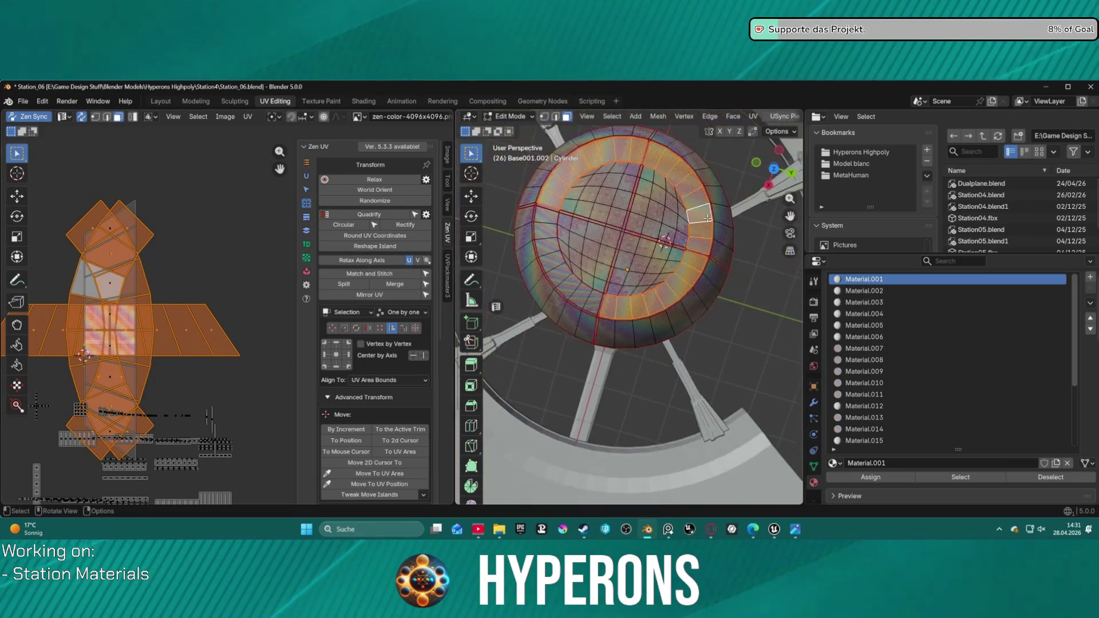
pyautogui.scroll(5, 676, 234)
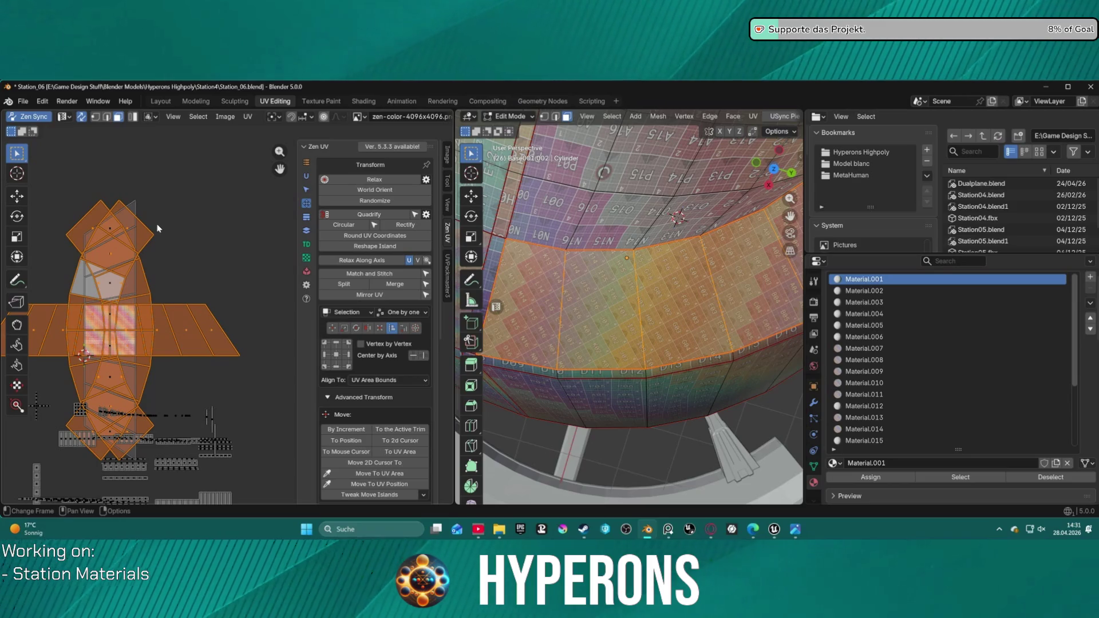
pyautogui.hotkey('ctrl', 'z')
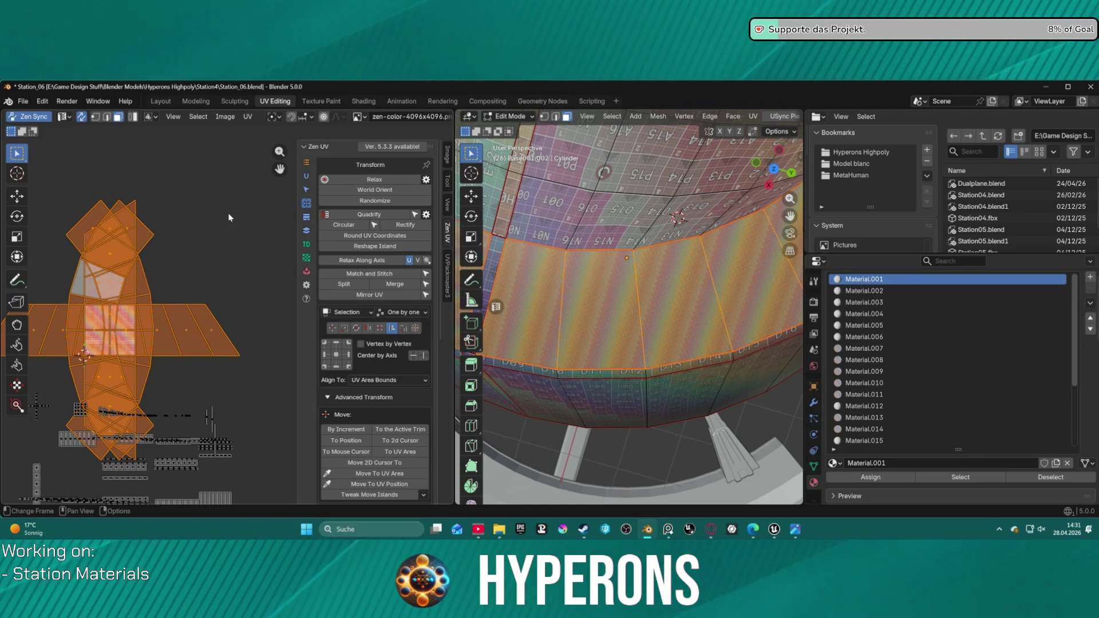
pyautogui.scroll(8, 587, 289)
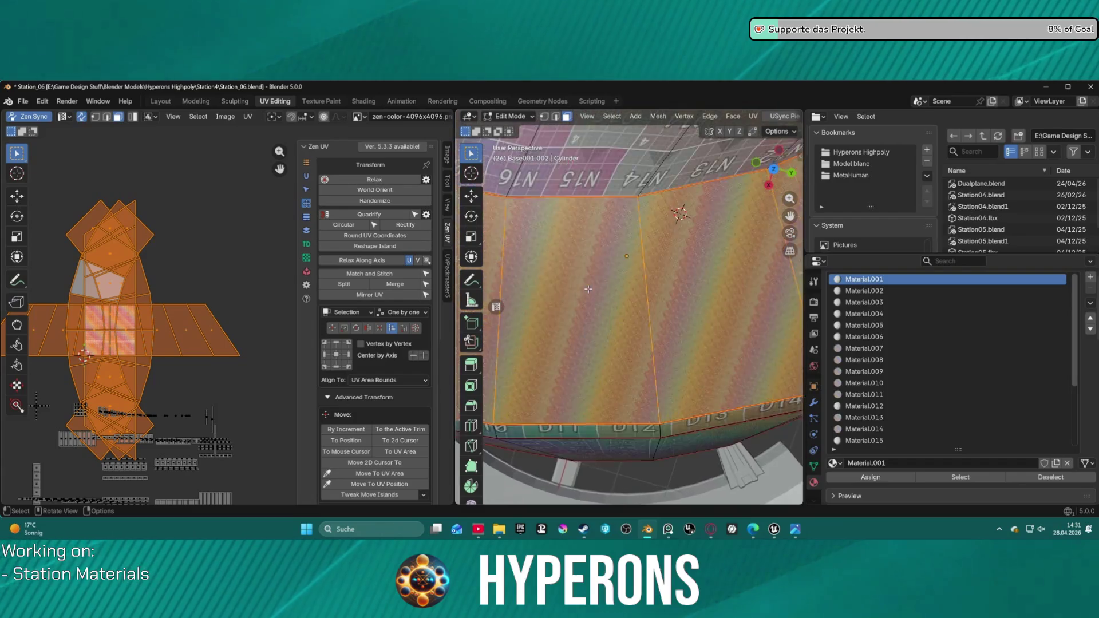
pyautogui.scroll(-3, 588, 289)
pyautogui.scroll(3, 587, 289)
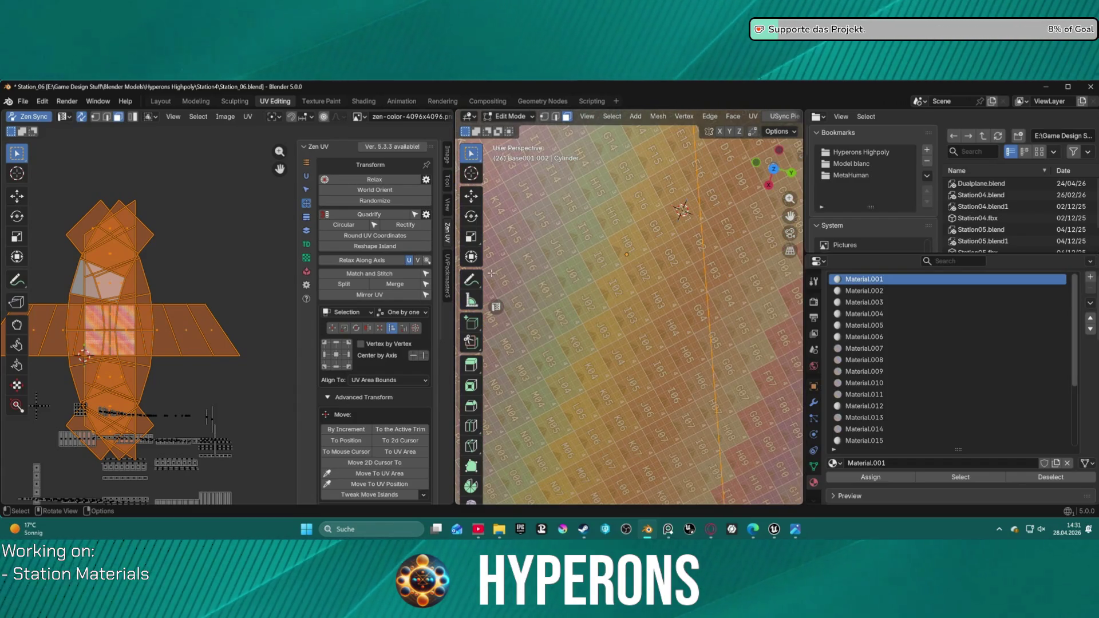
pyautogui.click(378, 261)
pyautogui.scroll(-4, 386, 253)
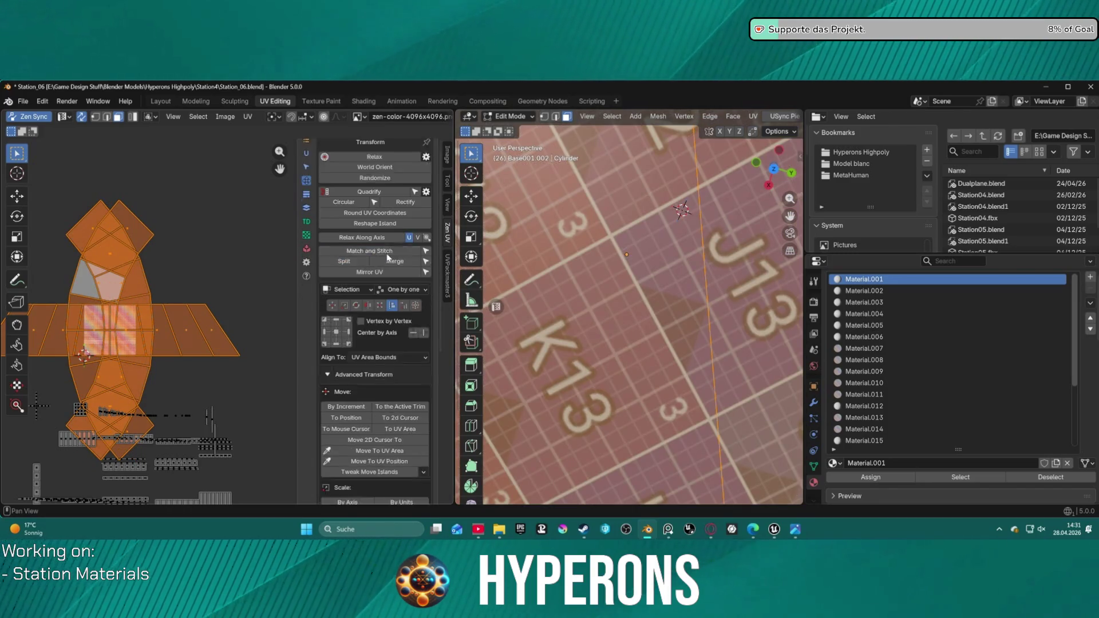
pyautogui.scroll(-3, 662, 253)
pyautogui.scroll(3, 662, 253)
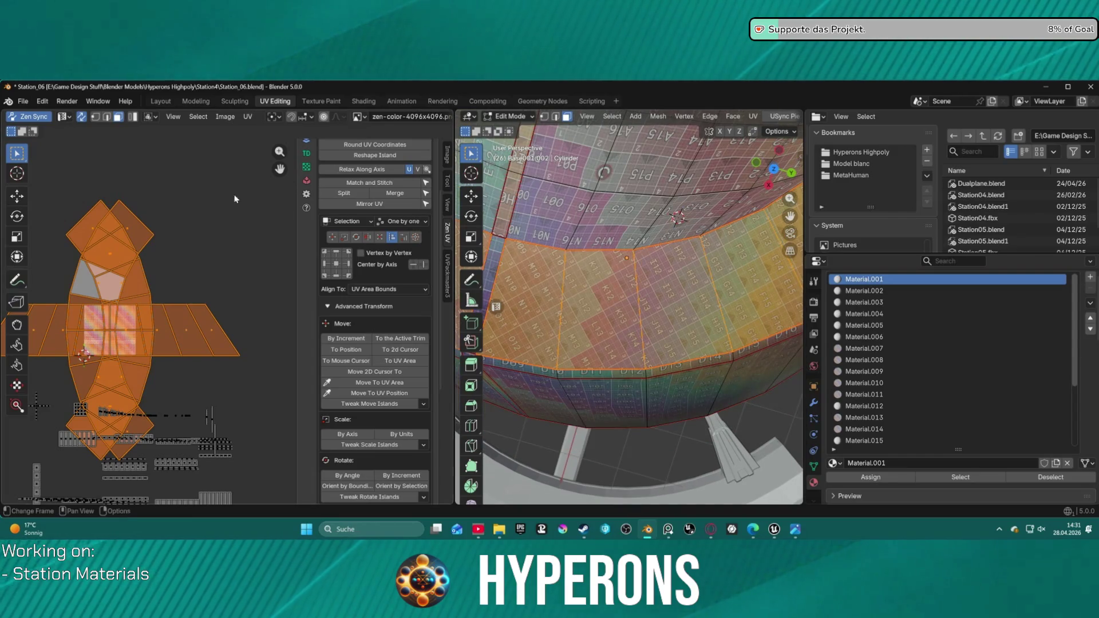
# - Re-export Base001 from the Layout workspace's Unreal Mesh Export panel and bring up Unreal
pyautogui.click(161, 100)
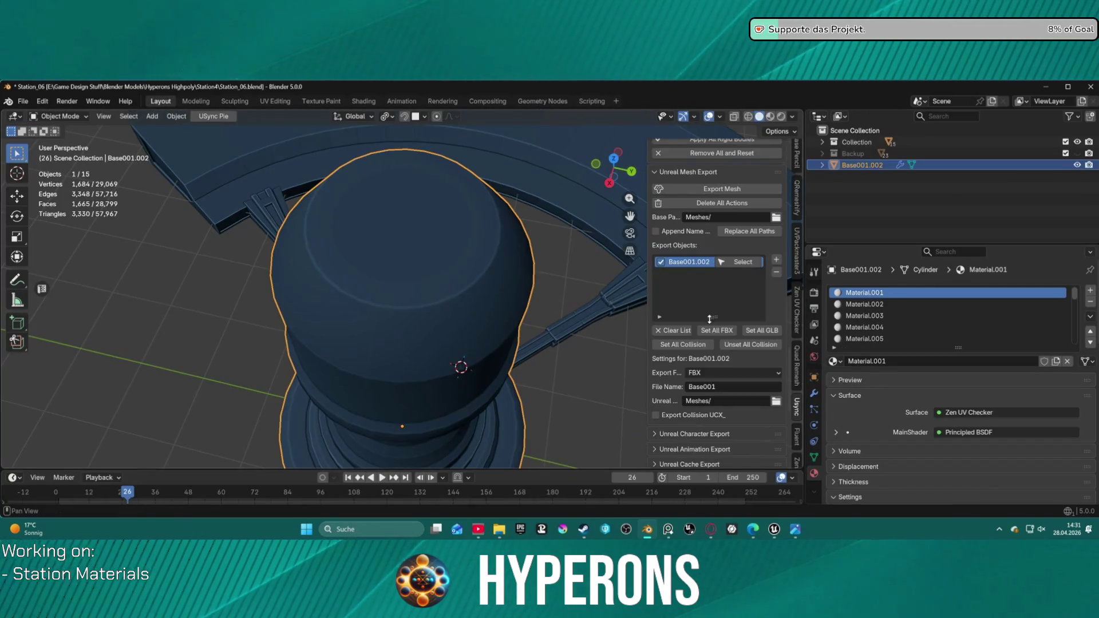
pyautogui.scroll(-4, 709, 318)
pyautogui.scroll(8, 705, 326)
pyautogui.click(703, 279)
pyautogui.moveTo(781, 538)
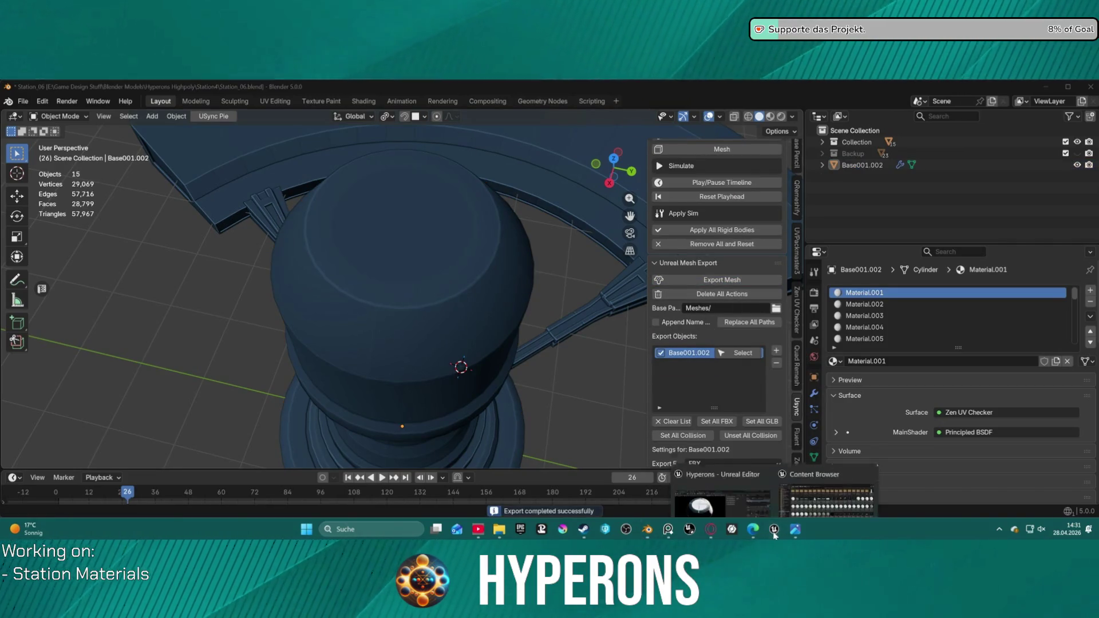
pyautogui.click(739, 496)
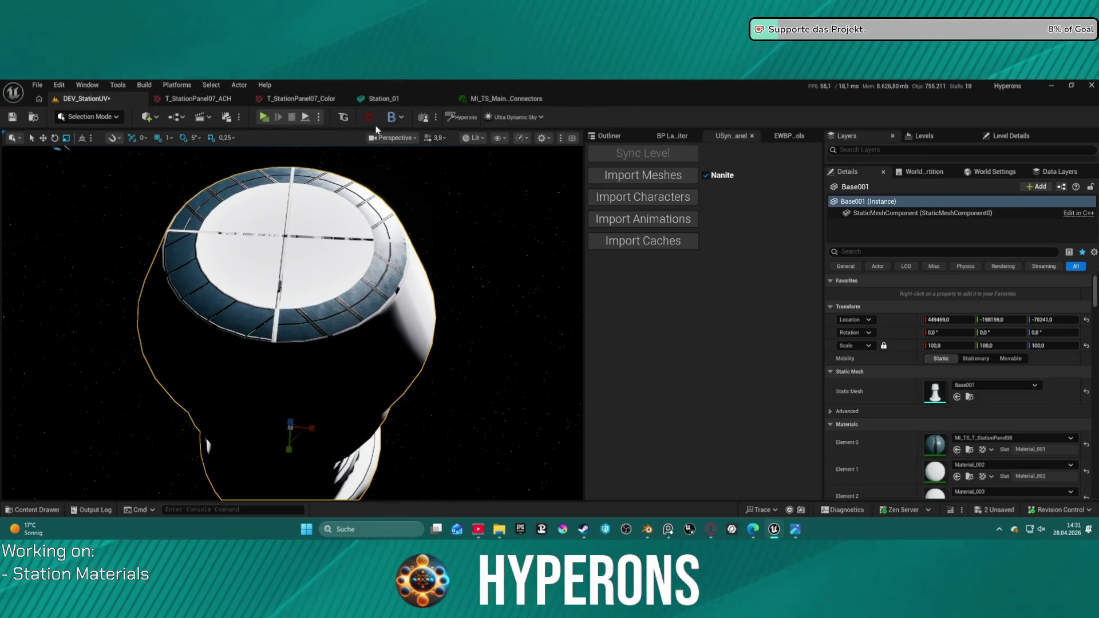
# - Import the re-exported Base001, fly close to its textured top, open Station_01, then return to Blender
pyautogui.click(641, 176)
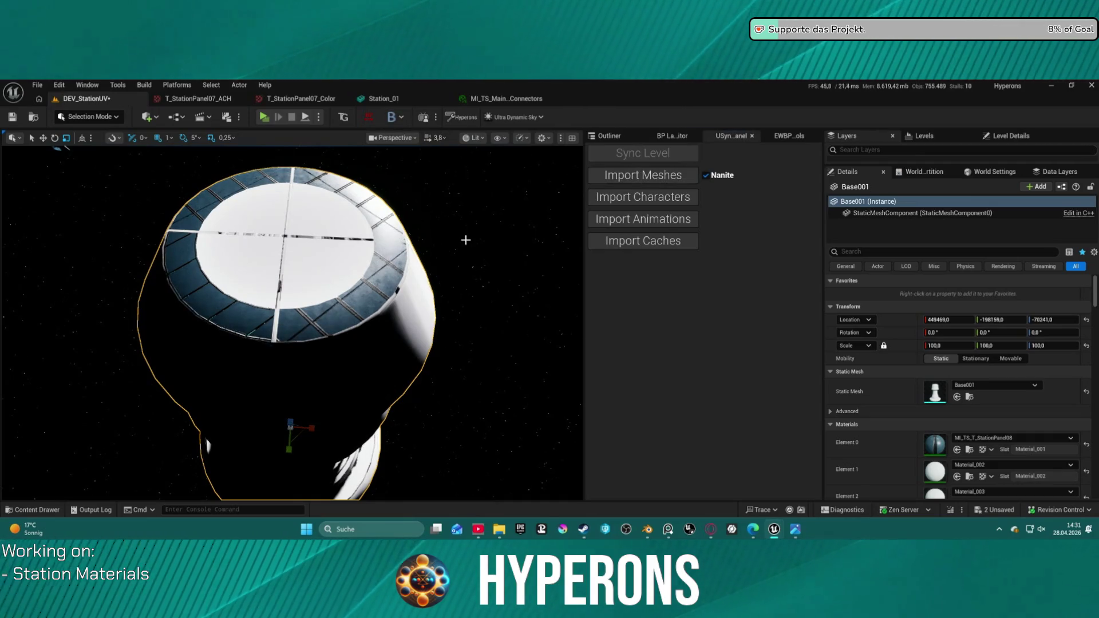
pyautogui.scroll(6, 430, 248)
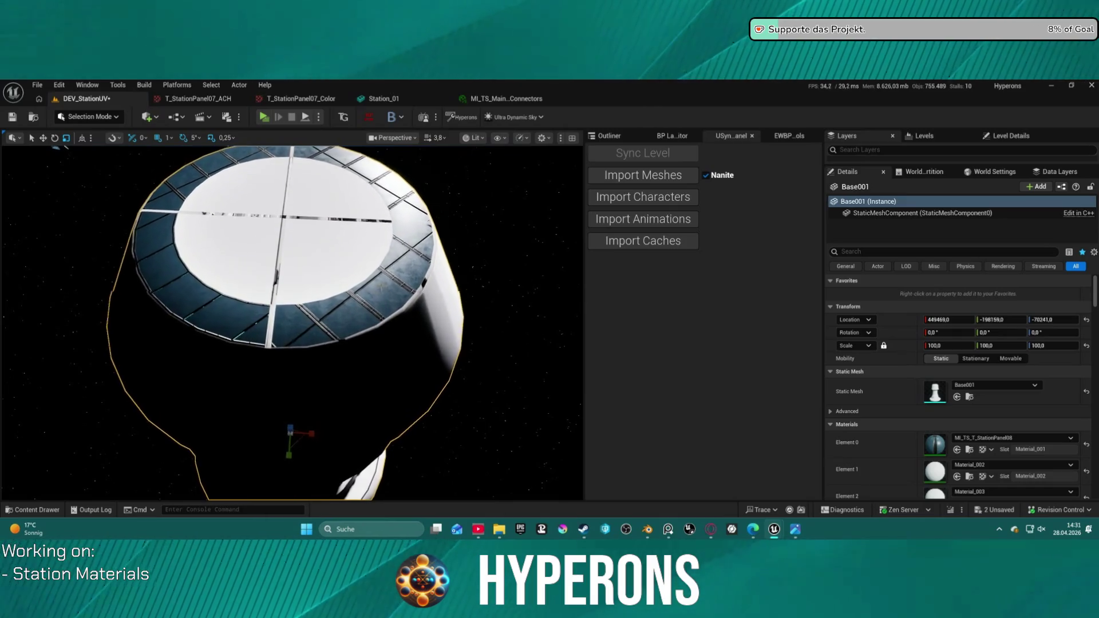
pyautogui.moveTo(401, 297)
pyautogui.mouseDown(button='right')
pyautogui.moveTo(381, 326)
pyautogui.moveTo(329, 239)
pyautogui.mouseUp(button='right')
pyautogui.scroll(2, 394, 307)
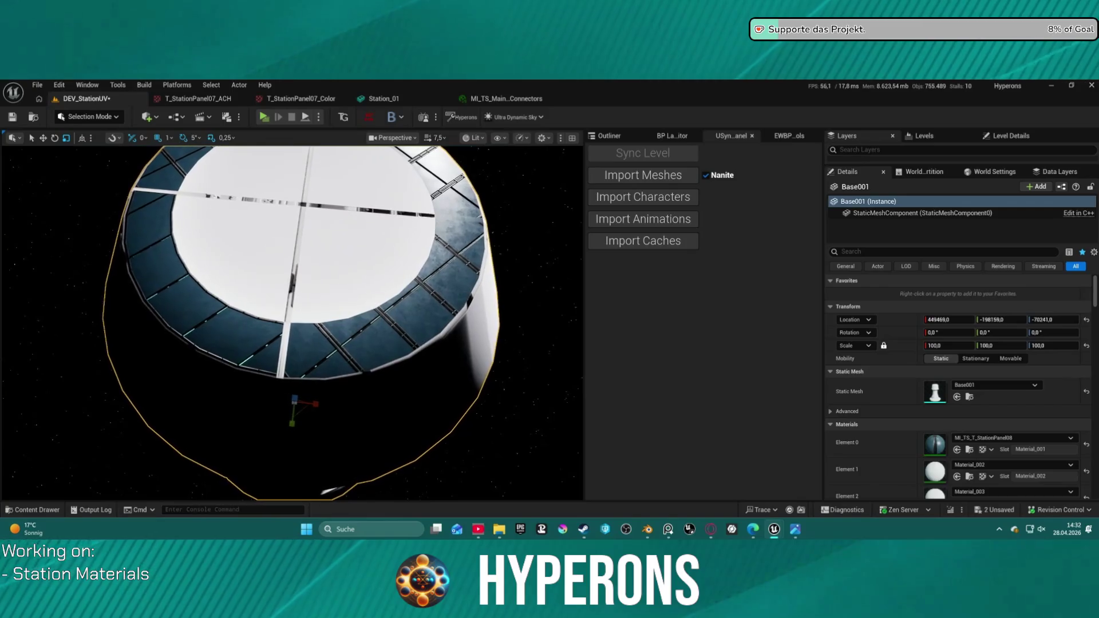
pyautogui.scroll(-1, 867, 424)
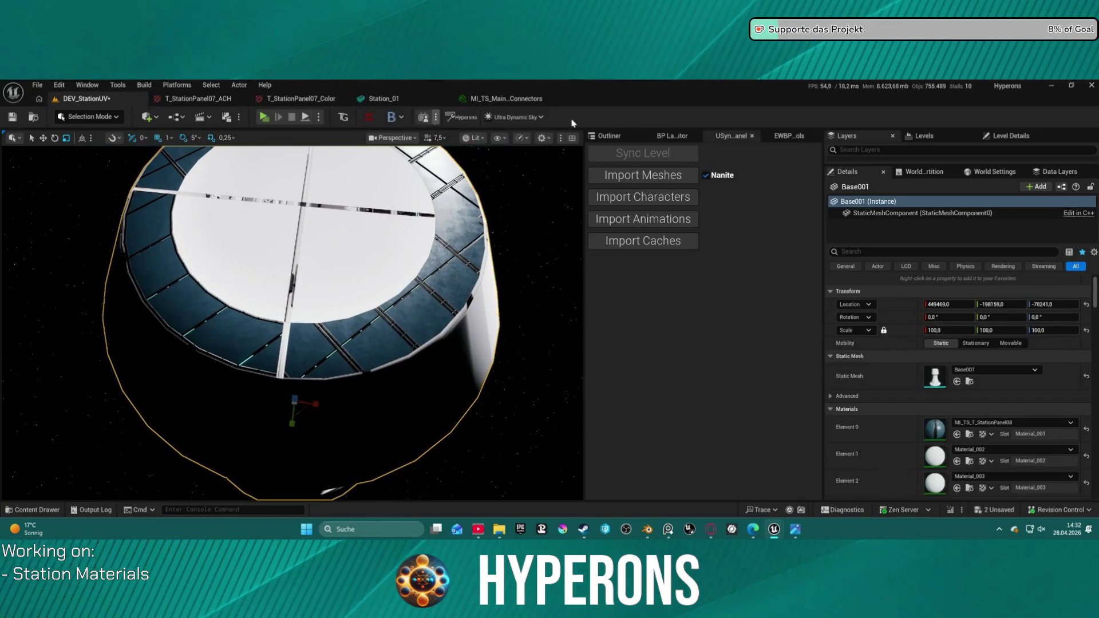
pyautogui.click(383, 98)
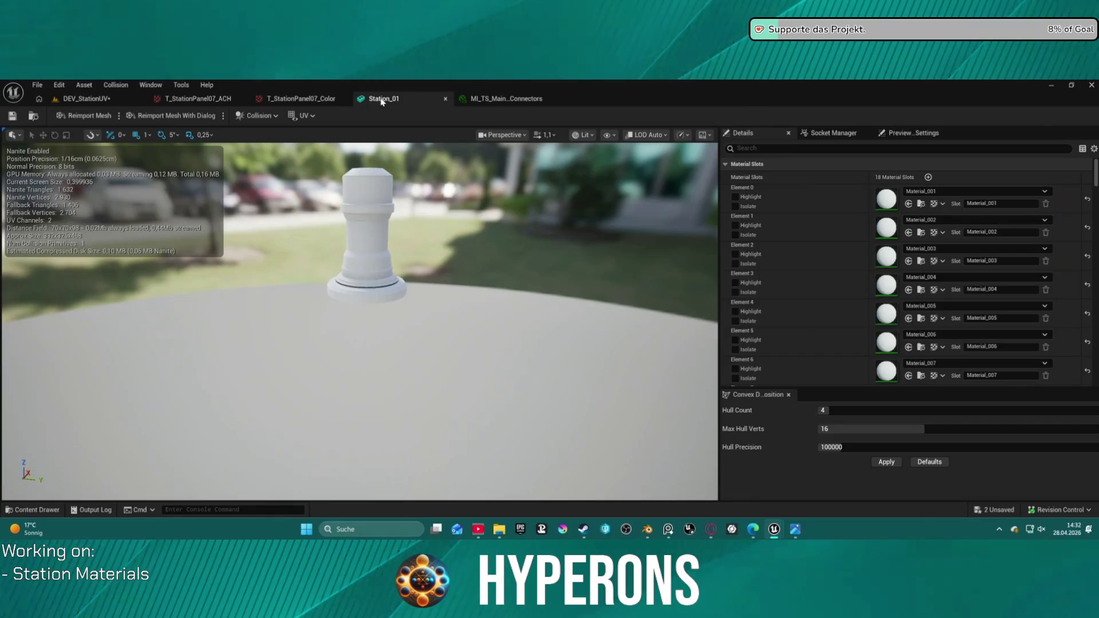
pyautogui.click(648, 527)
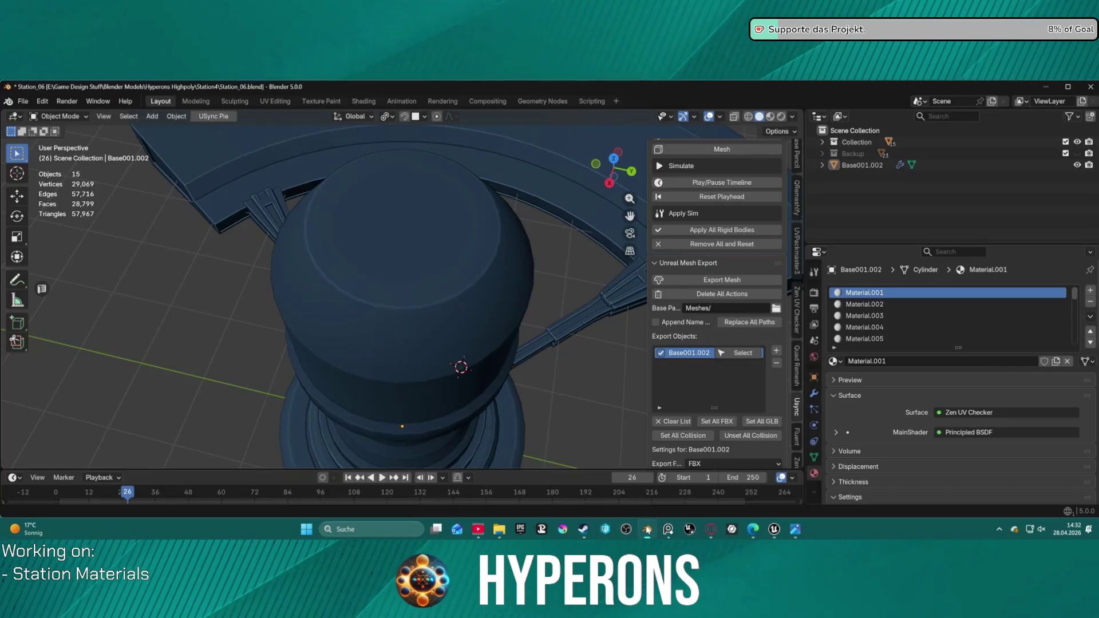
# - Return to UV Editing, clear the UV selection, and box-select the central island with its wings
pyautogui.scroll(-3, 457, 323)
pyautogui.rightClick(457, 323)
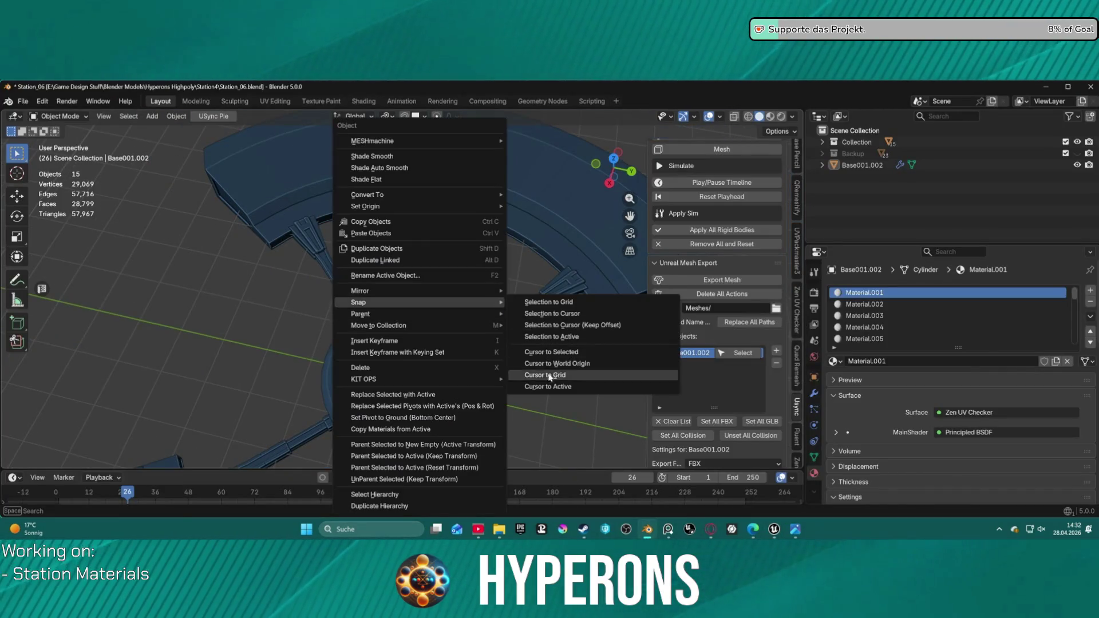
pyautogui.click(276, 102)
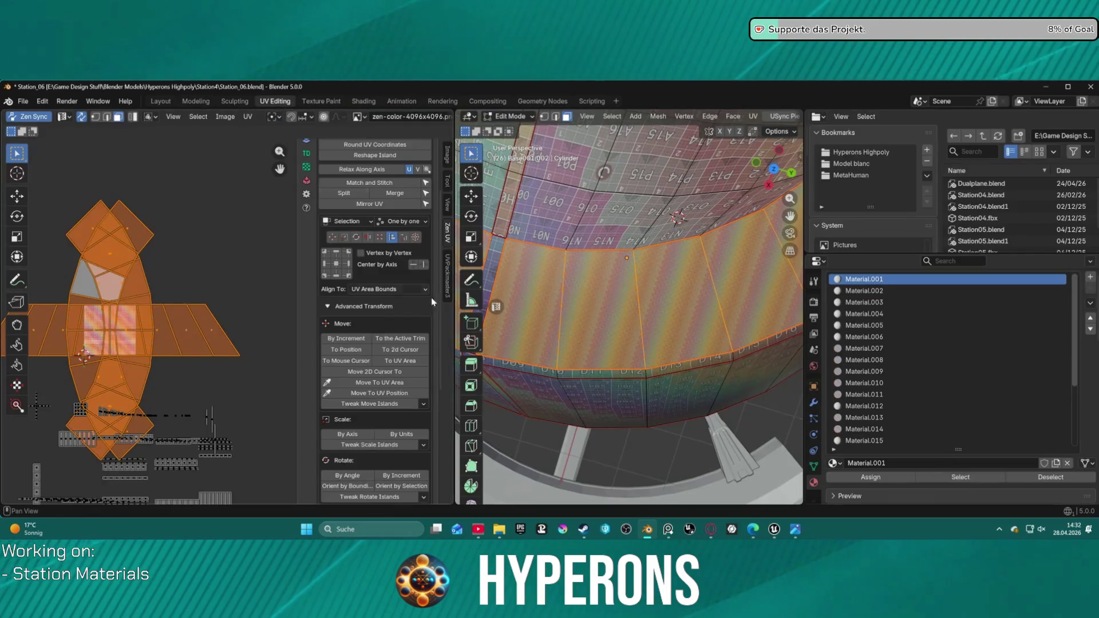
pyautogui.click(238, 357)
pyautogui.scroll(1, 238, 358)
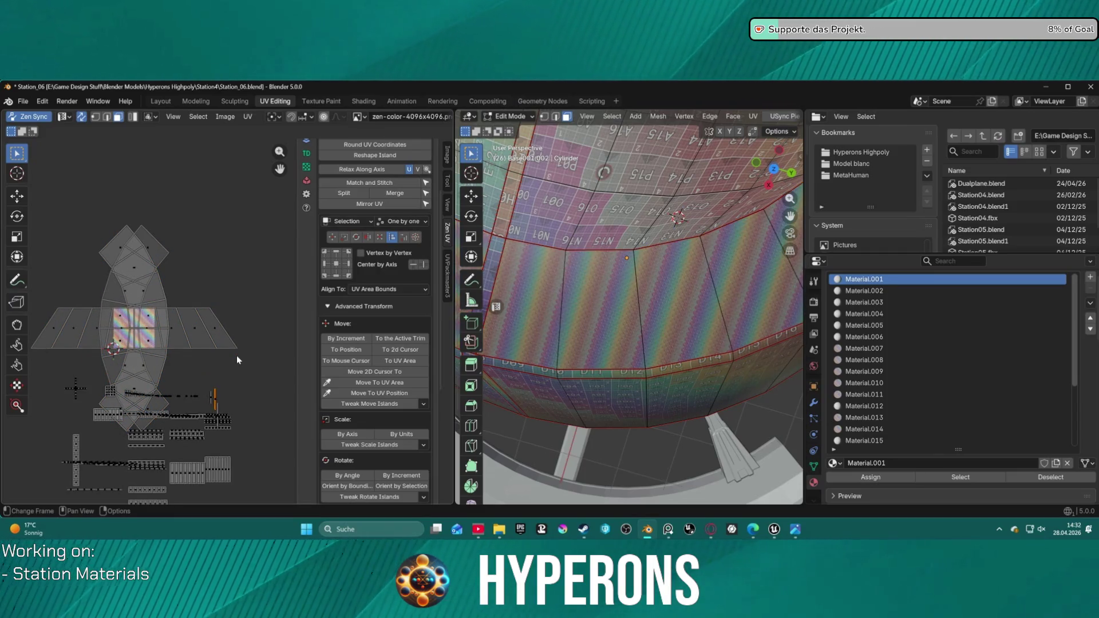
pyautogui.scroll(-1, 237, 360)
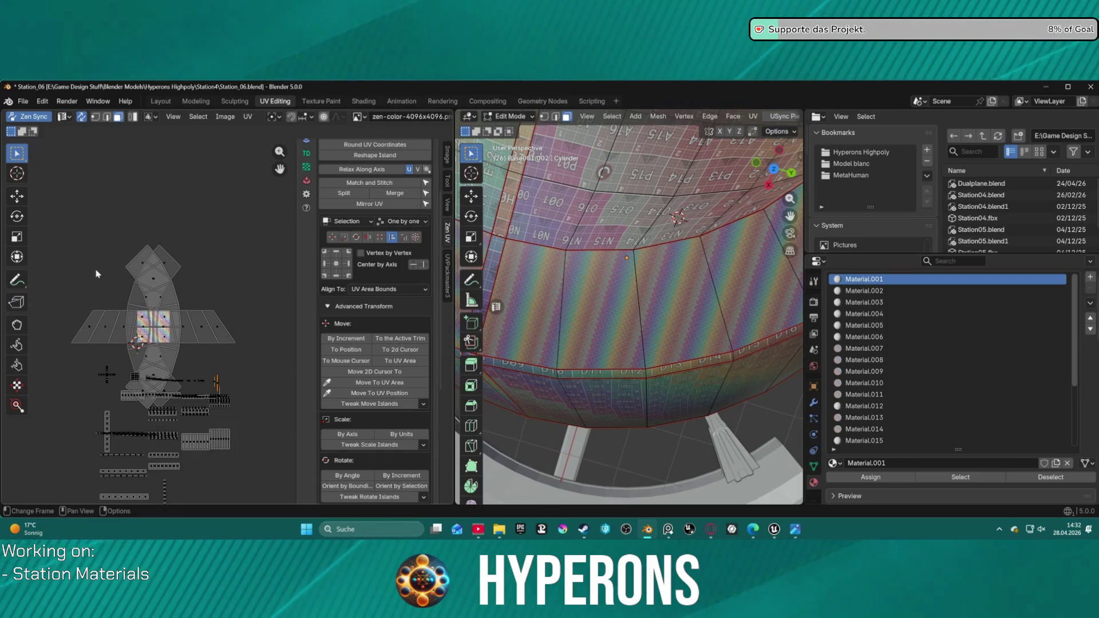
pyautogui.moveTo(131, 349)
pyautogui.mouseDown()
pyautogui.moveTo(166, 269)
pyautogui.moveTo(155, 321)
pyautogui.moveTo(208, 327)
pyautogui.mouseUp()
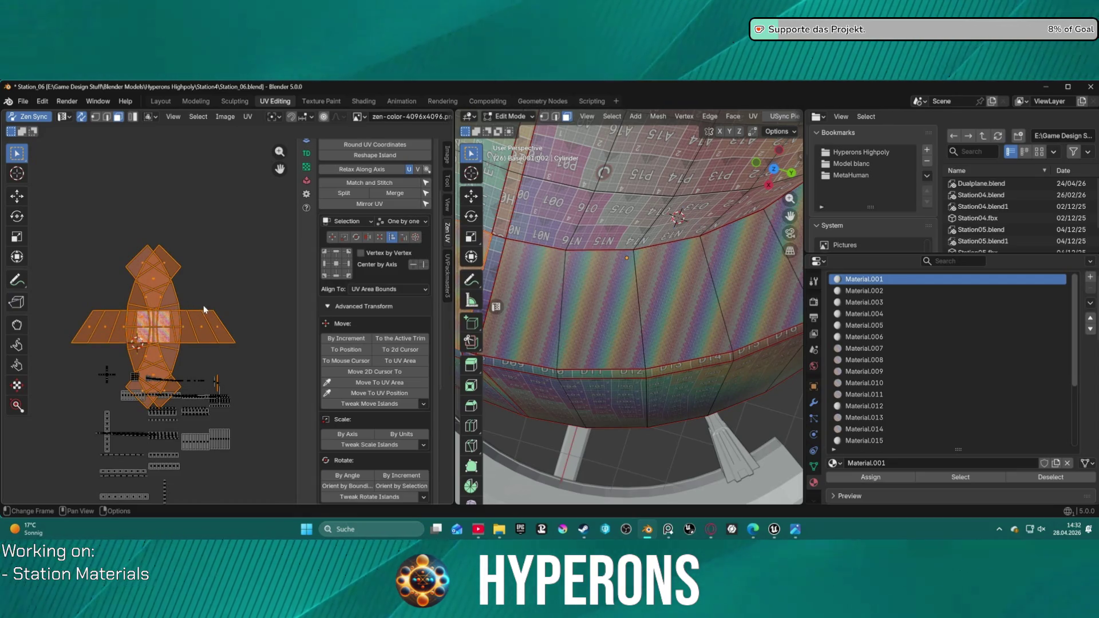
# - Unwrap the central island into a curved strip, then select and hide that strip
pyautogui.hotkey('ctrl', 'z')
pyautogui.click(168, 324)
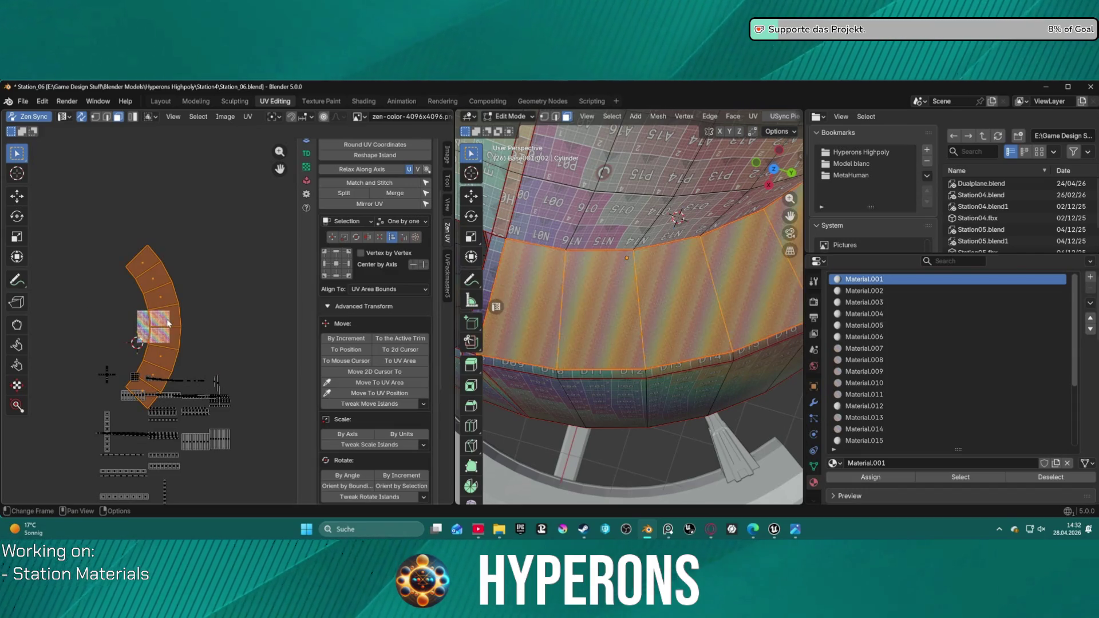
pyautogui.press('h')
pyautogui.scroll(-2, 239, 363)
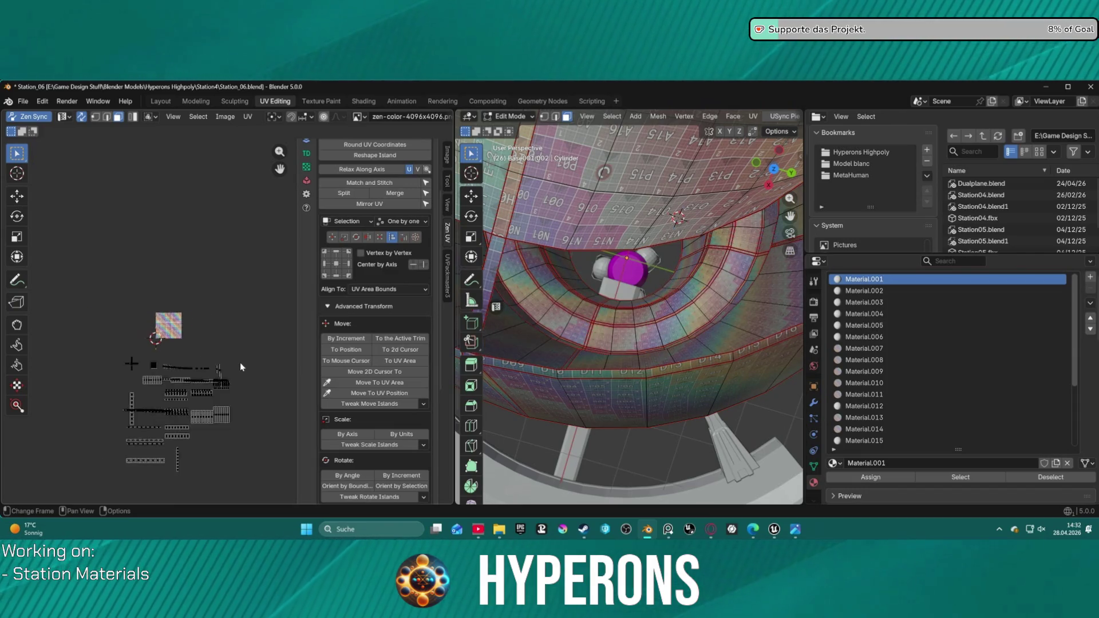
pyautogui.moveTo(607, 286)
pyautogui.mouseDown(button='middle')
pyautogui.moveTo(597, 256)
pyautogui.moveTo(649, 238)
pyautogui.mouseUp(button='middle')
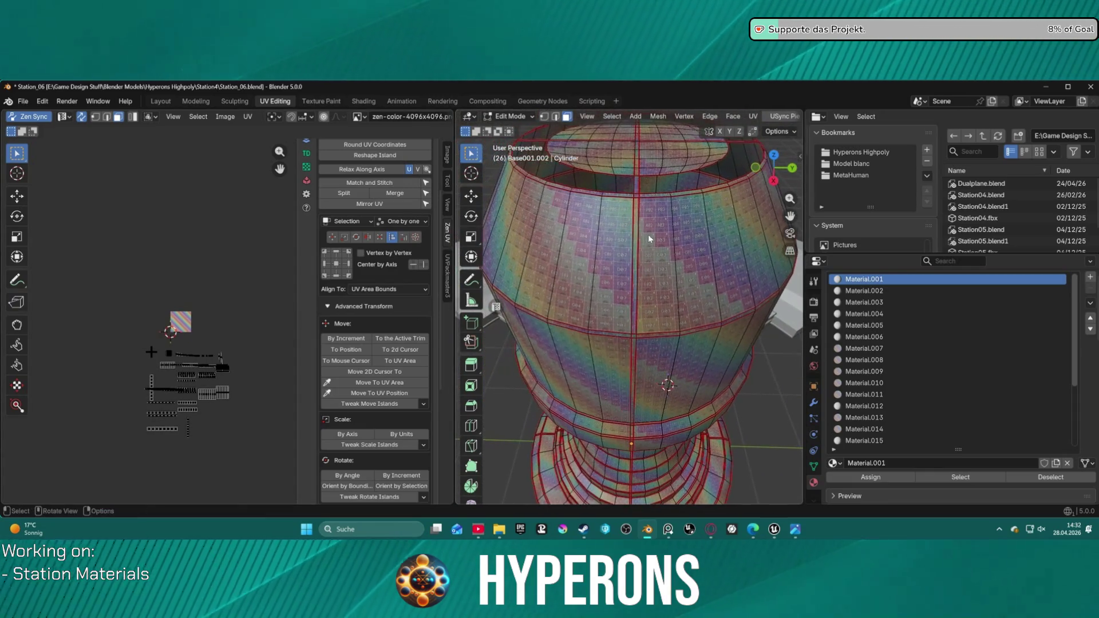
pyautogui.scroll(-5, 870, 355)
# - Select all faces assigned to the Connector material slot
pyautogui.click(863, 440)
pyautogui.click(936, 482)
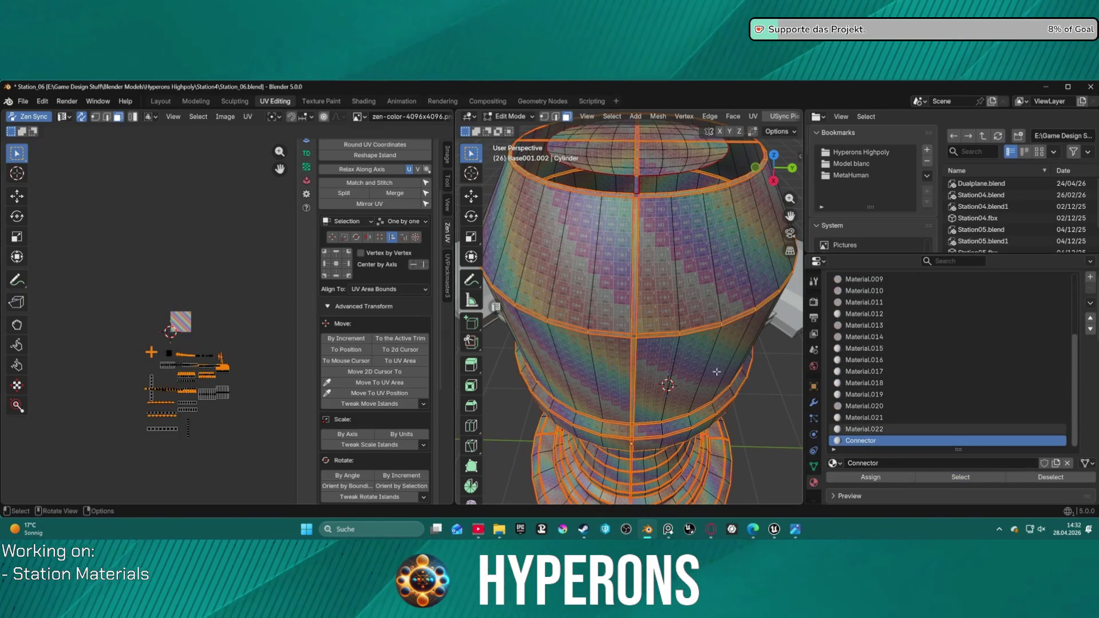
pyautogui.scroll(4, 174, 328)
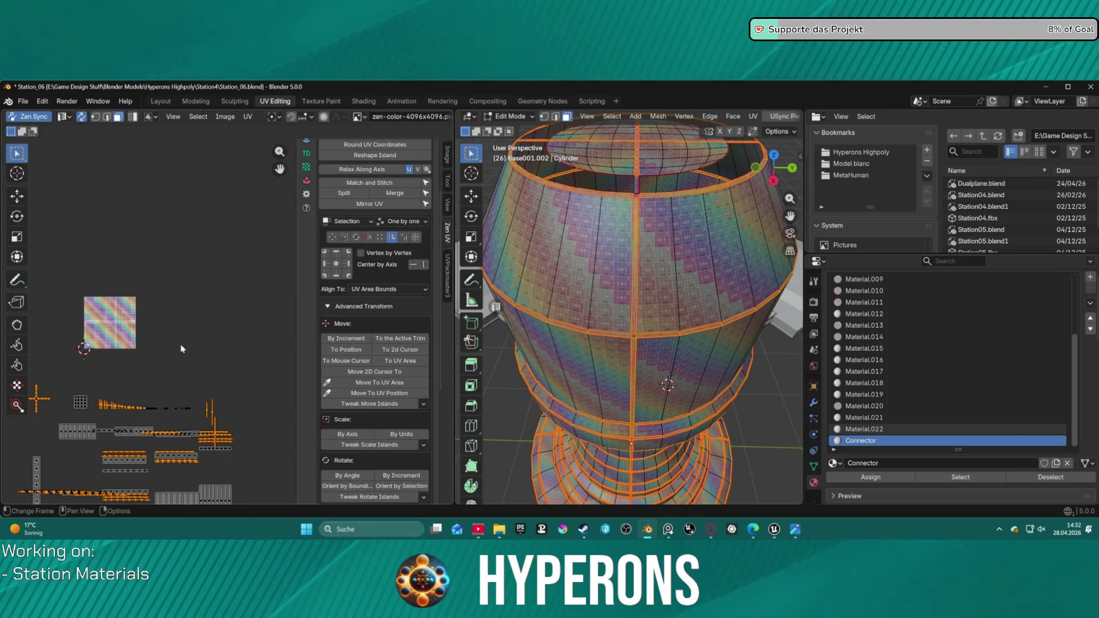
pyautogui.scroll(1, 174, 351)
pyautogui.keyDown('ctrl'); pyautogui.scroll(3, 174, 352); pyautogui.keyUp('ctrl')
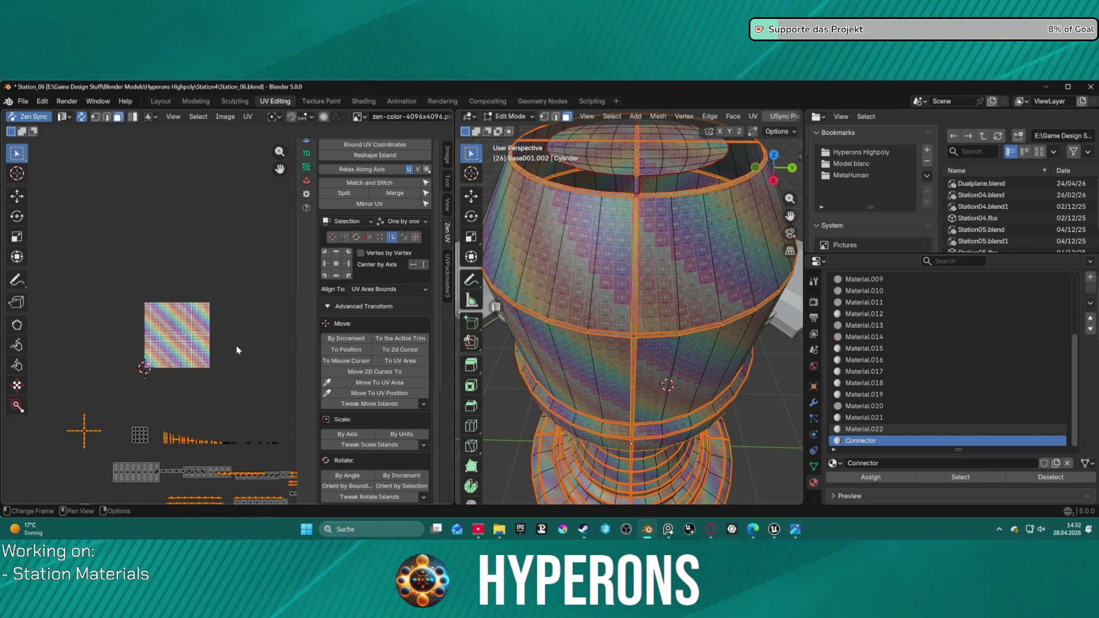
pyautogui.scroll(1, 214, 400)
pyautogui.moveTo(214, 400)
pyautogui.mouseDown(button='middle')
pyautogui.moveTo(197, 252)
pyautogui.moveTo(172, 459)
pyautogui.mouseUp(button='middle')
pyautogui.scroll(4, 300, 229)
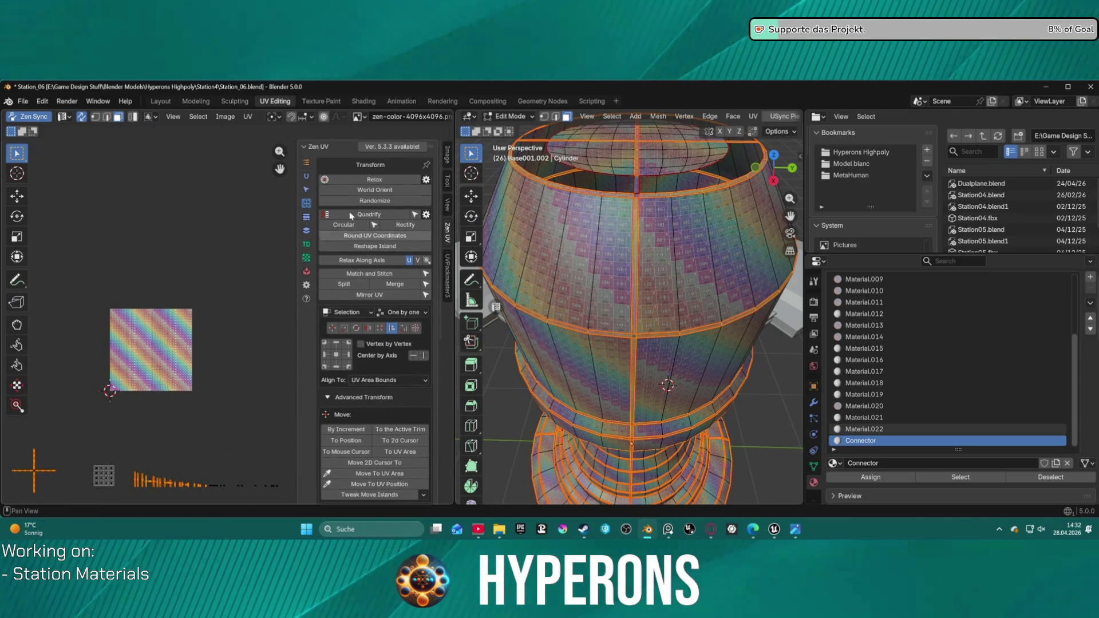
# - Stack all similar islands onto the selected connector island with Zen UV's Stack Selected
pyautogui.click(306, 231)
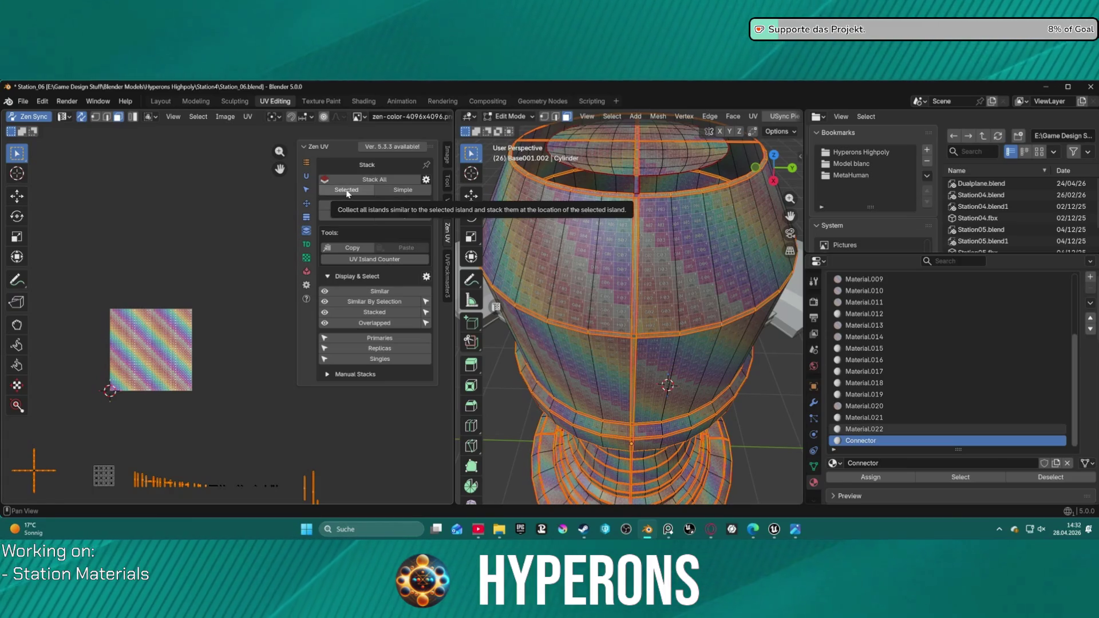
pyautogui.click(348, 193)
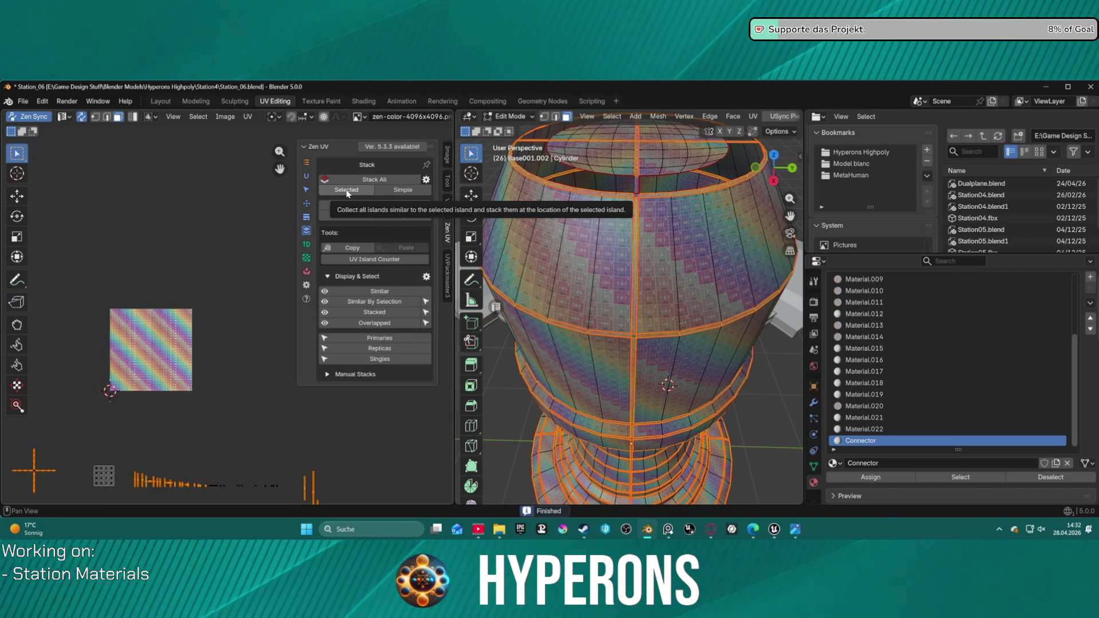
pyautogui.scroll(-5, 228, 338)
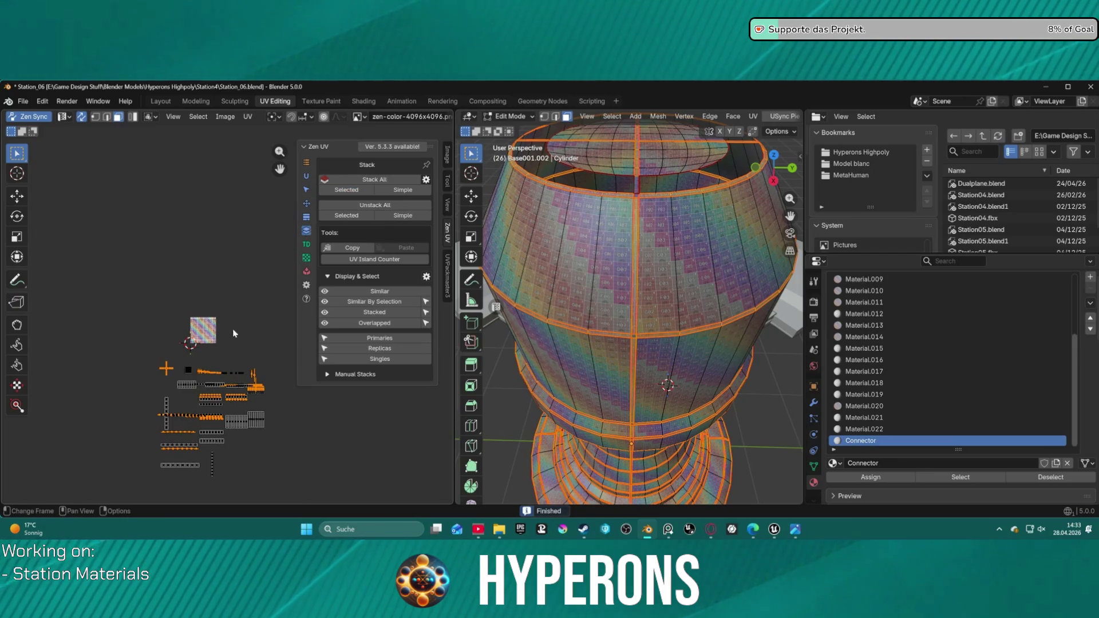
# - Move the selected connector UV islands slightly higher and bring up Zen UV's Transform category
pyautogui.press('g')
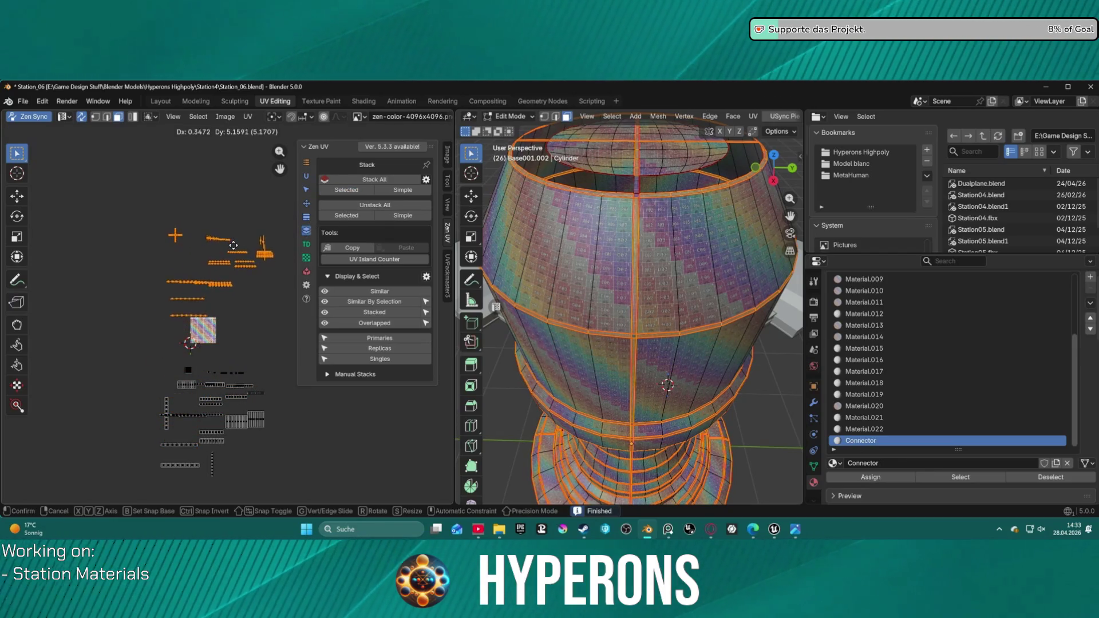
pyautogui.click(232, 232)
pyautogui.scroll(3, 219, 264)
pyautogui.moveTo(218, 263); pyautogui.dragTo(194, 336, button='middle')
pyautogui.moveTo(222, 289); pyautogui.dragTo(225, 324, button='middle')
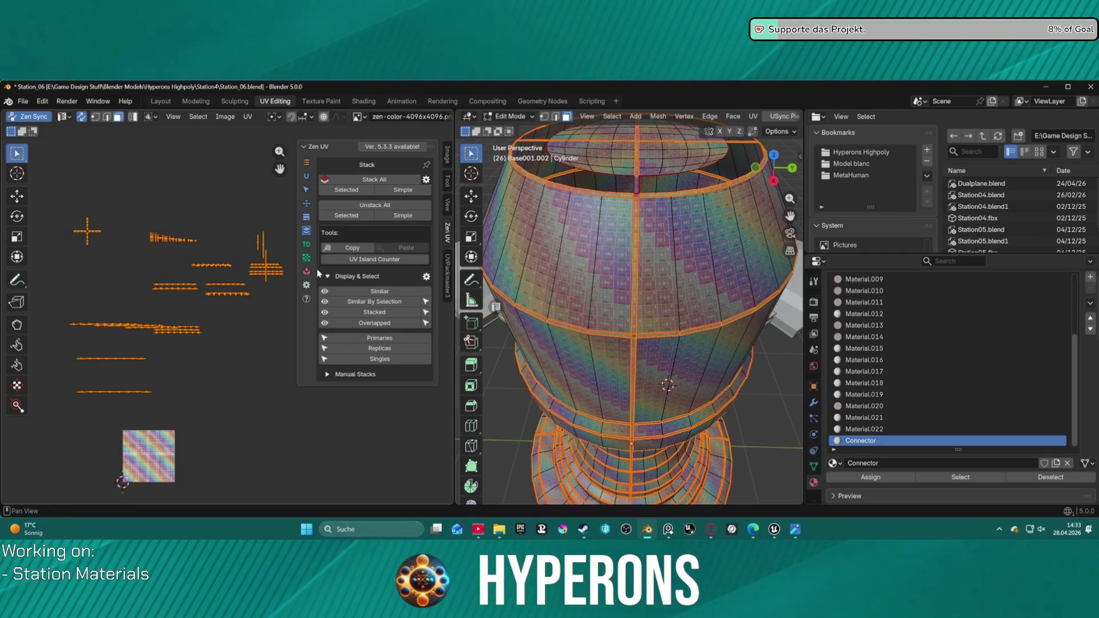
pyautogui.click(306, 202)
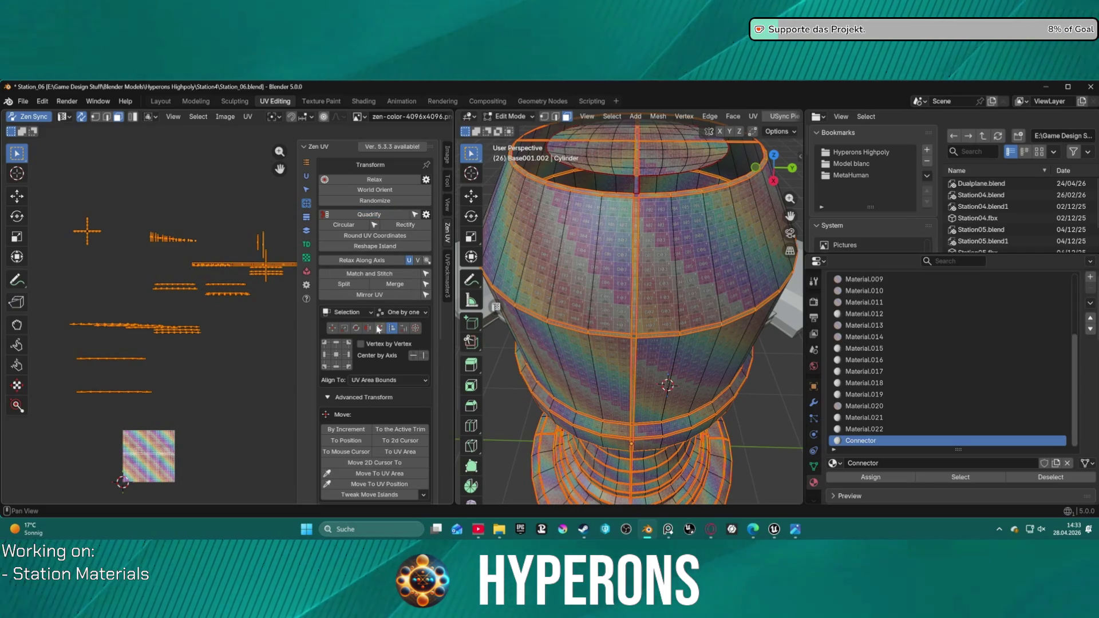
# - Centre the connector UV islands in the UV area with the align-grid centre button
pyautogui.click(336, 356)
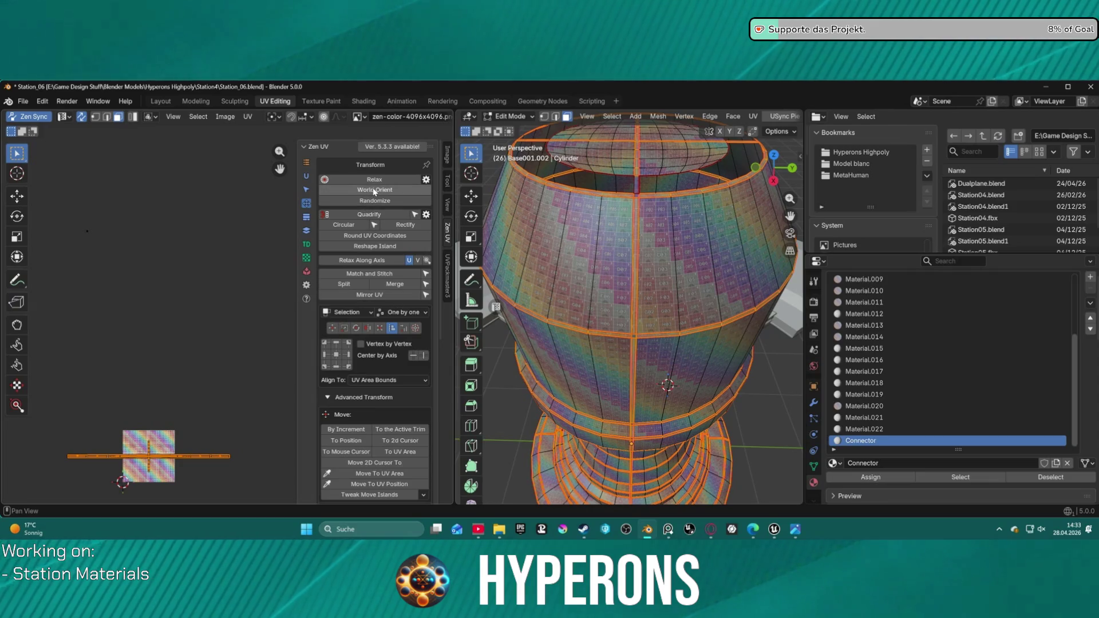
pyautogui.scroll(-5, 168, 457)
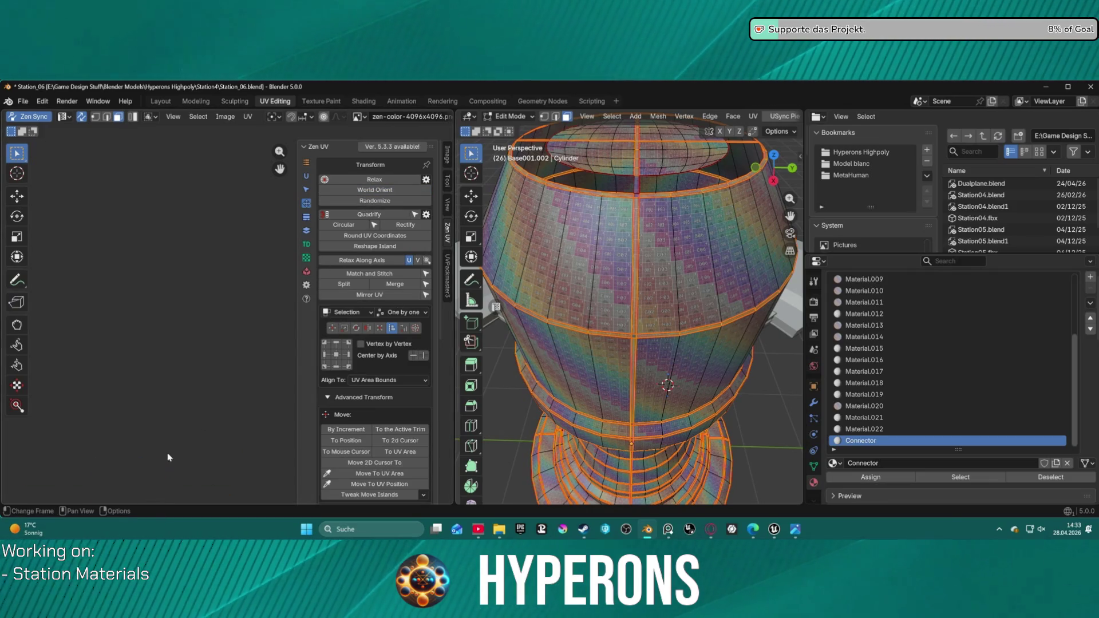
pyautogui.scroll(6, 206, 343)
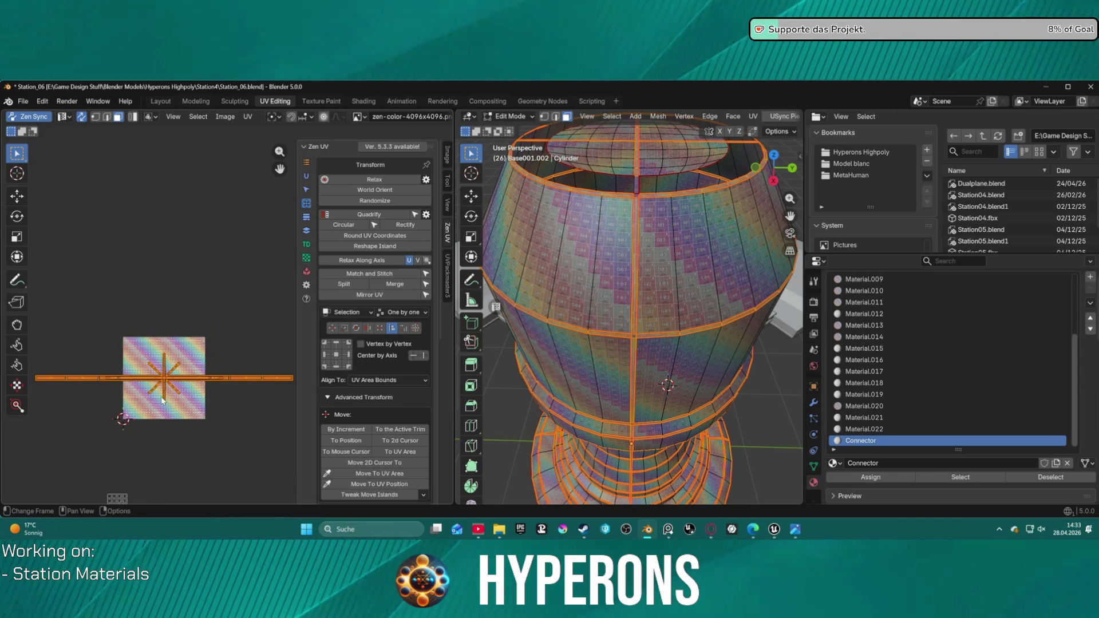
pyautogui.scroll(-1, 145, 286)
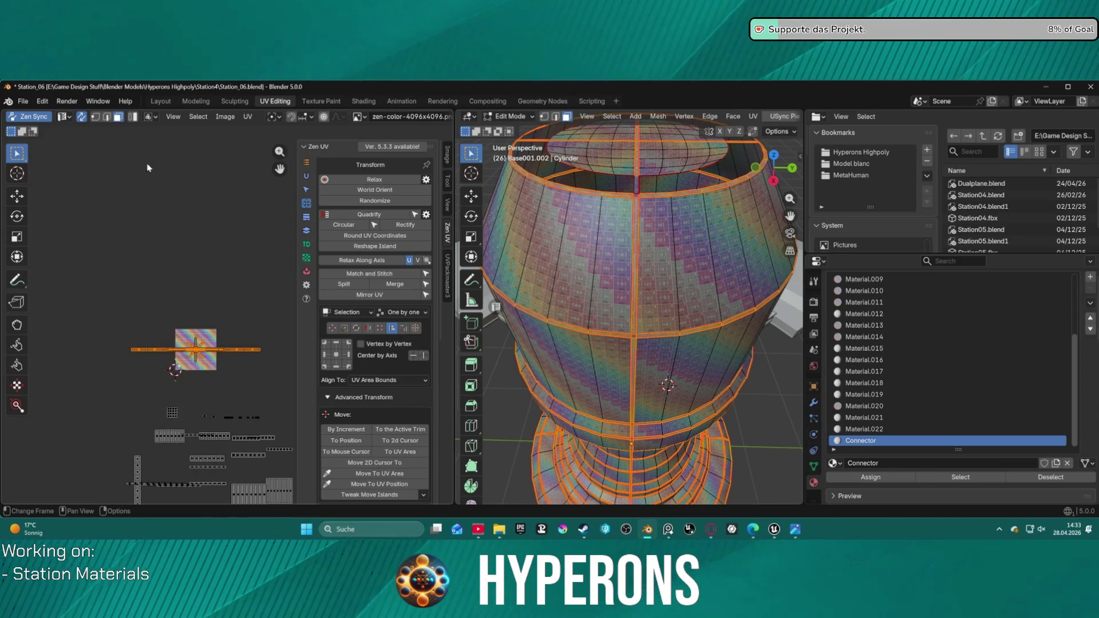
pyautogui.scroll(2, 148, 169)
pyautogui.scroll(8, 193, 348)
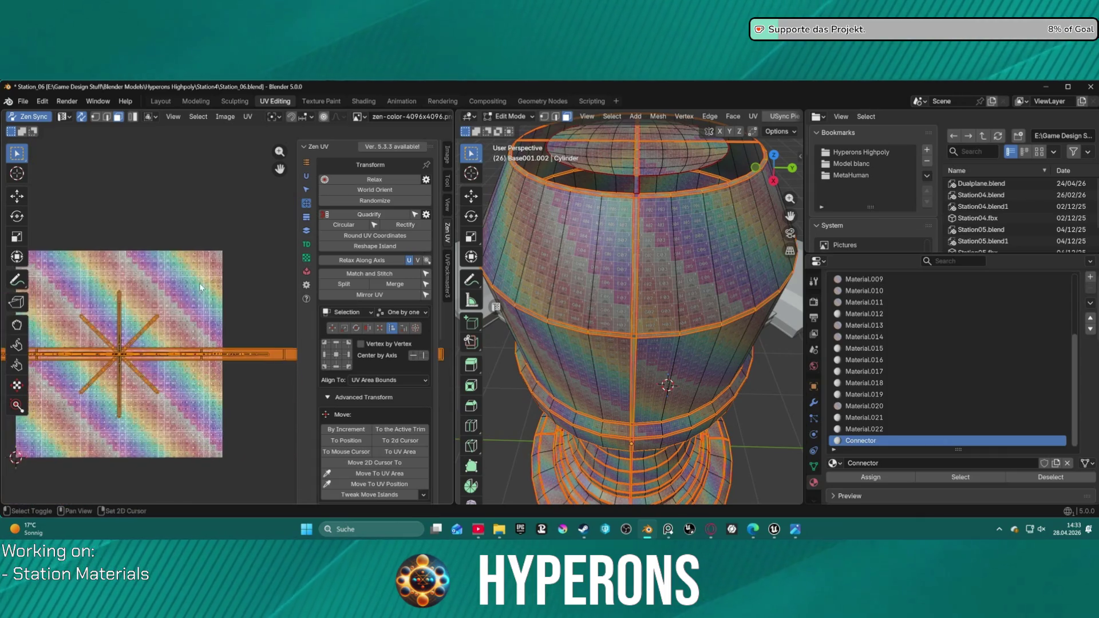
# - Rescale the star-shaped island to the 1024 px/m texel density with Set TD
pyautogui.moveTo(164, 352); pyautogui.dragTo(309, 332, button='middle')
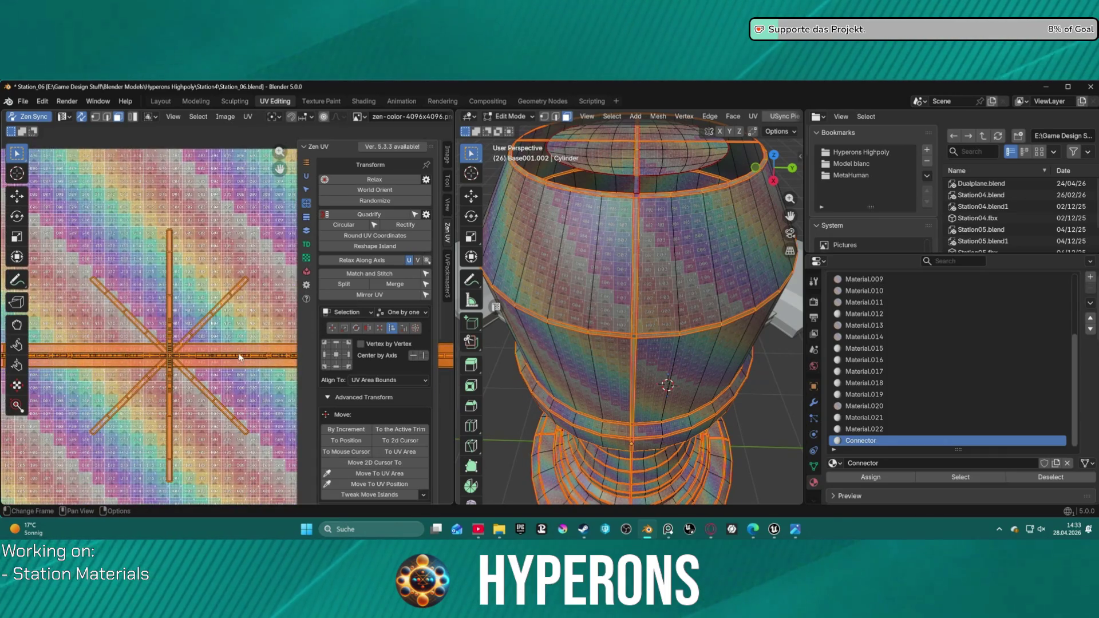
pyautogui.scroll(-2, 239, 357)
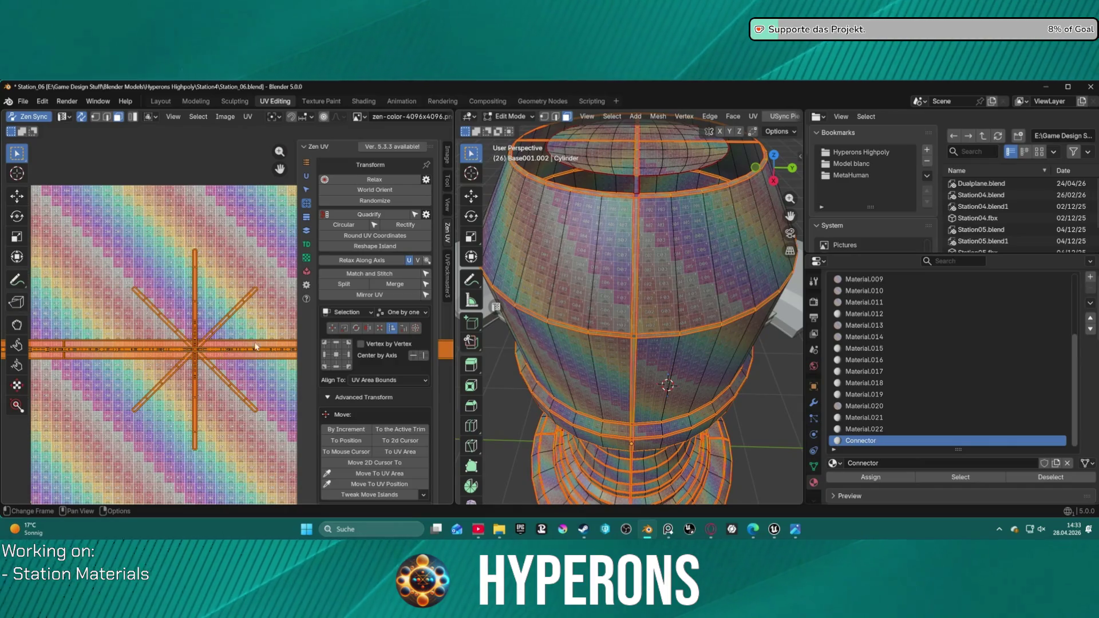
pyautogui.click(307, 245)
pyautogui.click(398, 193)
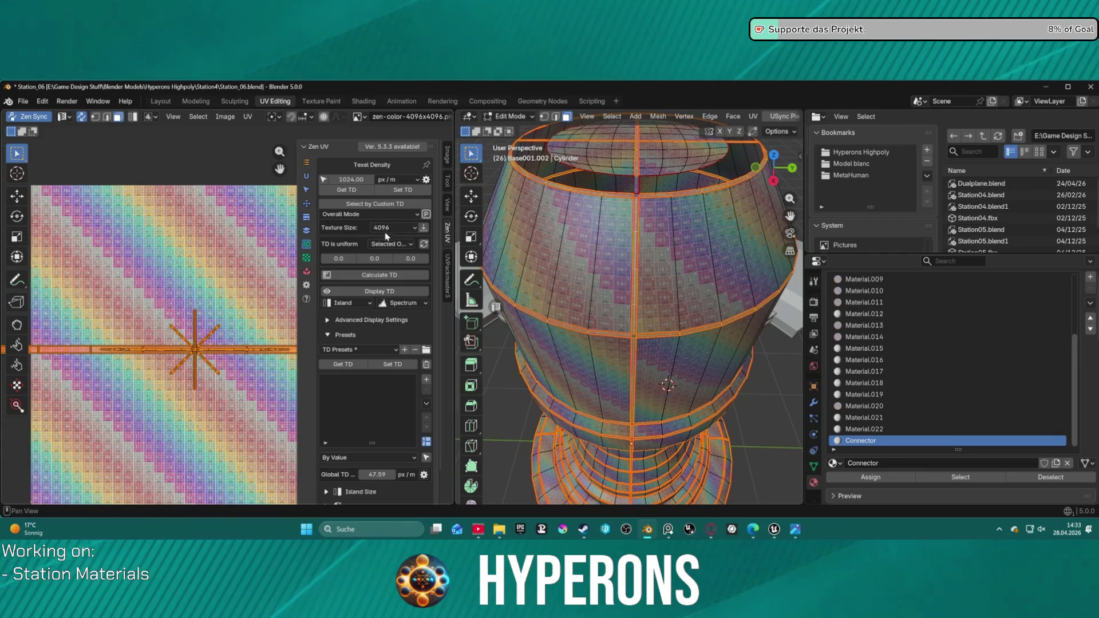
# - Enlarge the connector UV island slightly, to about 1.01×
pyautogui.scroll(-3, 167, 343)
pyautogui.scroll(2, 220, 344)
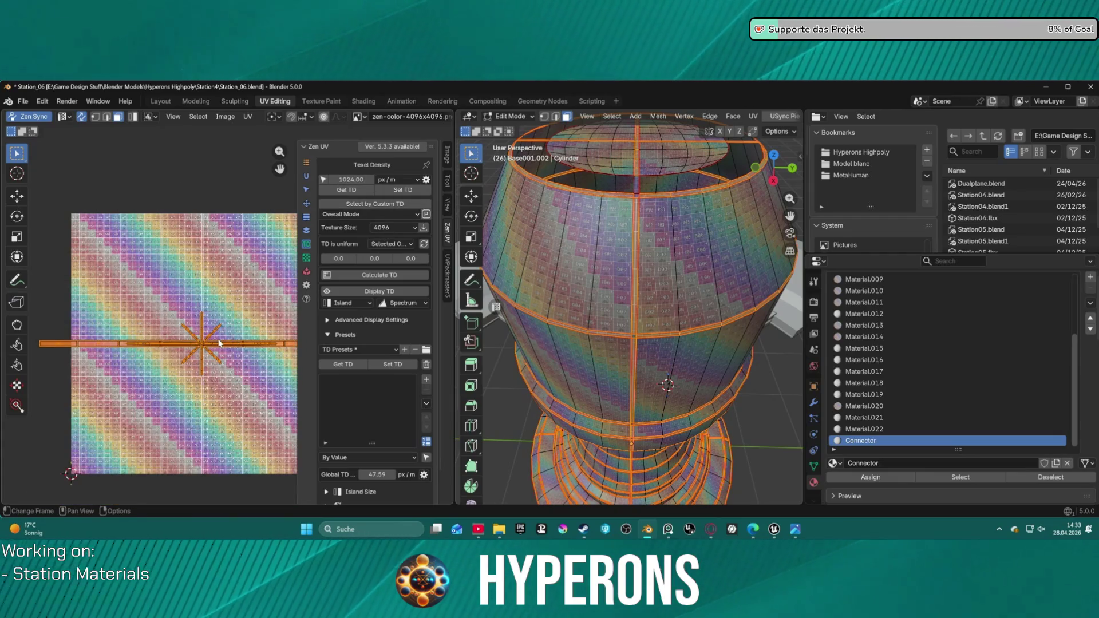
pyautogui.press('s')
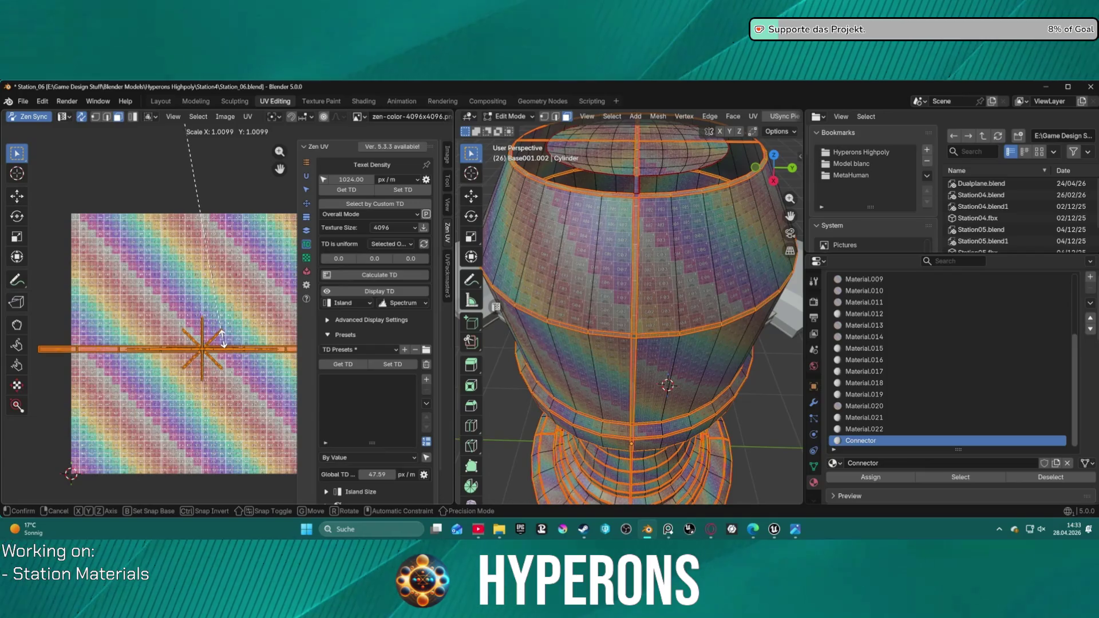
pyautogui.click(223, 339)
# - Deselect everything and box-select only the horizontal connector strip
pyautogui.hotkey('alt', 'a')
pyautogui.scroll(-2, 229, 350)
pyautogui.scroll(1, 249, 325)
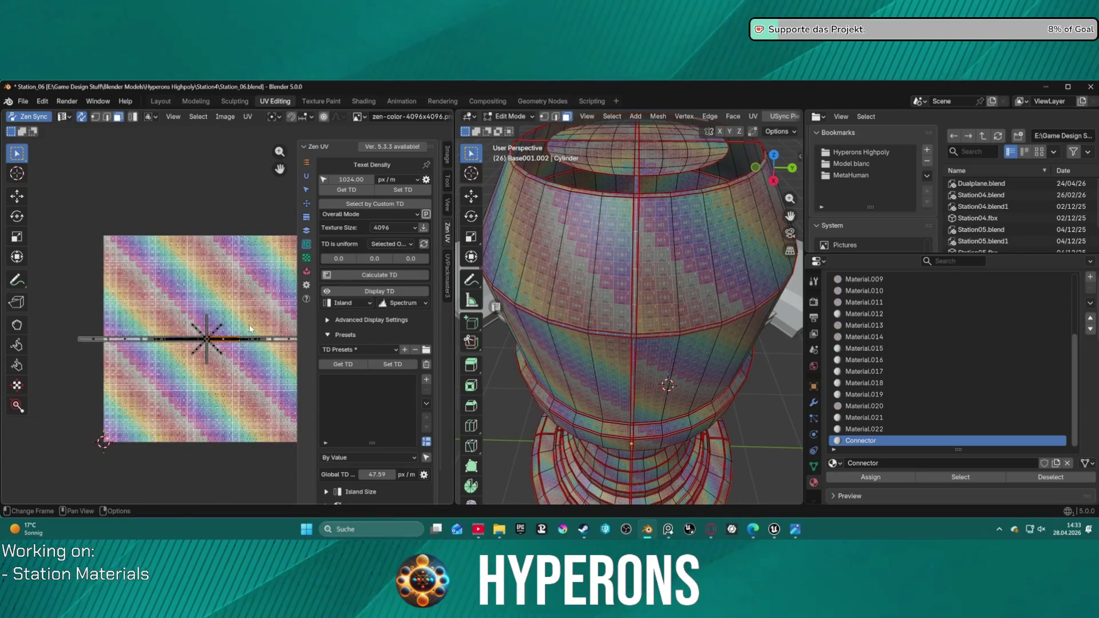
pyautogui.scroll(6, 249, 325)
pyautogui.scroll(-6, 237, 334)
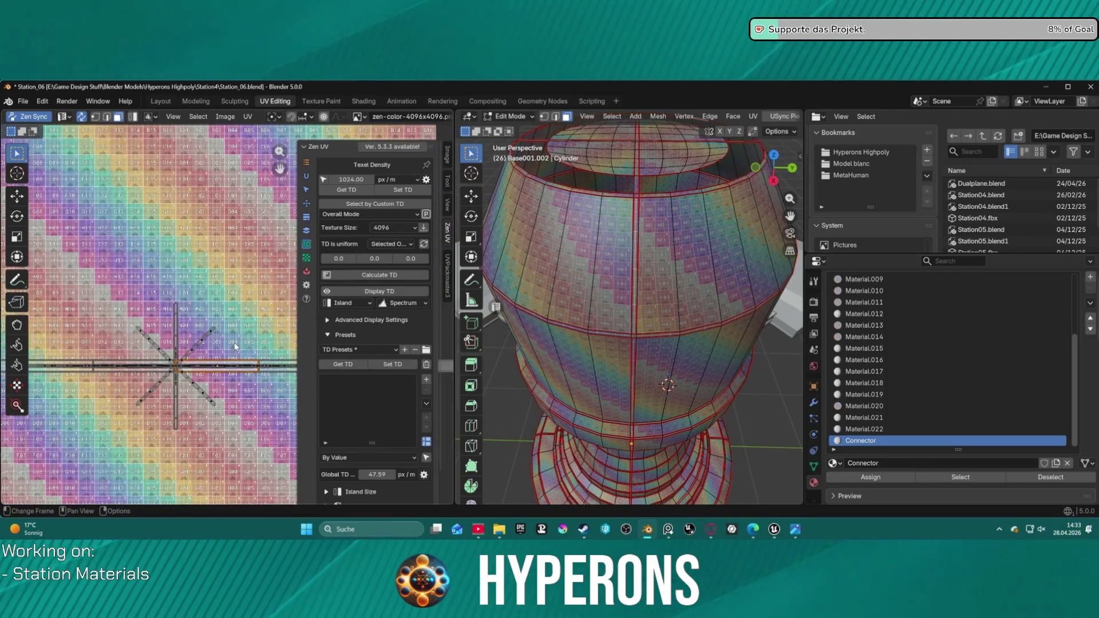
pyautogui.press('a')
pyautogui.hotkey('alt', 'a')
pyautogui.moveTo(89, 293); pyautogui.dragTo(167, 349)
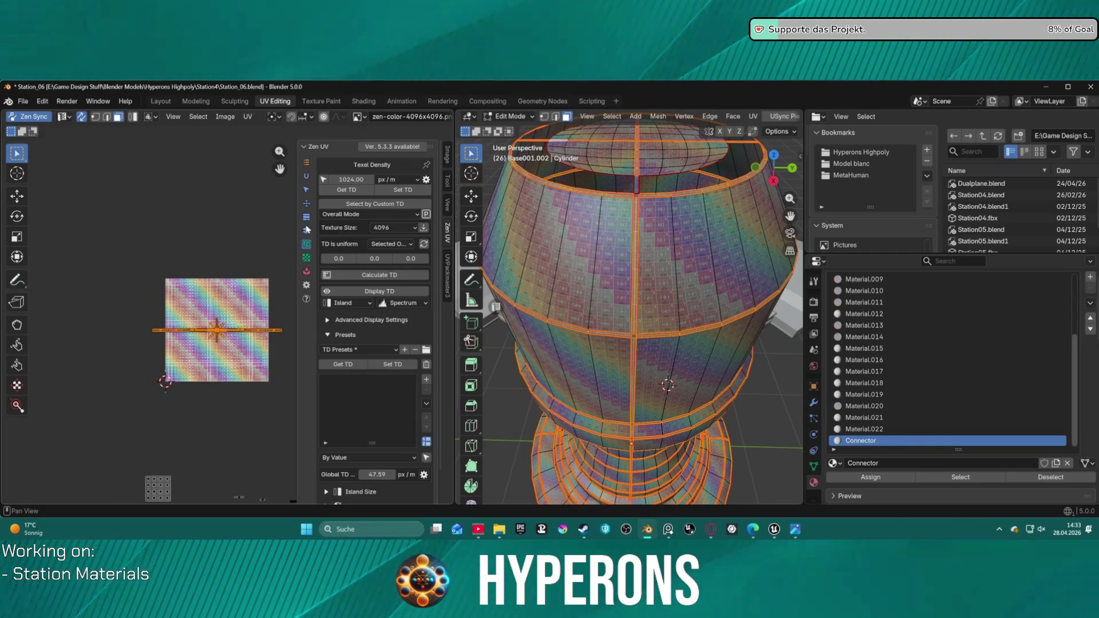
# - Go to Zen UV's UV Checker and enable the Texel Density display on UVs and model
pyautogui.click(307, 232)
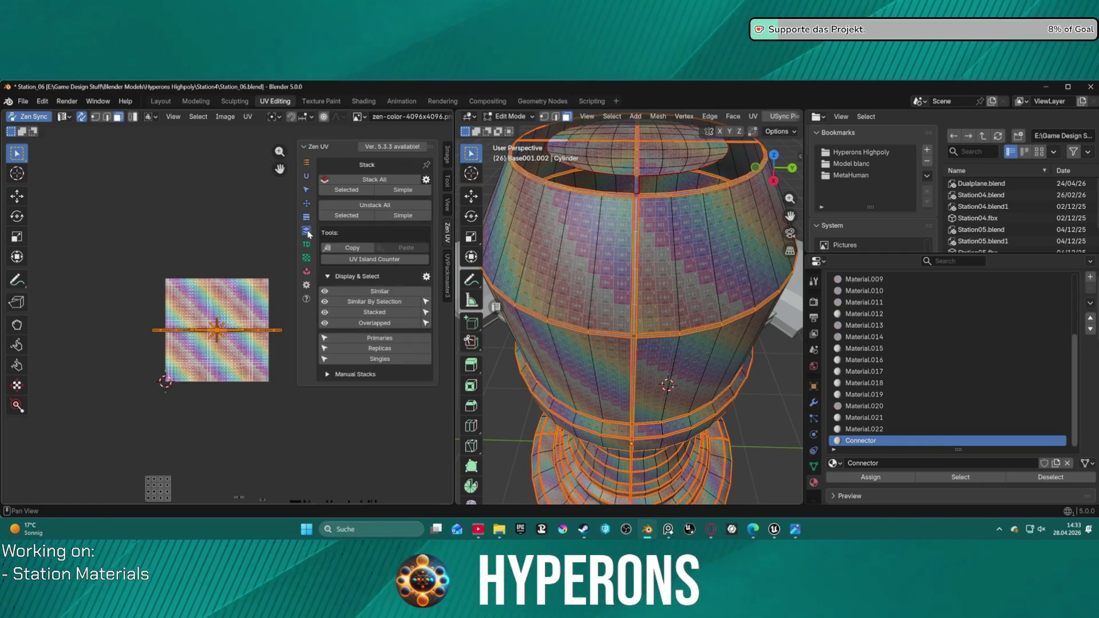
pyautogui.click(306, 204)
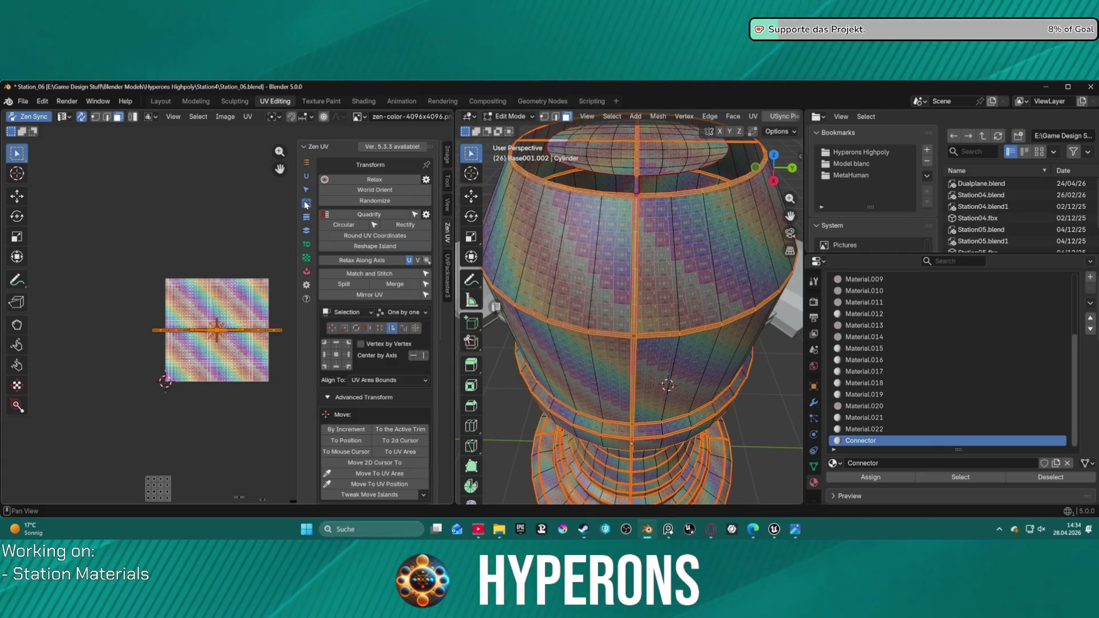
pyautogui.click(305, 196)
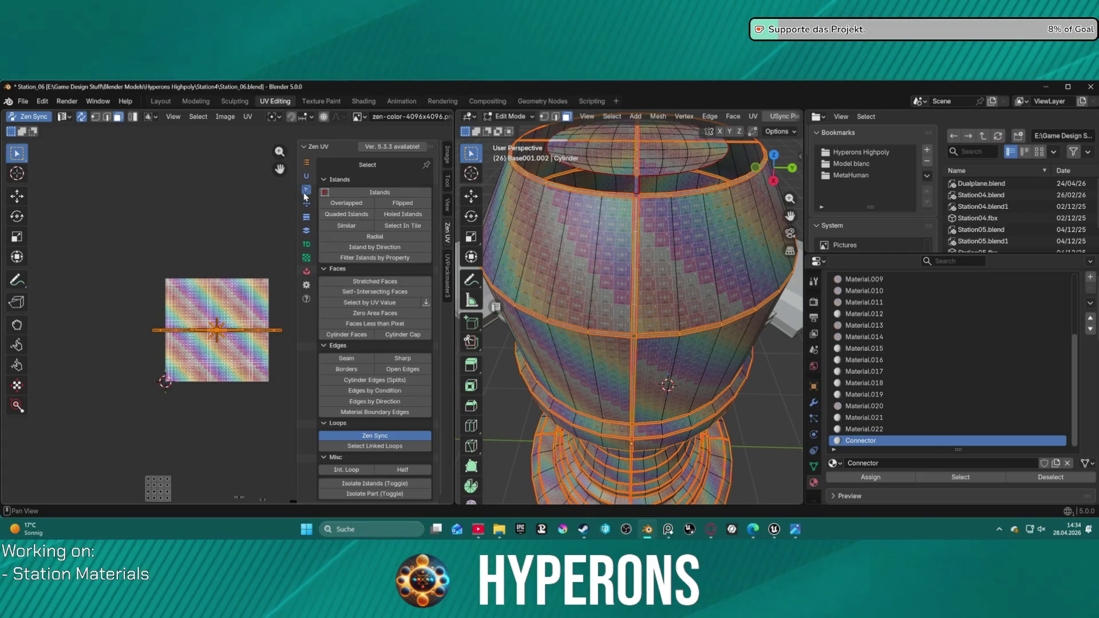
pyautogui.click(307, 258)
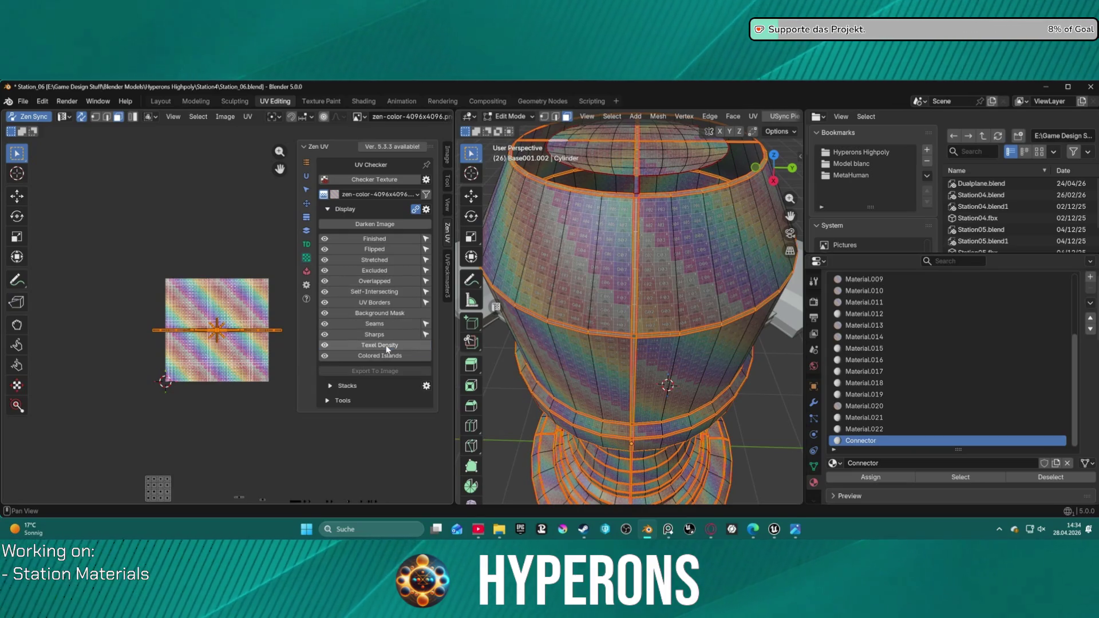
pyautogui.click(388, 346)
# - Pan across the checker tiles and orbit to a side view of the tower to inspect the strip
pyautogui.scroll(10, 222, 353)
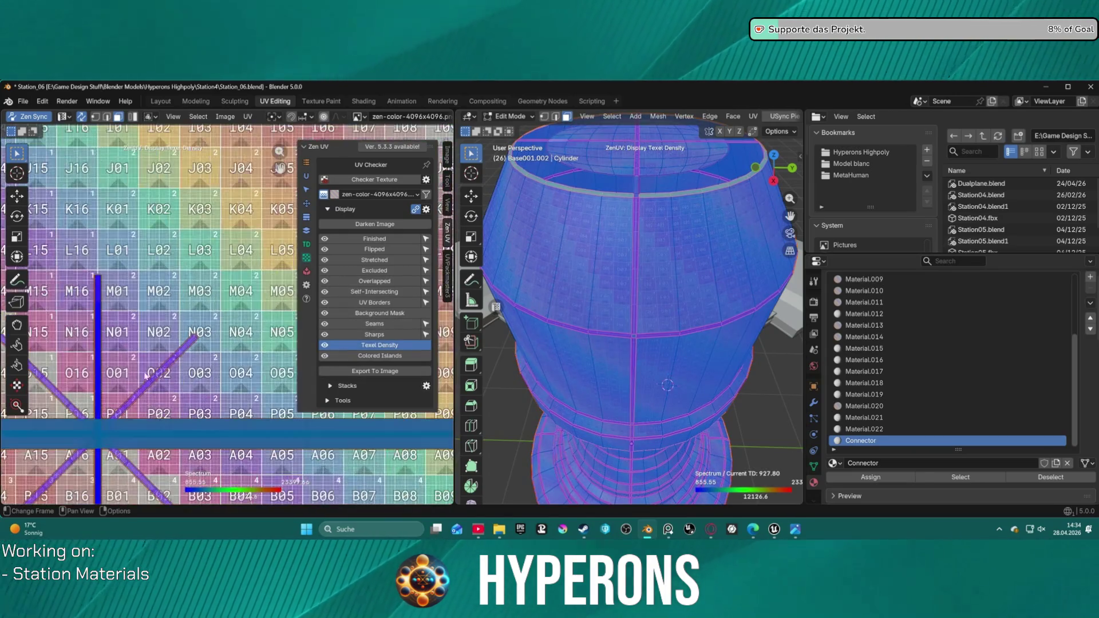
pyautogui.moveTo(90, 424)
pyautogui.mouseDown(button='middle')
pyautogui.moveTo(101, 350)
pyautogui.moveTo(199, 352)
pyautogui.moveTo(295, 289)
pyautogui.mouseUp(button='middle')
pyautogui.scroll(-5, 240, 301)
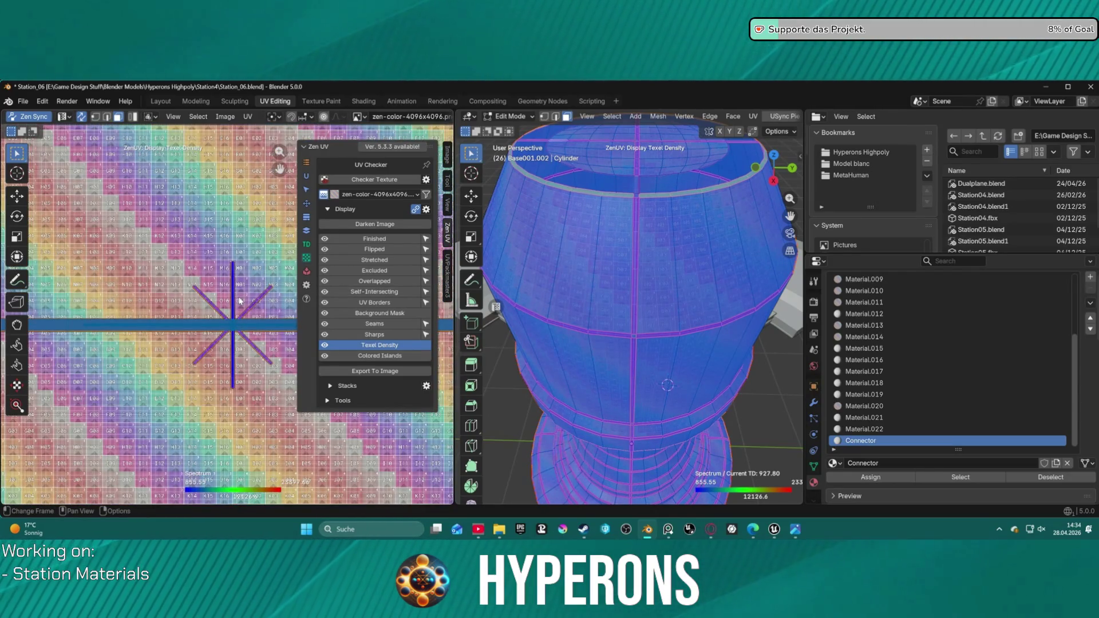
pyautogui.scroll(-3, 243, 308)
pyautogui.scroll(3, 242, 308)
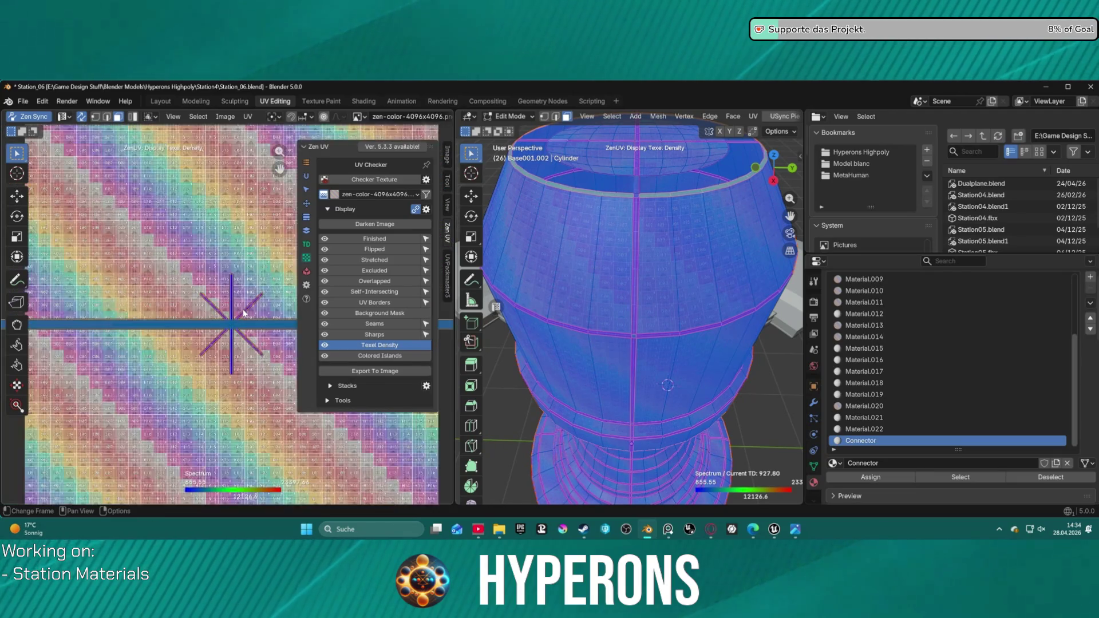
pyautogui.scroll(-3, 242, 308)
pyautogui.scroll(-4, 667, 384)
pyautogui.moveTo(668, 367)
pyautogui.mouseDown(button='middle')
pyautogui.moveTo(657, 321)
pyautogui.moveTo(558, 323)
pyautogui.moveTo(706, 362)
pyautogui.moveTo(641, 342)
pyautogui.mouseUp(button='middle')
pyautogui.scroll(6, 557, 323)
pyautogui.scroll(-4, 558, 323)
pyautogui.scroll(-5, 628, 340)
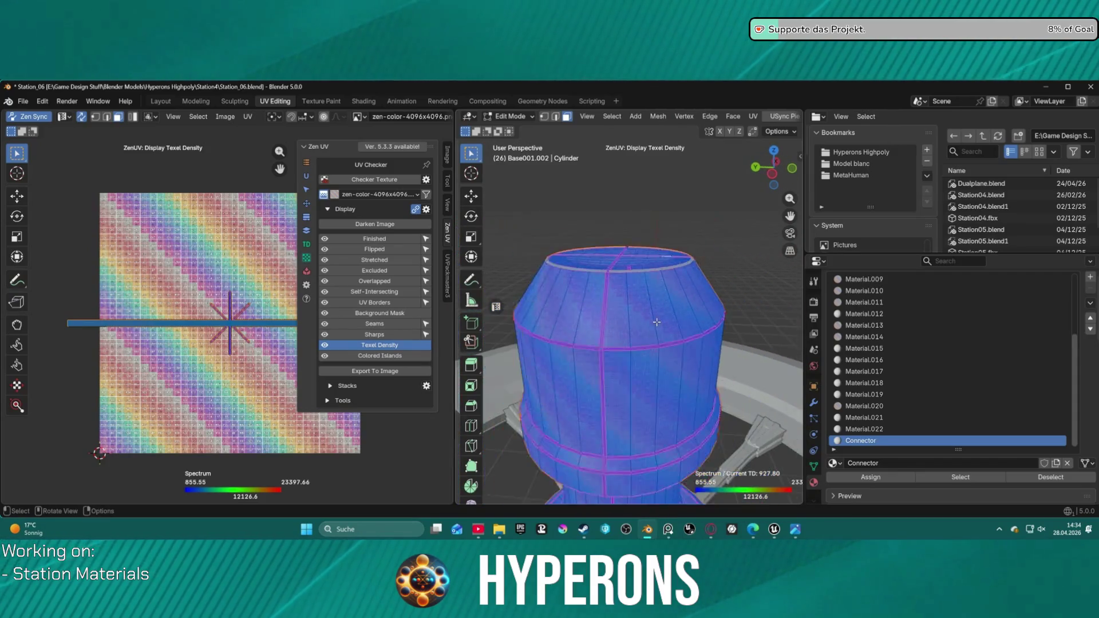
pyautogui.scroll(6, 627, 340)
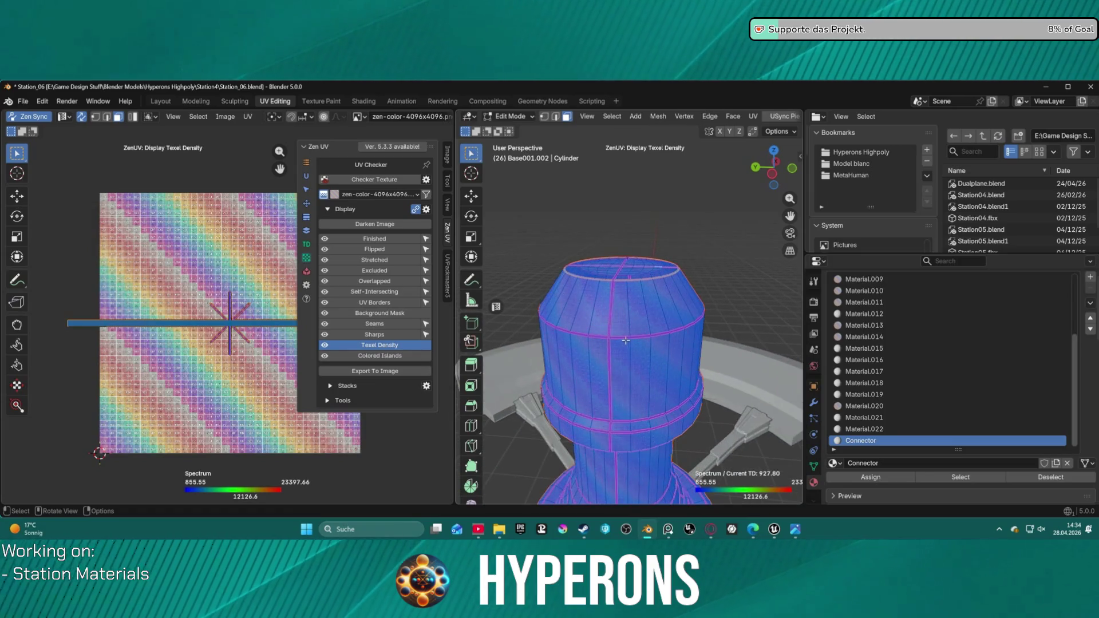
# - Turn off the texel density overlay, then toggle the Overlapped and Stretched checks on and off
pyautogui.click(379, 345)
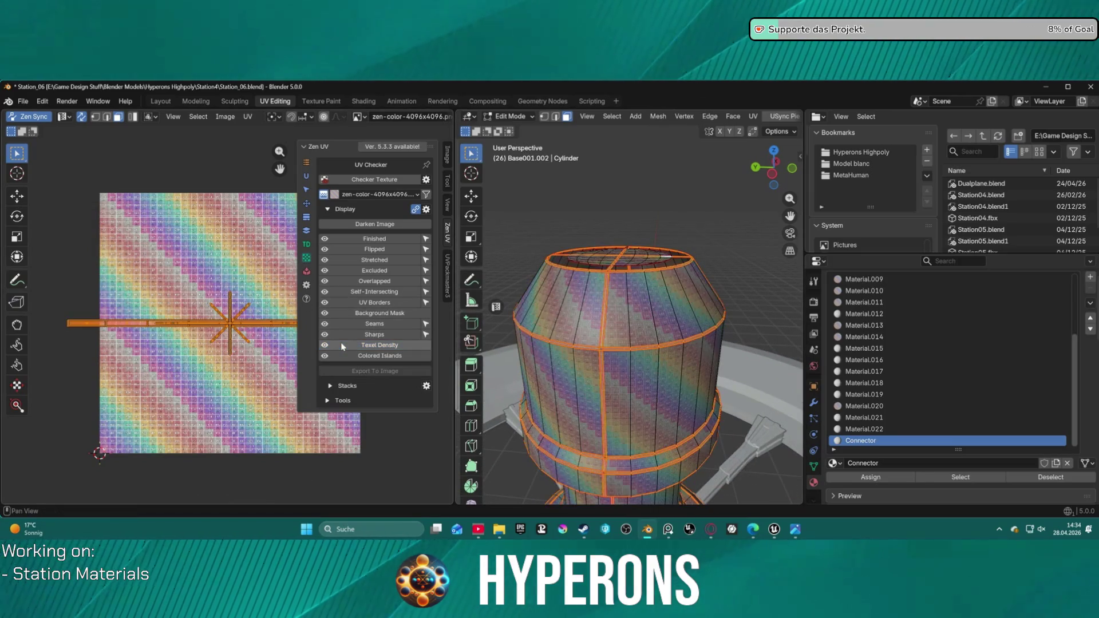
pyautogui.click(363, 281)
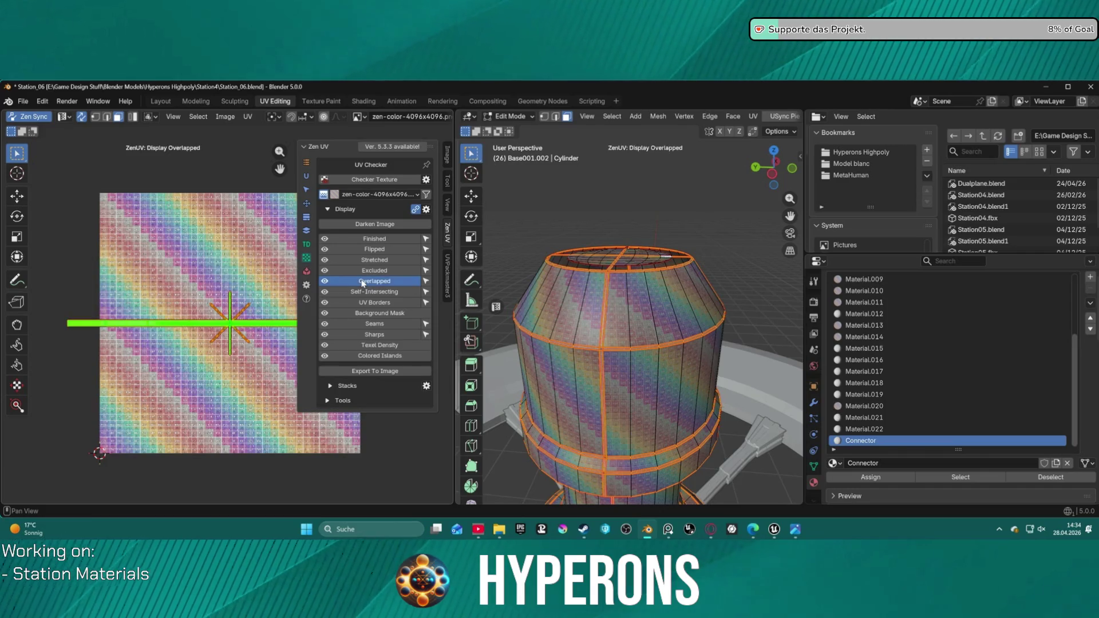
pyautogui.click(362, 282)
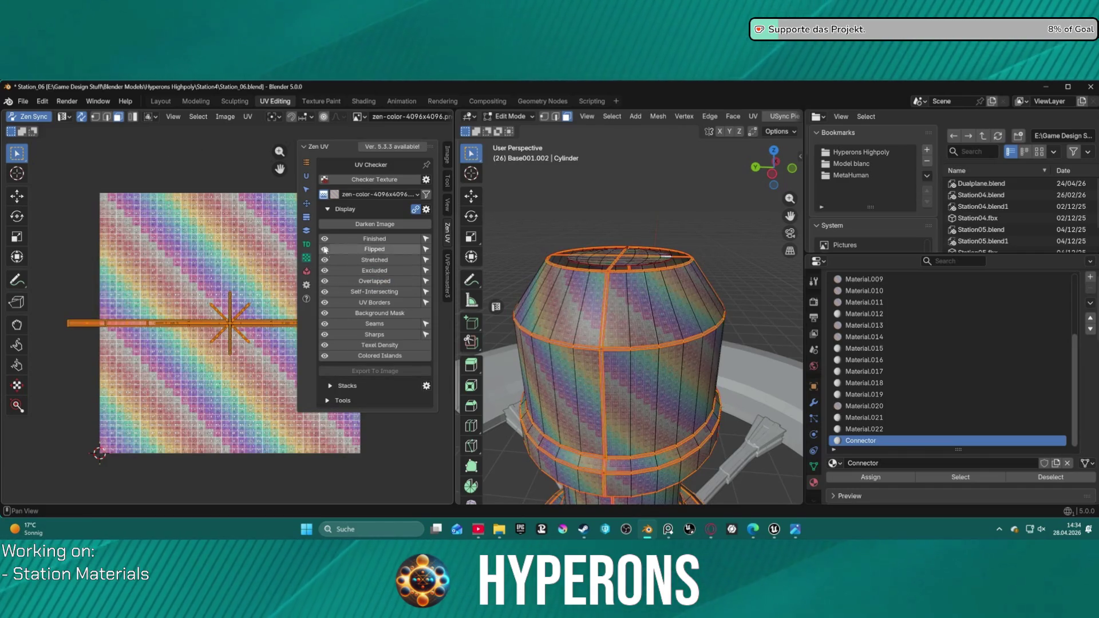
pyautogui.click(365, 260)
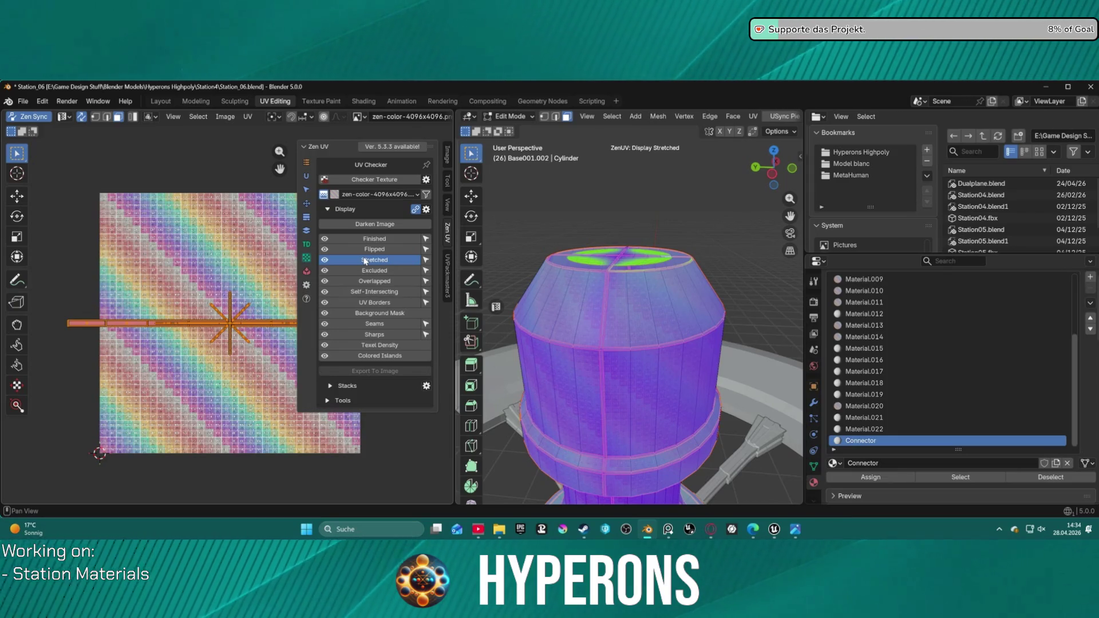
pyautogui.click(365, 260)
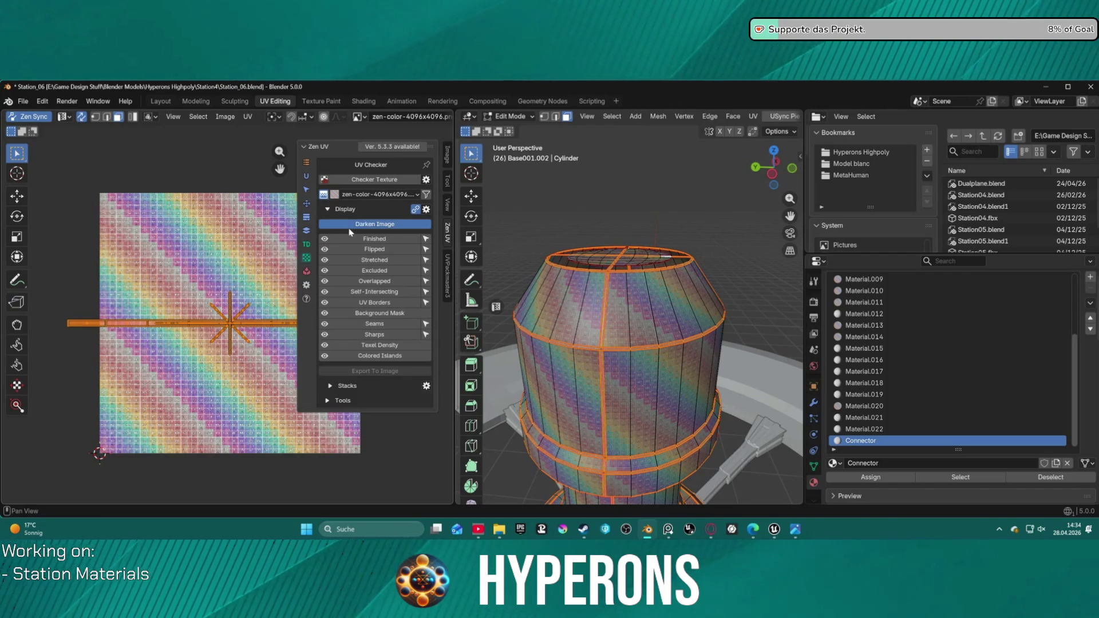
pyautogui.click(332, 211)
# - Apply Relax Along Axis, Rectify, Quadrify and World Orient to the connector UV islands
pyautogui.click(332, 210)
pyautogui.click(309, 203)
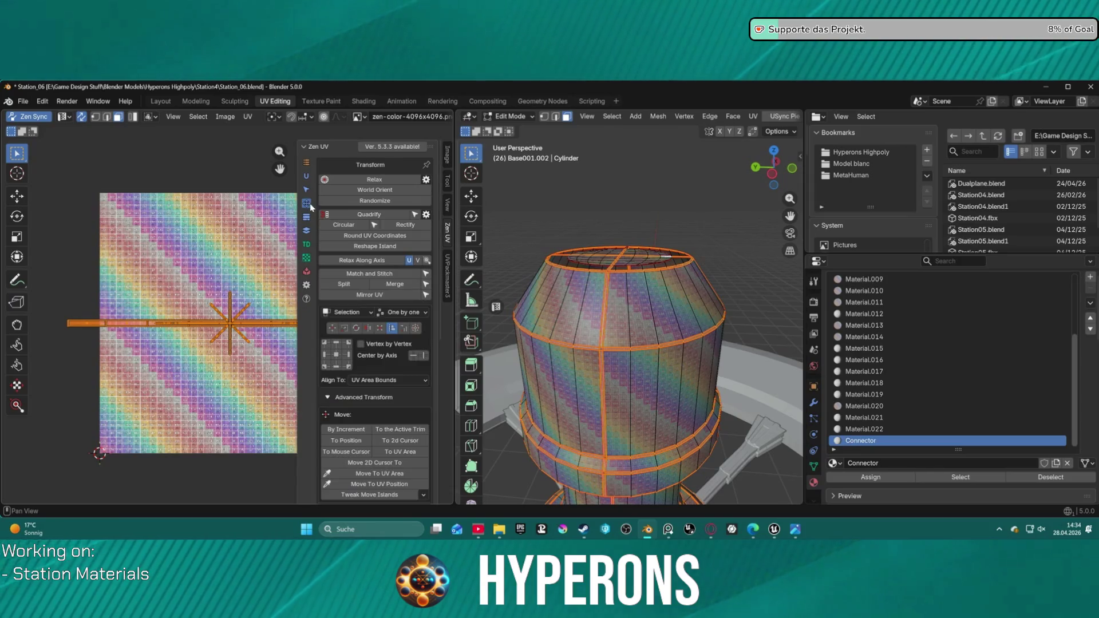
pyautogui.click(361, 261)
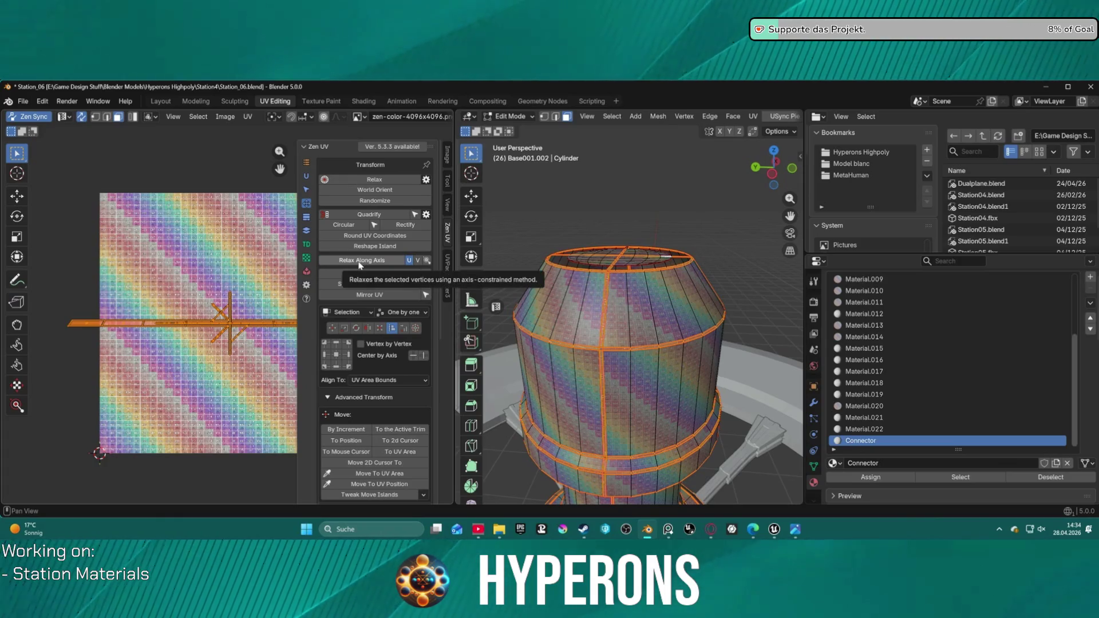
pyautogui.click(373, 259)
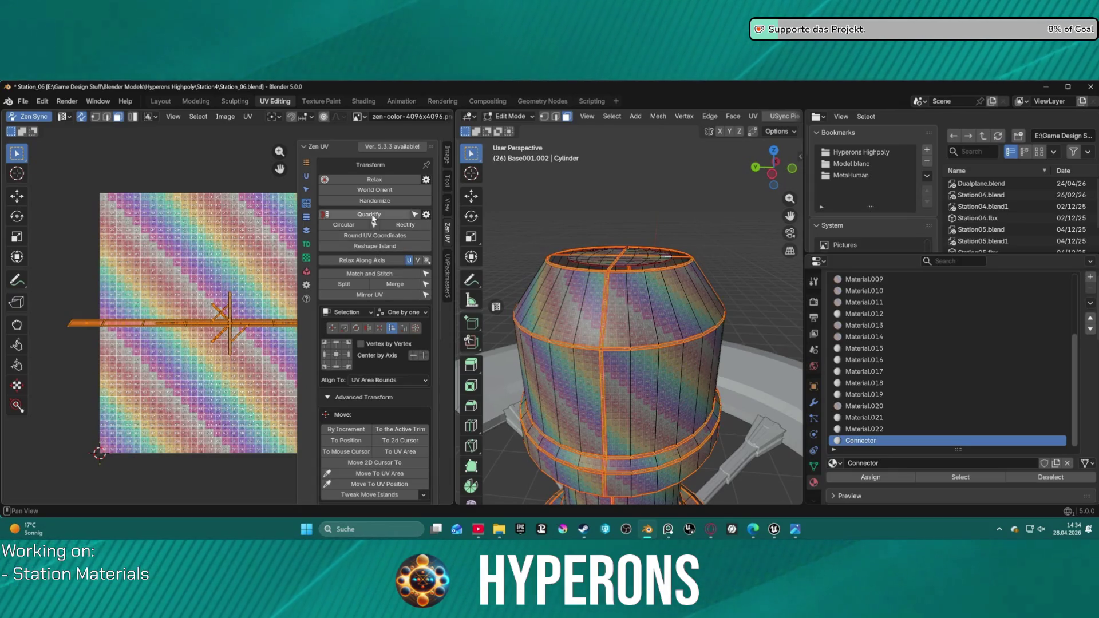
pyautogui.click(398, 225)
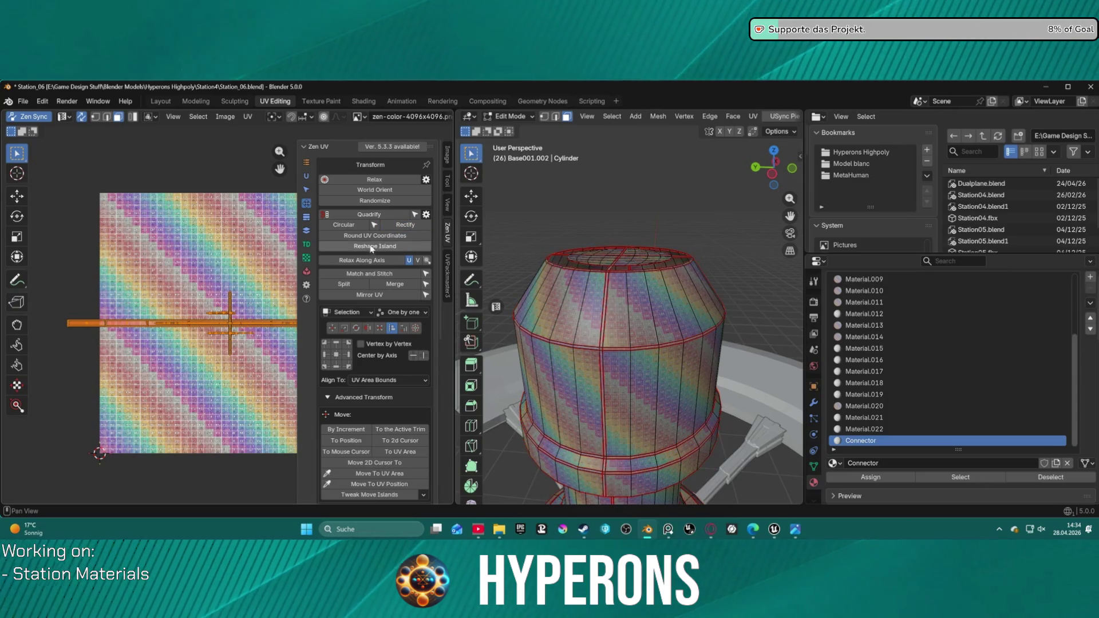
pyautogui.click(370, 215)
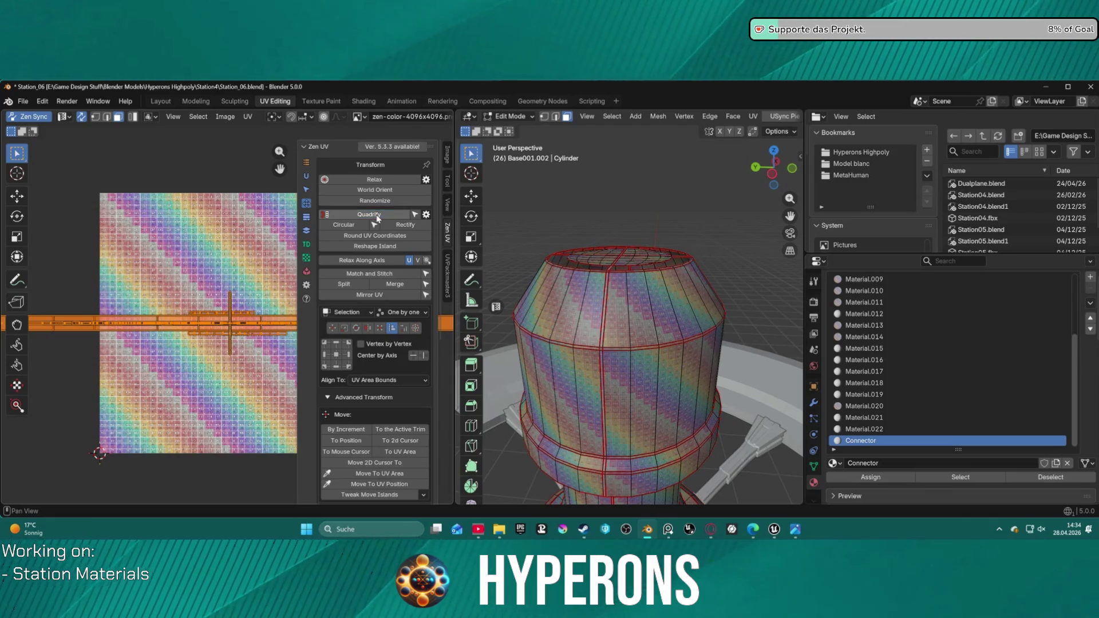
pyautogui.click(388, 193)
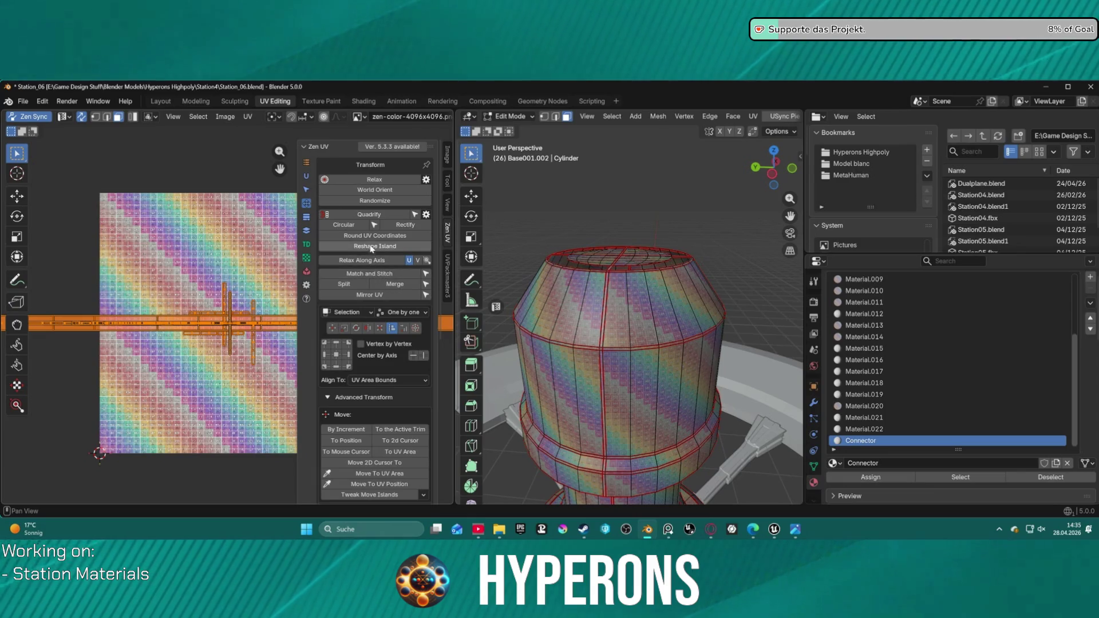
pyautogui.click(309, 243)
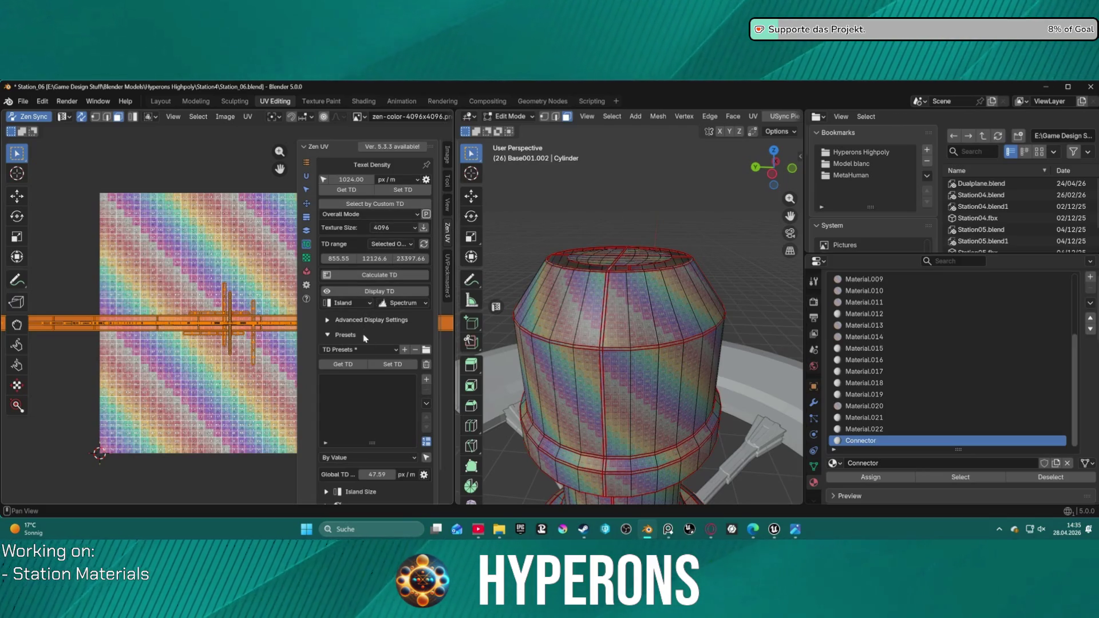
# - Store the current texel density as a preset, change it to 1000 px/m and apply it
pyautogui.click(354, 369)
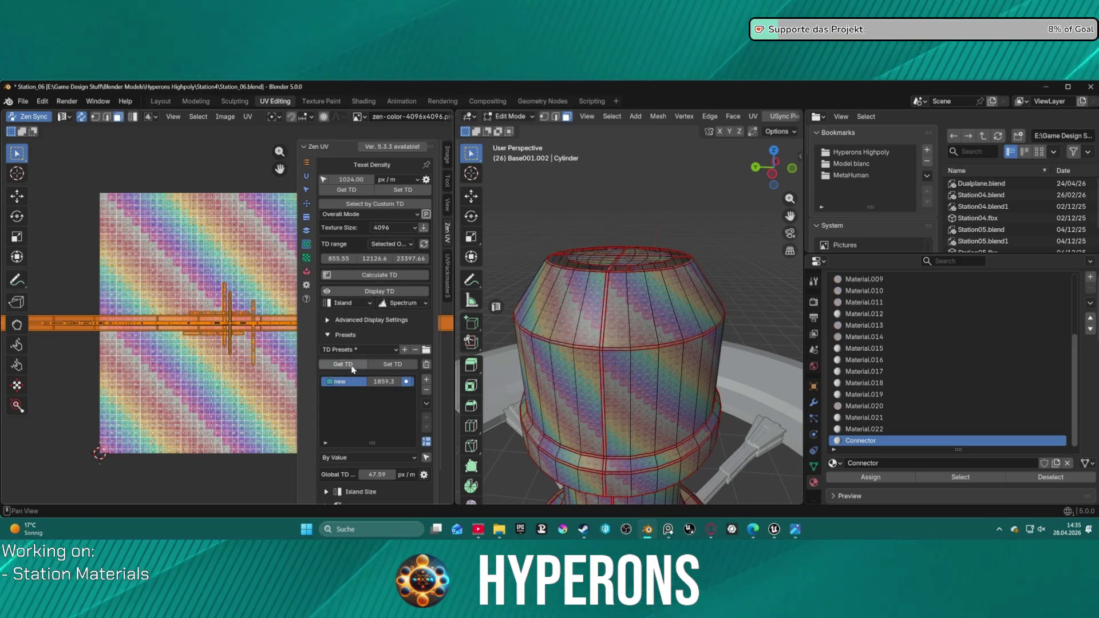
pyautogui.click(388, 380)
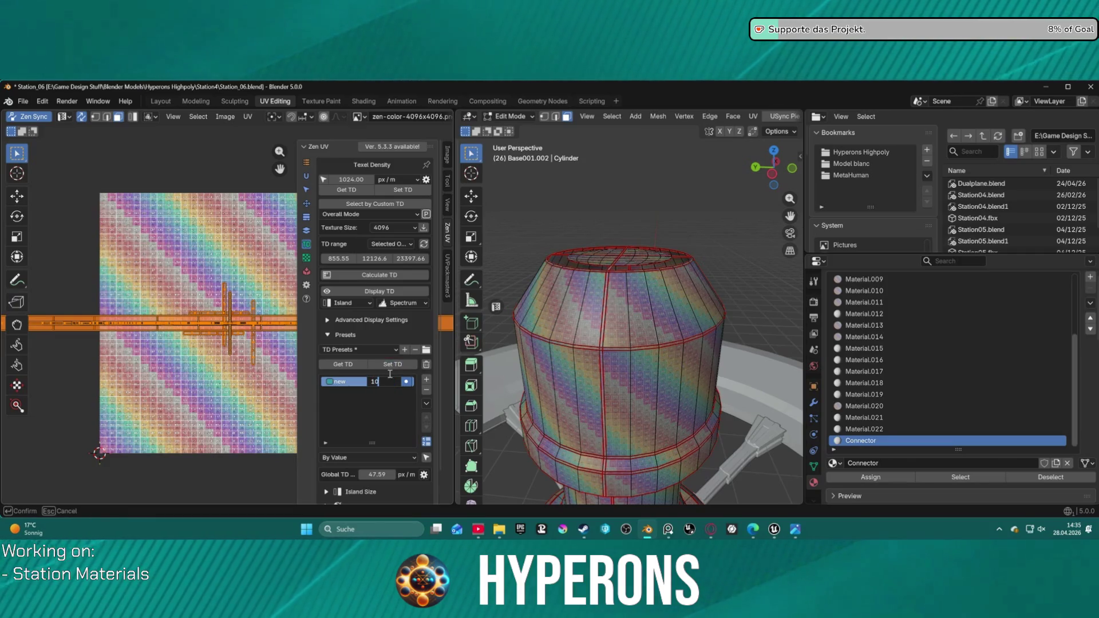
pyautogui.write('00')
pyautogui.click(392, 364)
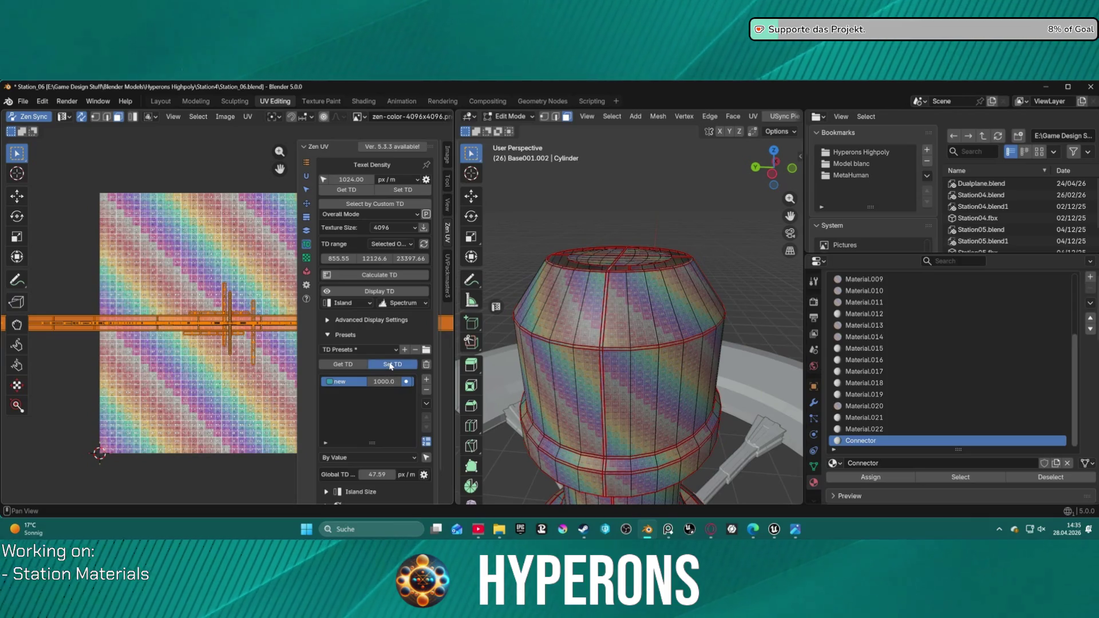
# - Zoom the UV editor to inspect the rescaled strip, then clear the UV selection
pyautogui.scroll(10, 230, 325)
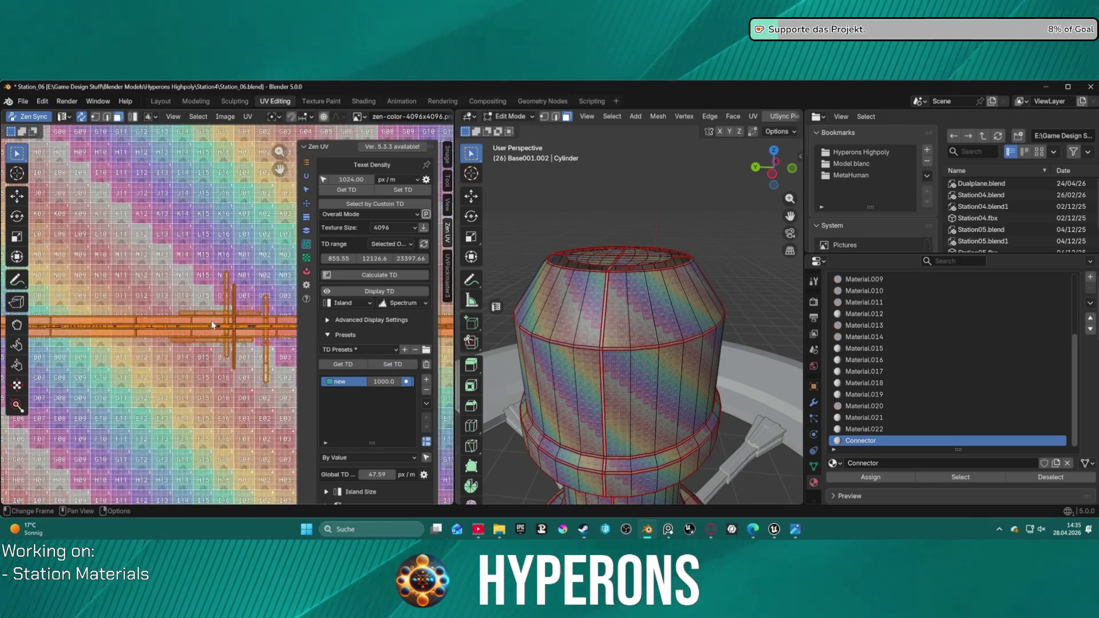
pyautogui.scroll(5, 231, 331)
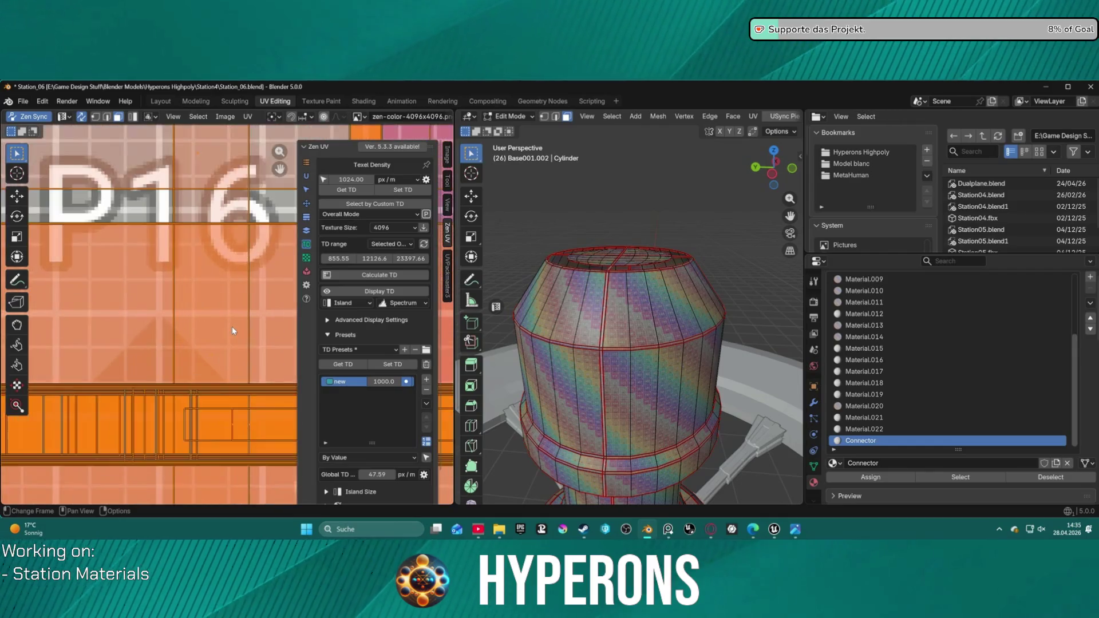
pyautogui.scroll(-6, 232, 330)
pyautogui.scroll(-3, 232, 330)
pyautogui.scroll(8, 233, 331)
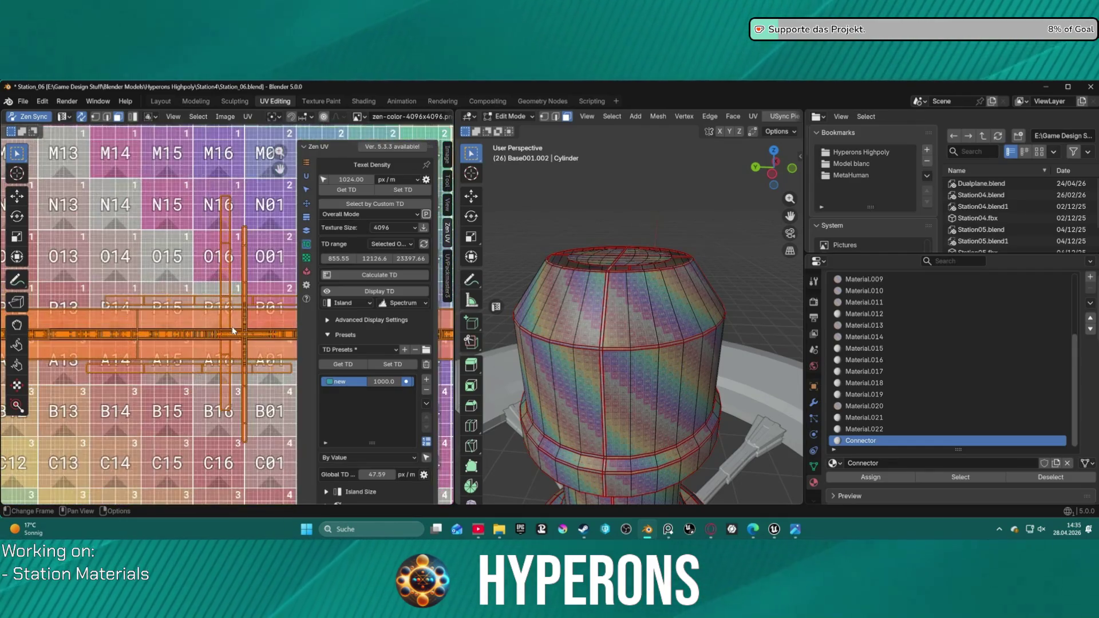
pyautogui.scroll(-10, 233, 330)
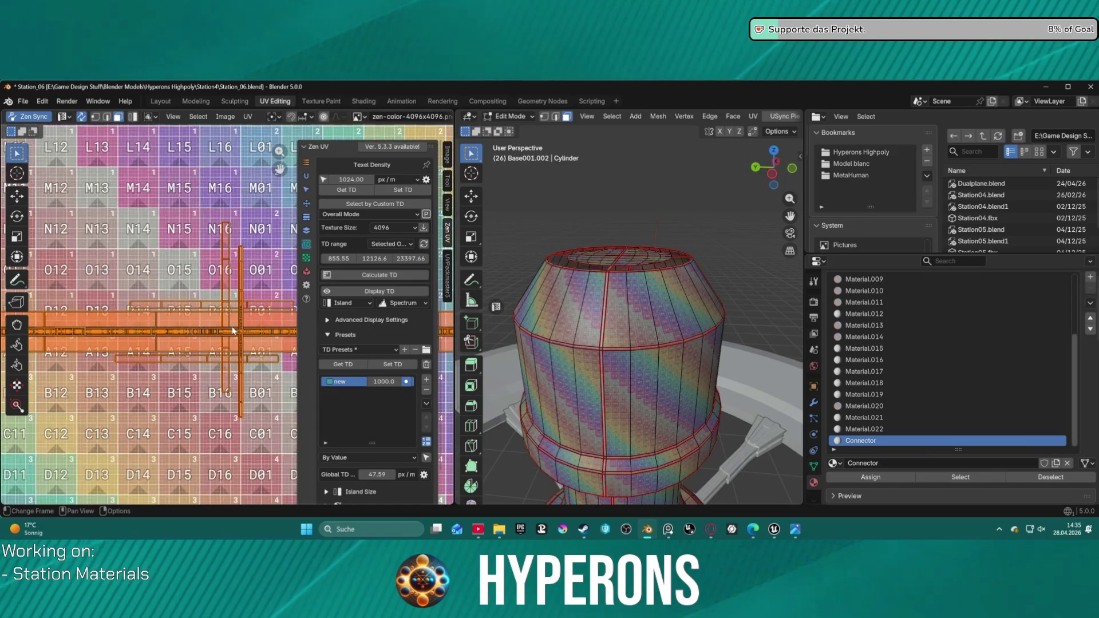
pyautogui.scroll(-8, 232, 330)
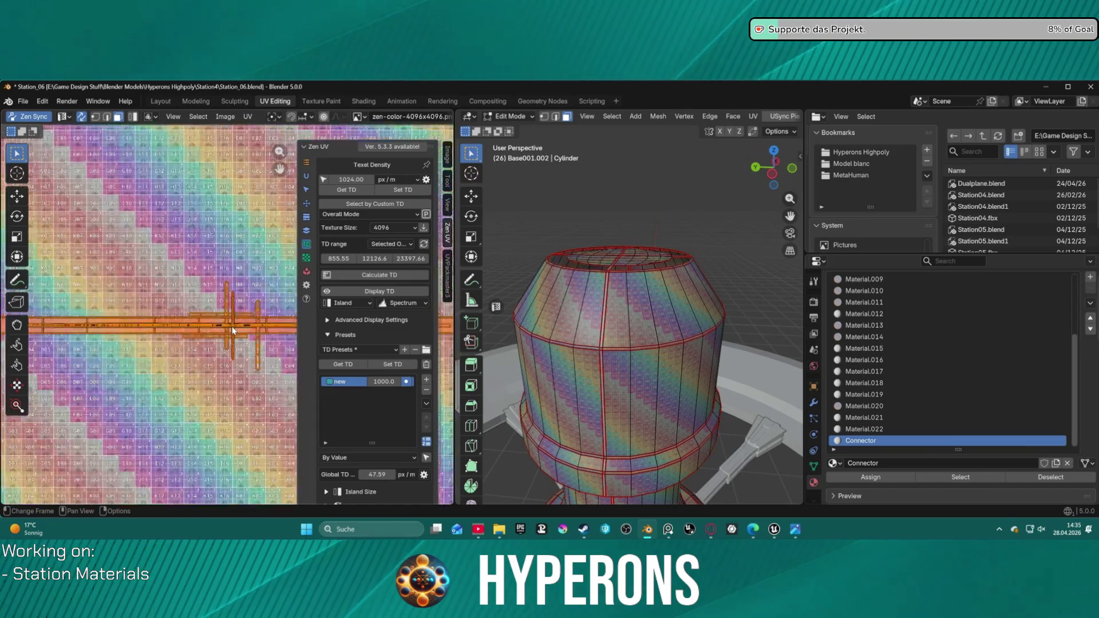
pyautogui.scroll(2, 232, 326)
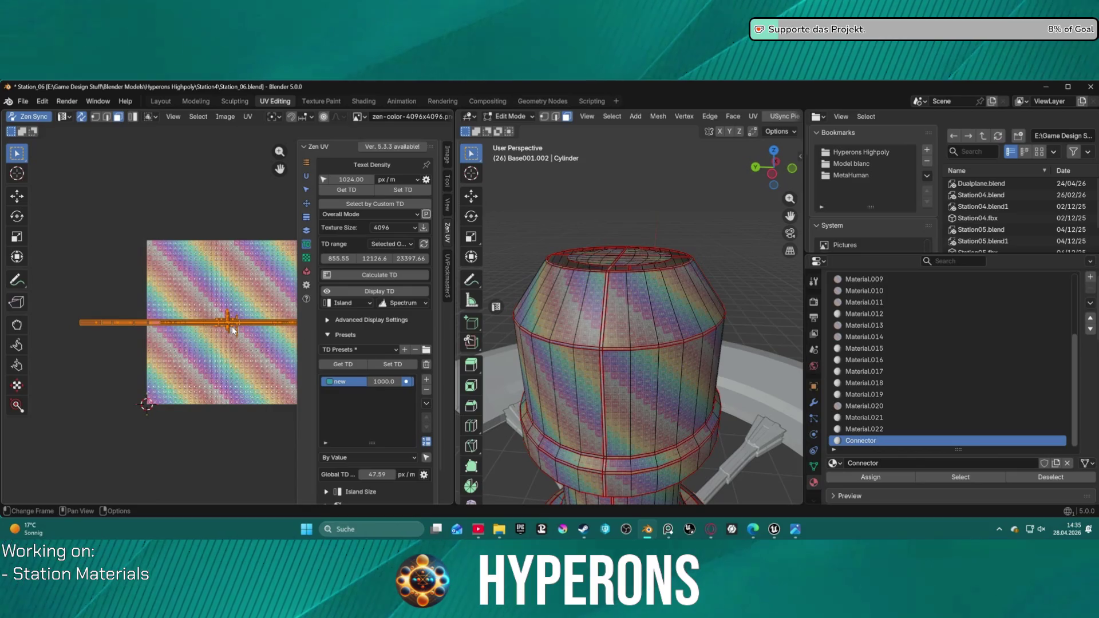
pyautogui.click(105, 343)
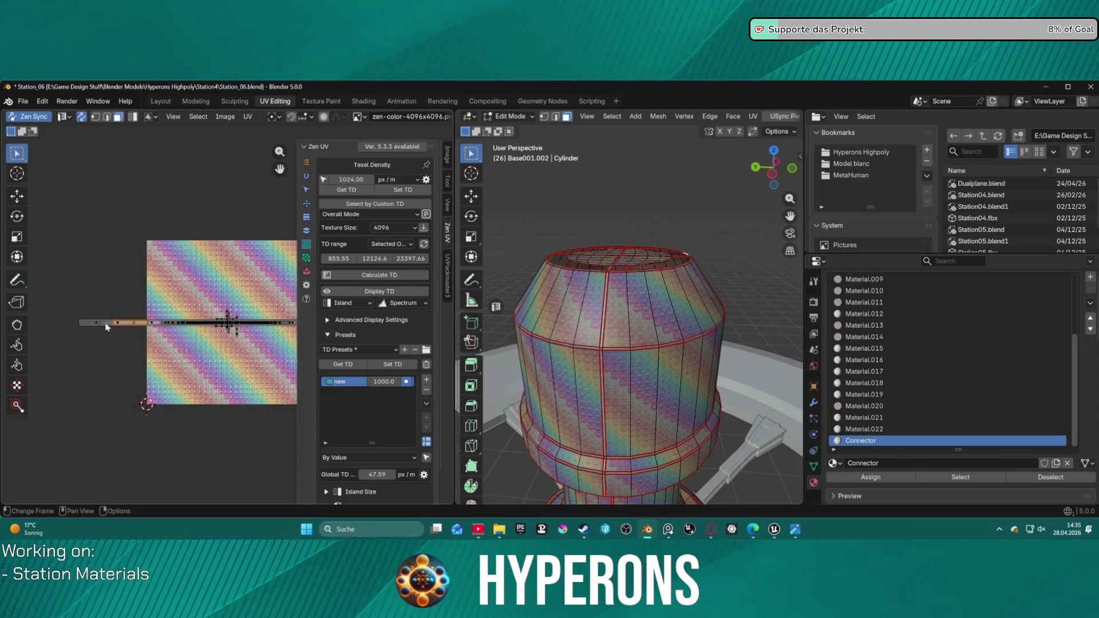
# - Select the horizontal UV strip and the linked lower rim faces, undoing stray additions
pyautogui.keyDown('alt'); pyautogui.click(94, 325); pyautogui.keyUp('alt')
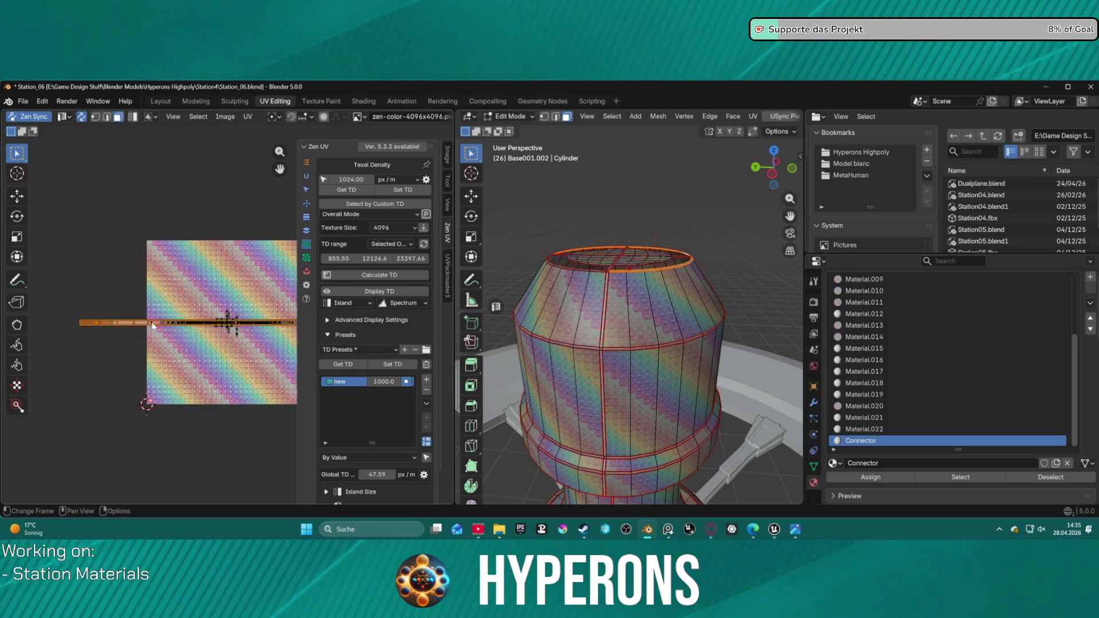
pyautogui.moveTo(631, 246); pyautogui.dragTo(536, 377, button='middle')
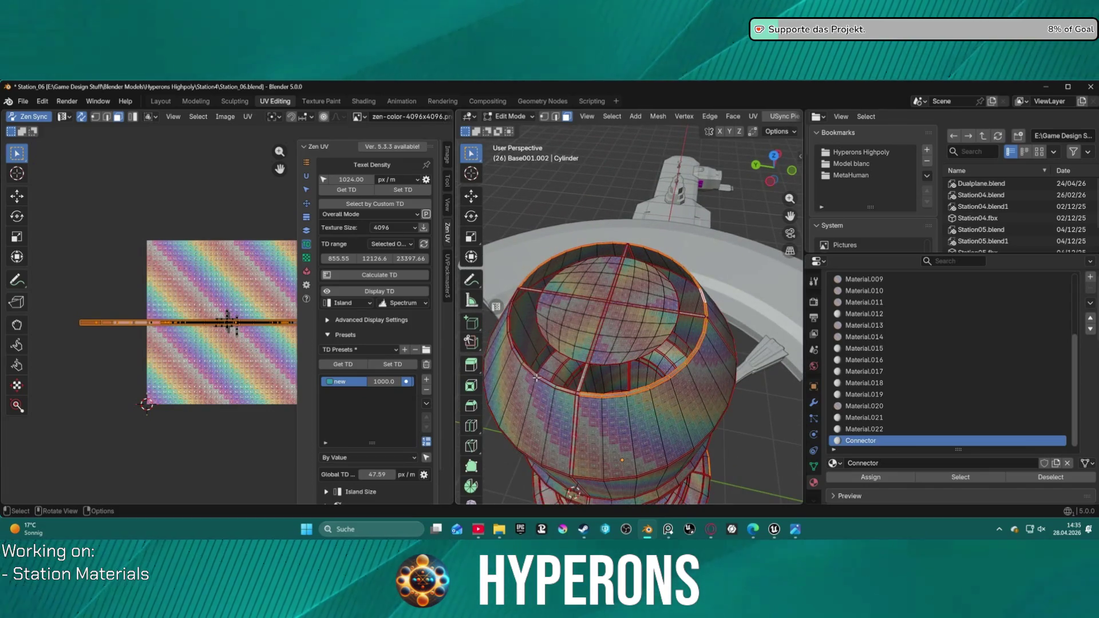
pyautogui.click(538, 376)
pyautogui.hotkey('ctrl', 'l')
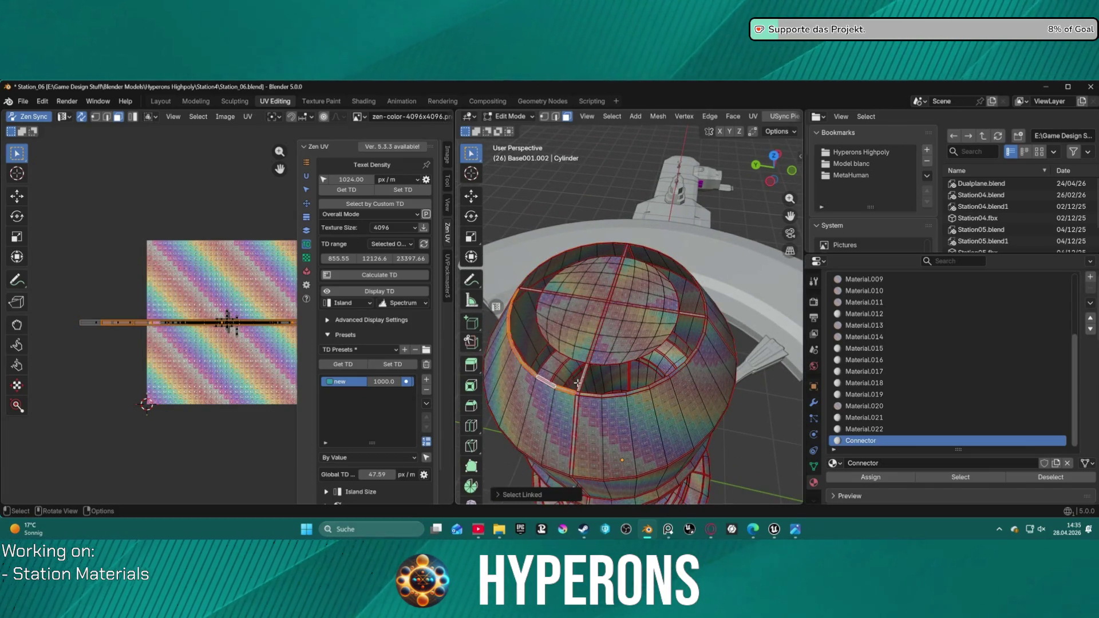
pyautogui.keyDown('alt'); pyautogui.keyDown('shift'); pyautogui.click(591, 394); pyautogui.keyUp('shift'); pyautogui.keyUp('alt')
pyautogui.keyDown('alt'); pyautogui.keyDown('shift'); pyautogui.click(701, 291); pyautogui.keyUp('shift'); pyautogui.keyUp('alt')
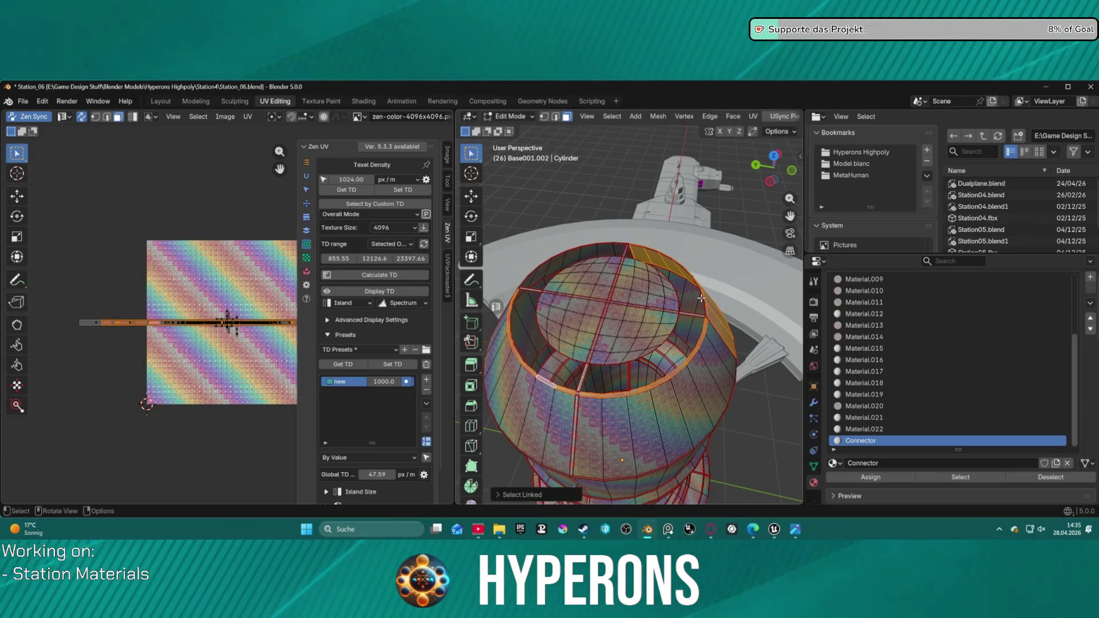
pyautogui.hotkey('ctrl', 'z')
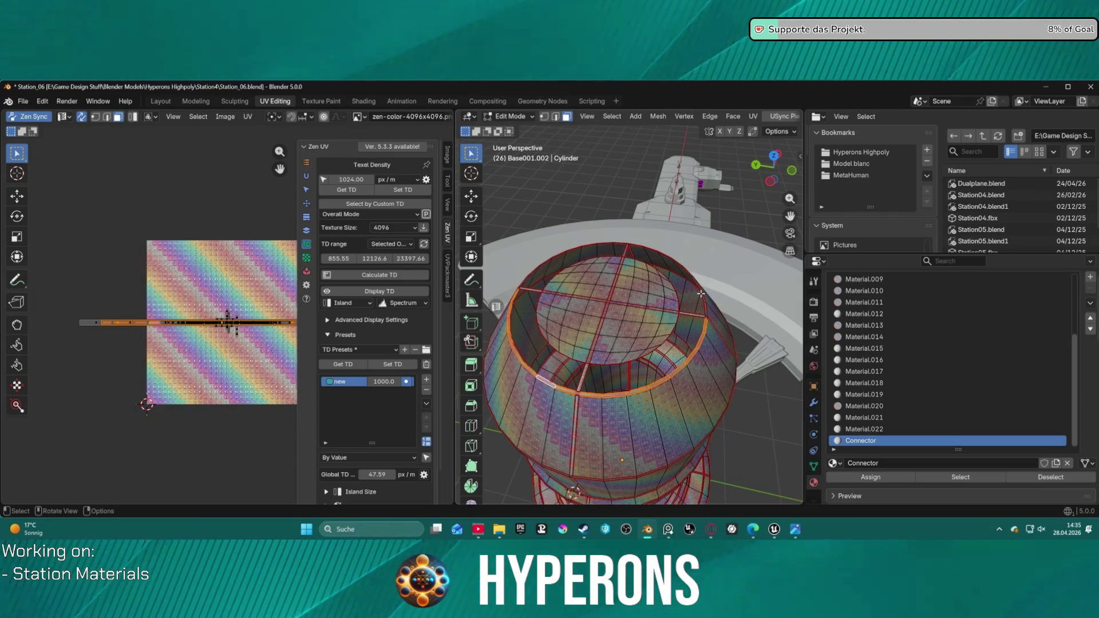
pyautogui.press('l')
pyautogui.hotkey('ctrl', 'z')
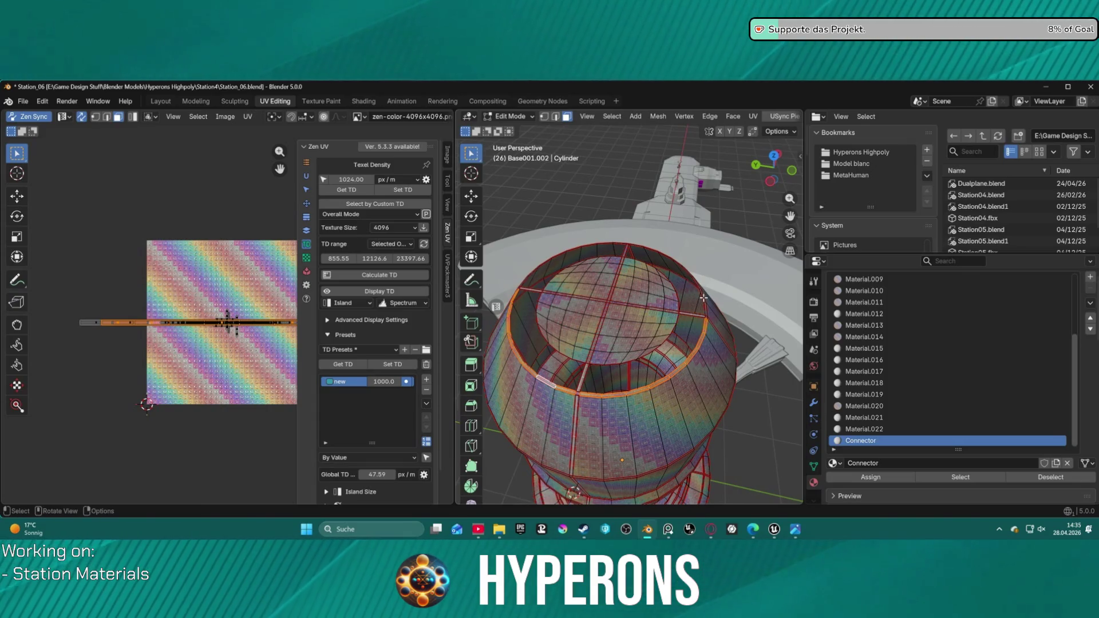
pyautogui.press('l')
# - Add the inner rim band to the selection, then switch to the connected vertical side strip
pyautogui.moveTo(533, 252)
pyautogui.mouseDown(button='middle')
pyautogui.moveTo(622, 313)
pyautogui.moveTo(575, 288)
pyautogui.mouseUp(button='middle')
pyautogui.press('l')
pyautogui.scroll(3, 625, 295)
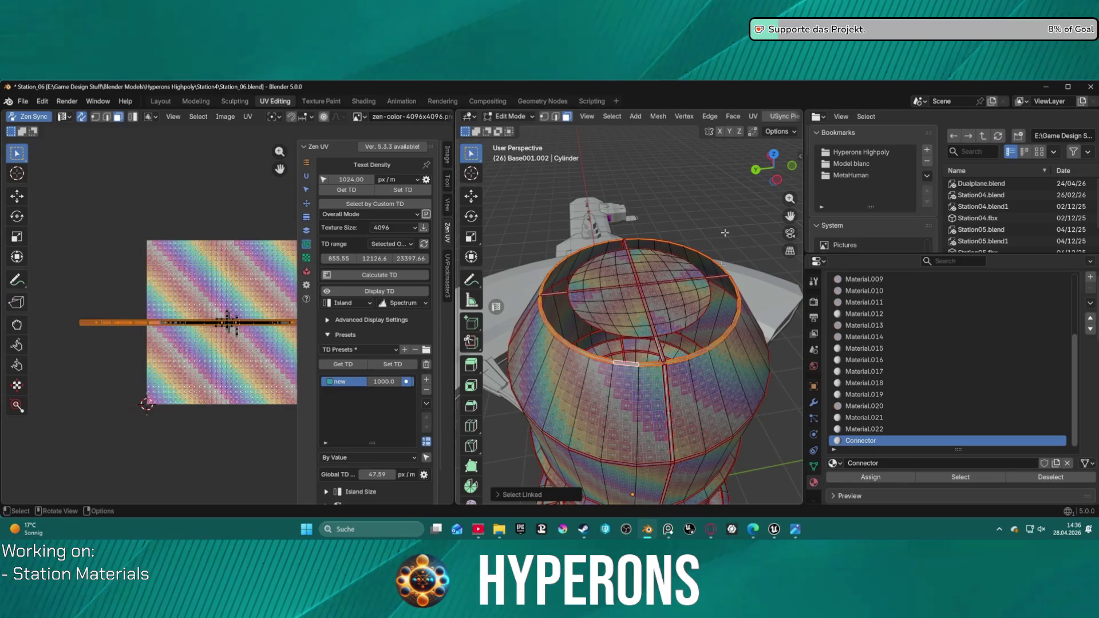
pyautogui.click(717, 207)
pyautogui.moveTo(717, 207)
pyautogui.mouseDown(button='middle')
pyautogui.moveTo(778, 219)
pyautogui.moveTo(755, 225)
pyautogui.mouseUp(button='middle')
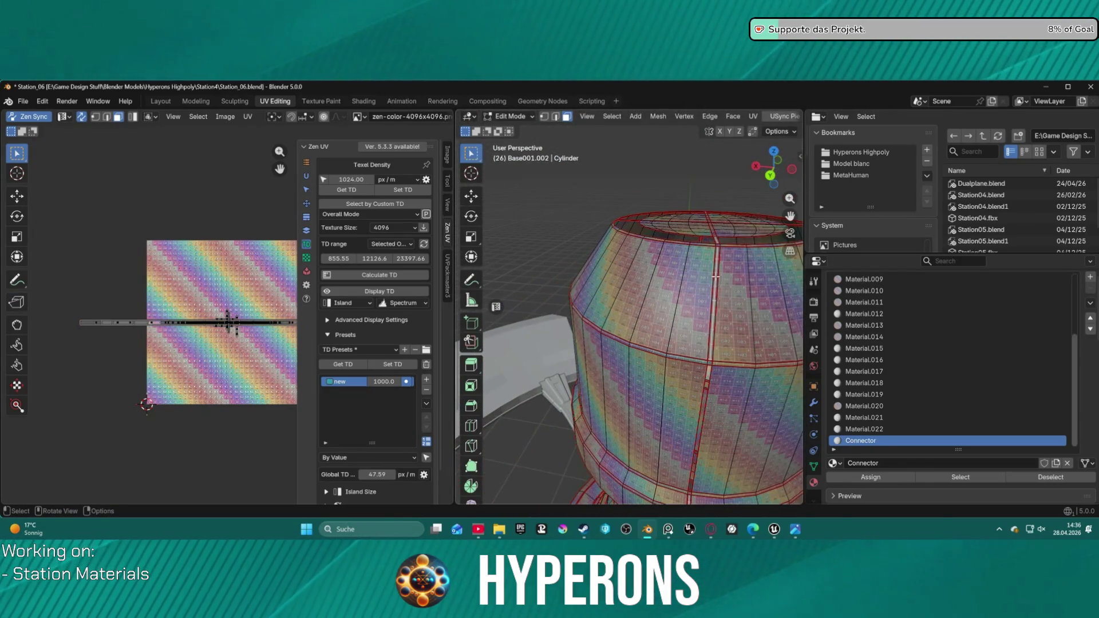
pyautogui.press('l')
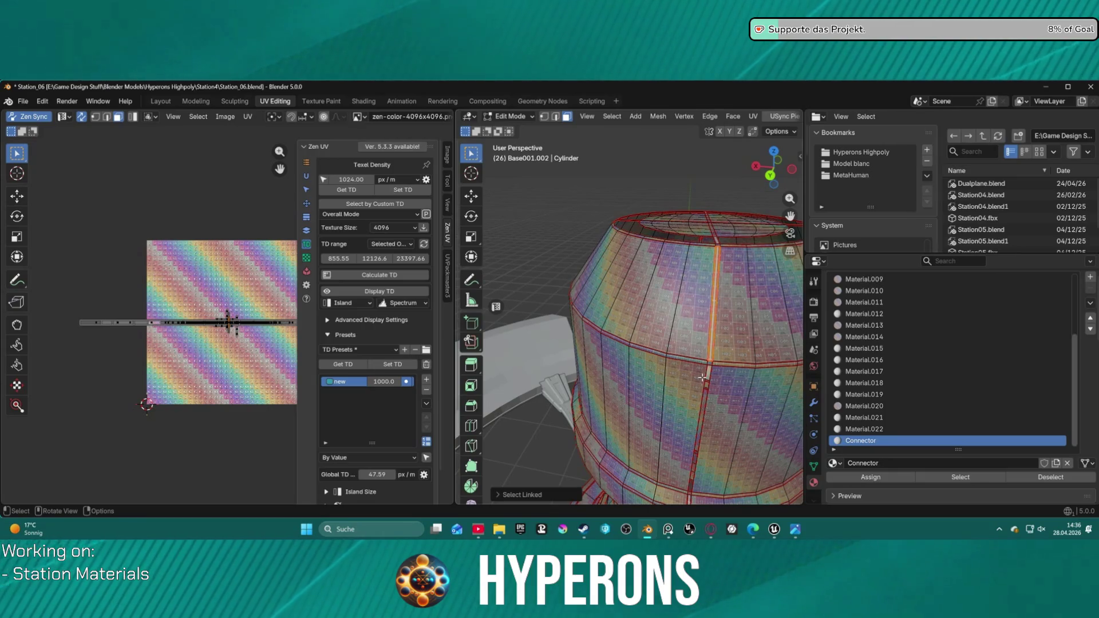
pyautogui.moveTo(702, 378)
pyautogui.mouseDown(button='middle')
pyautogui.moveTo(731, 309)
pyautogui.moveTo(542, 291)
pyautogui.moveTo(796, 257)
pyautogui.moveTo(669, 296)
pyautogui.mouseUp(button='middle')
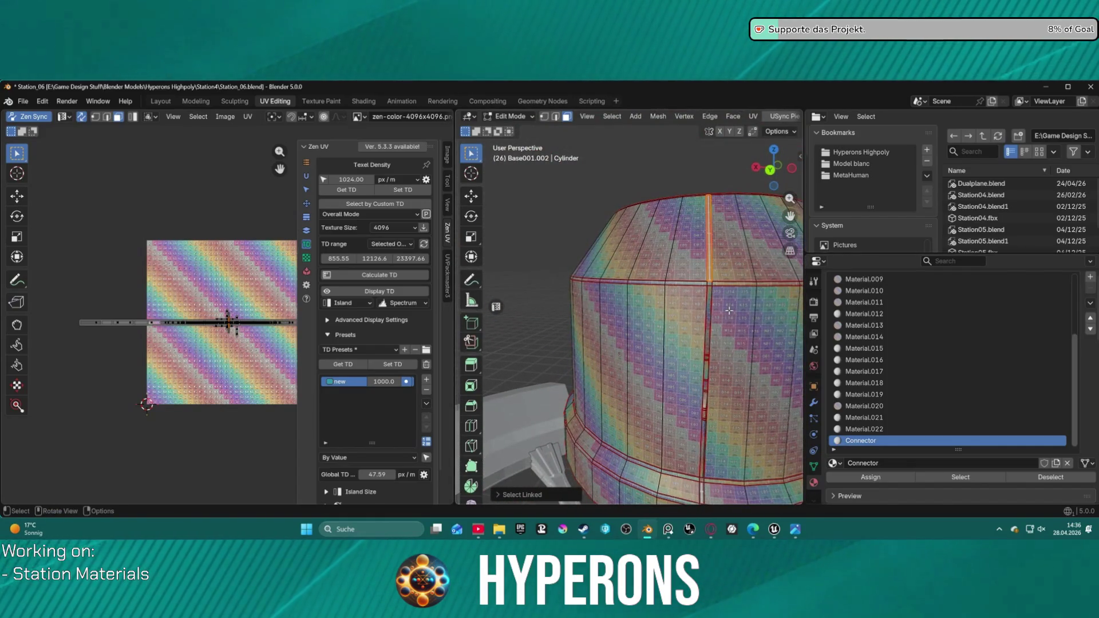
# - Reveal all geometry, hide the linked top ring of faces, and make Connector the active material
pyautogui.hotkey('alt', 'h')
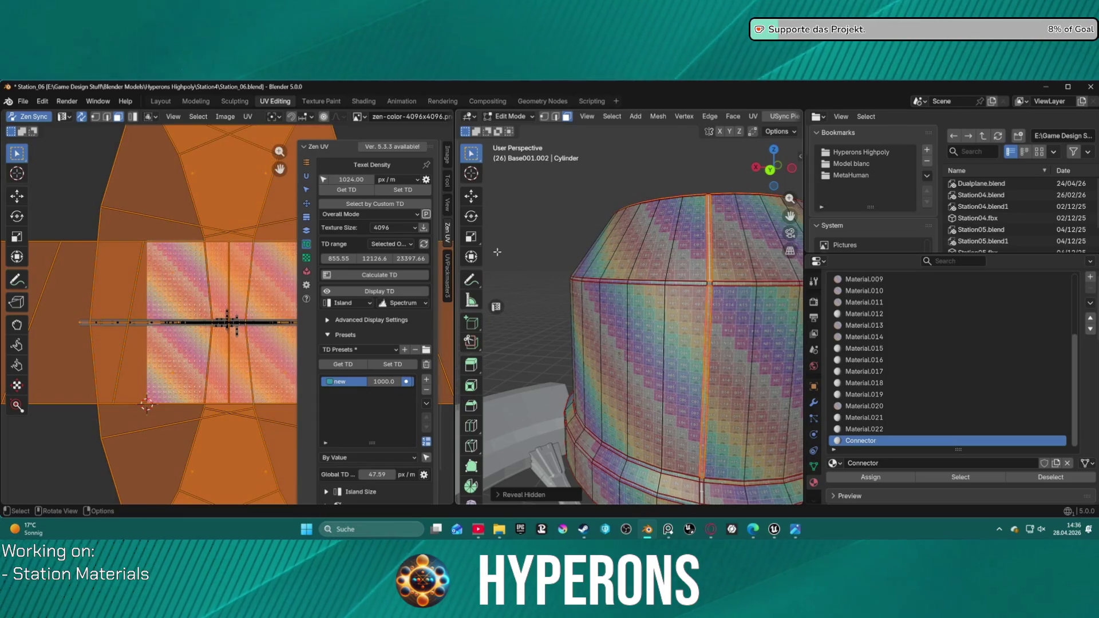
pyautogui.scroll(-6, 497, 252)
pyautogui.moveTo(572, 269); pyautogui.dragTo(682, 294, button='middle')
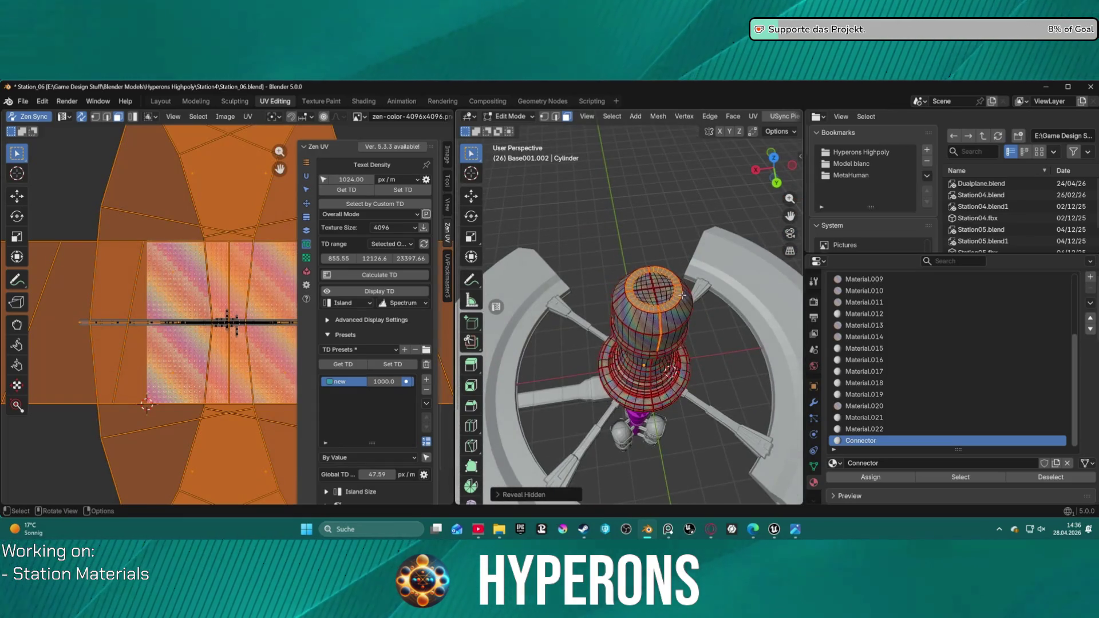
pyautogui.click(682, 295)
pyautogui.scroll(4, 672, 311)
pyautogui.click(715, 292)
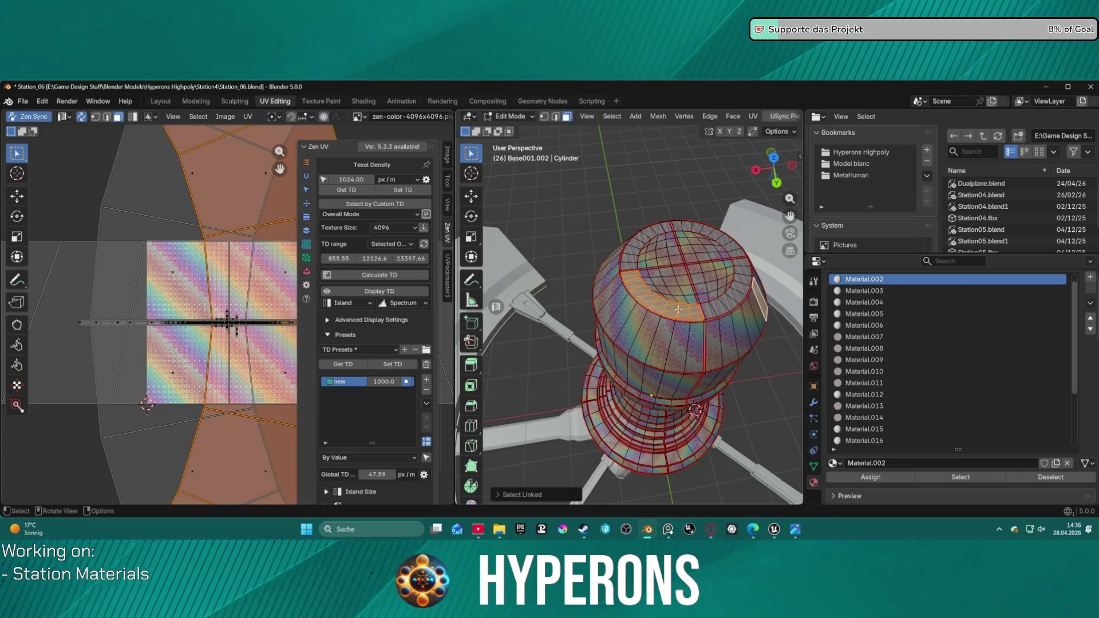
pyautogui.hotkey('ctrl', 'l')
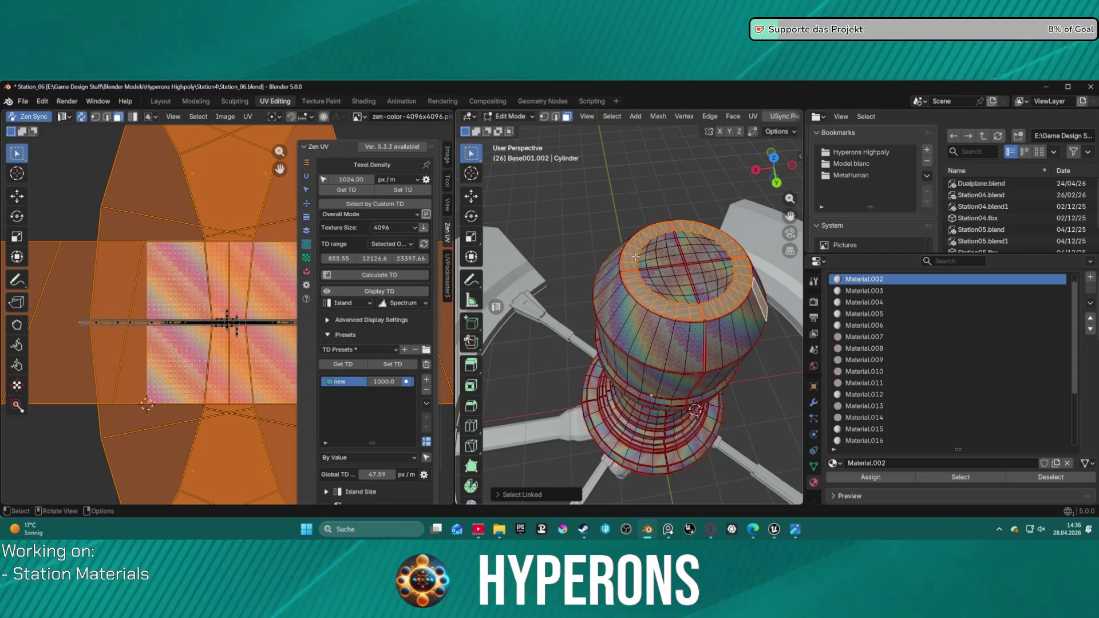
pyautogui.press('h')
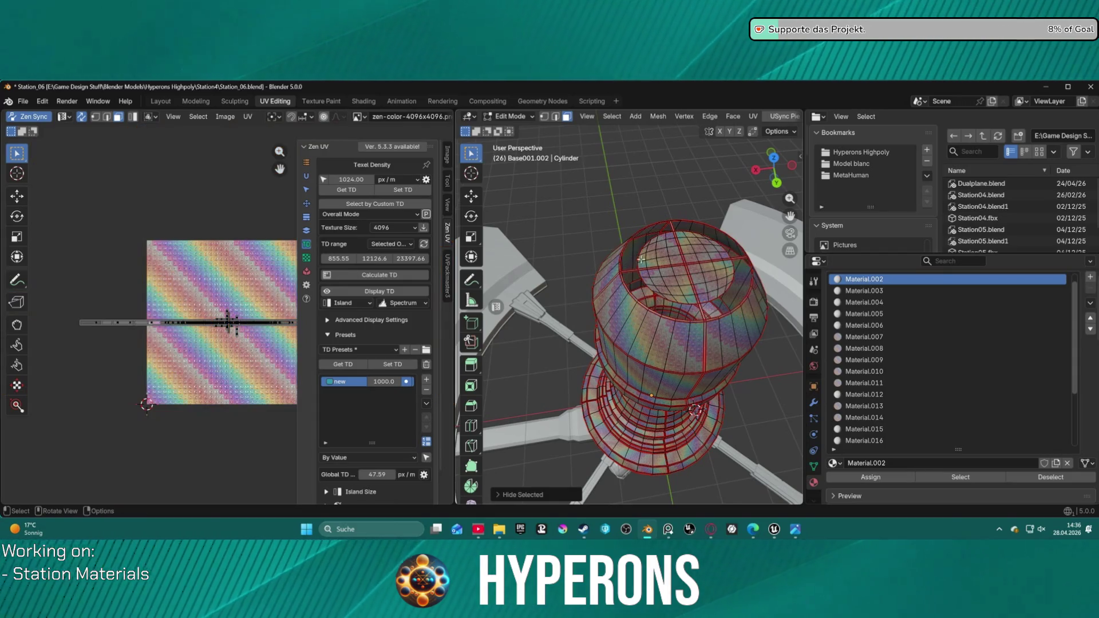
pyautogui.scroll(-5, 916, 366)
pyautogui.click(862, 440)
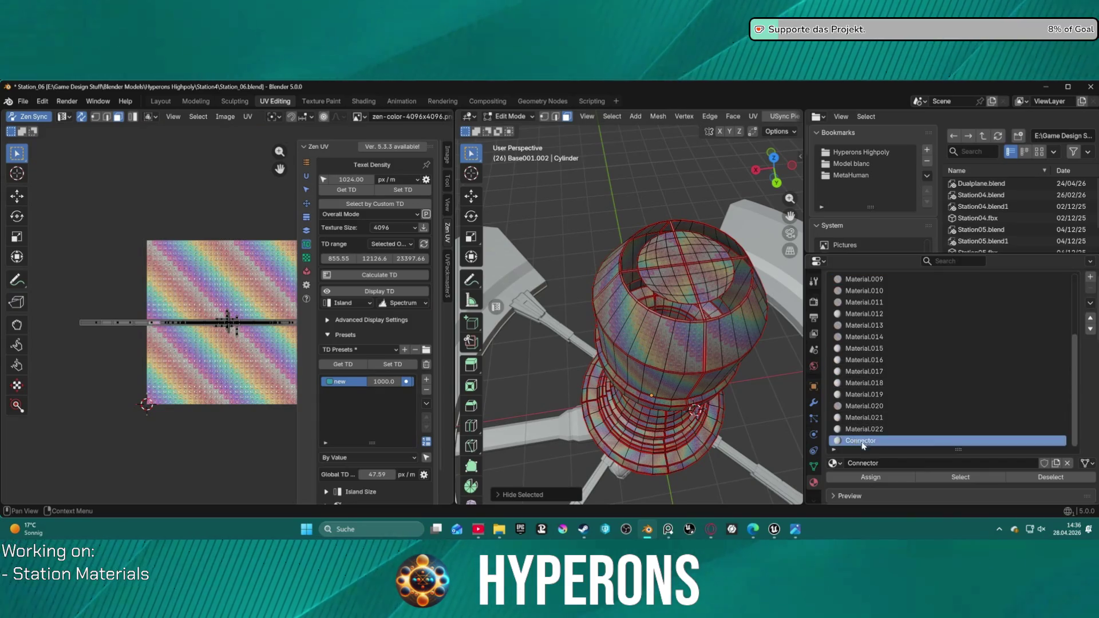
# - Select all Connector-material faces and unwrap them with Unwrap Minimum Stretch
pyautogui.scroll(-4, 926, 366)
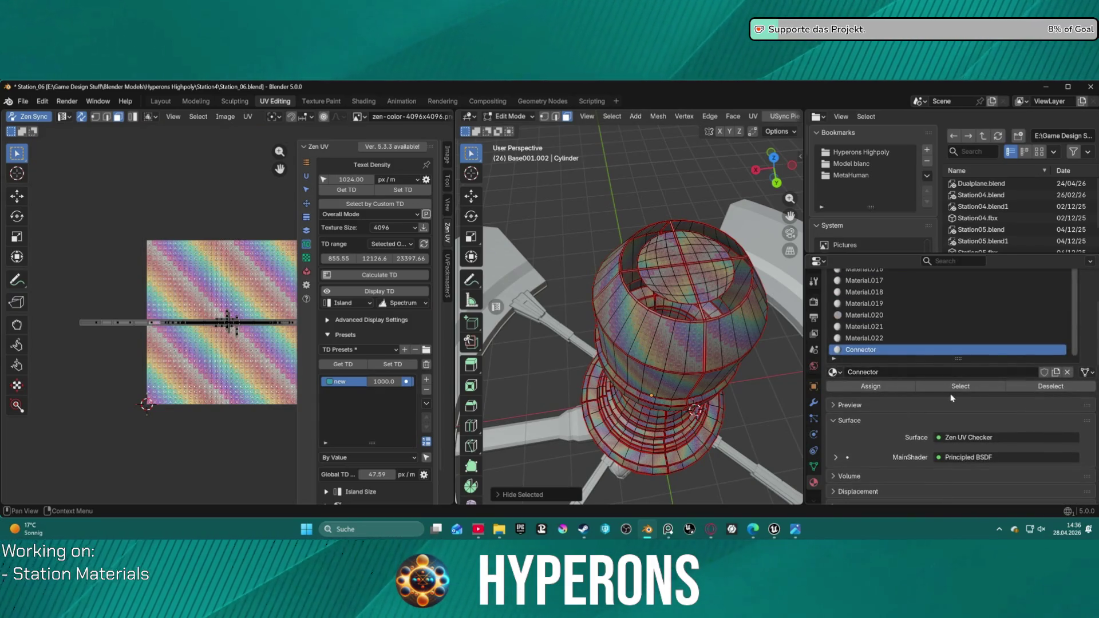
pyautogui.click(955, 386)
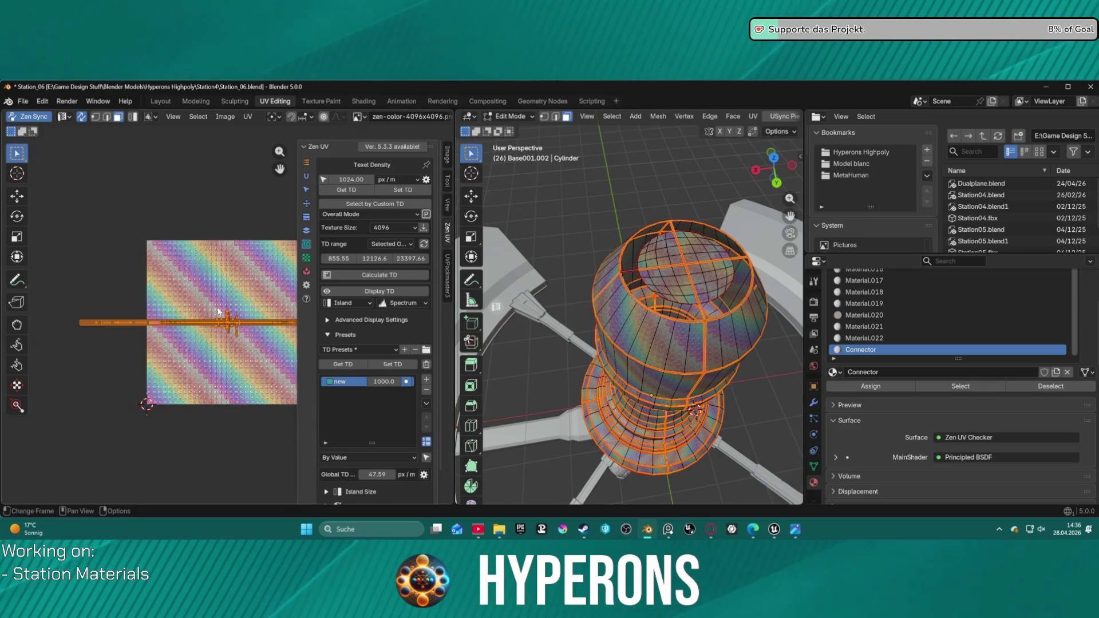
pyautogui.scroll(3, 218, 312)
pyautogui.scroll(-3, 225, 282)
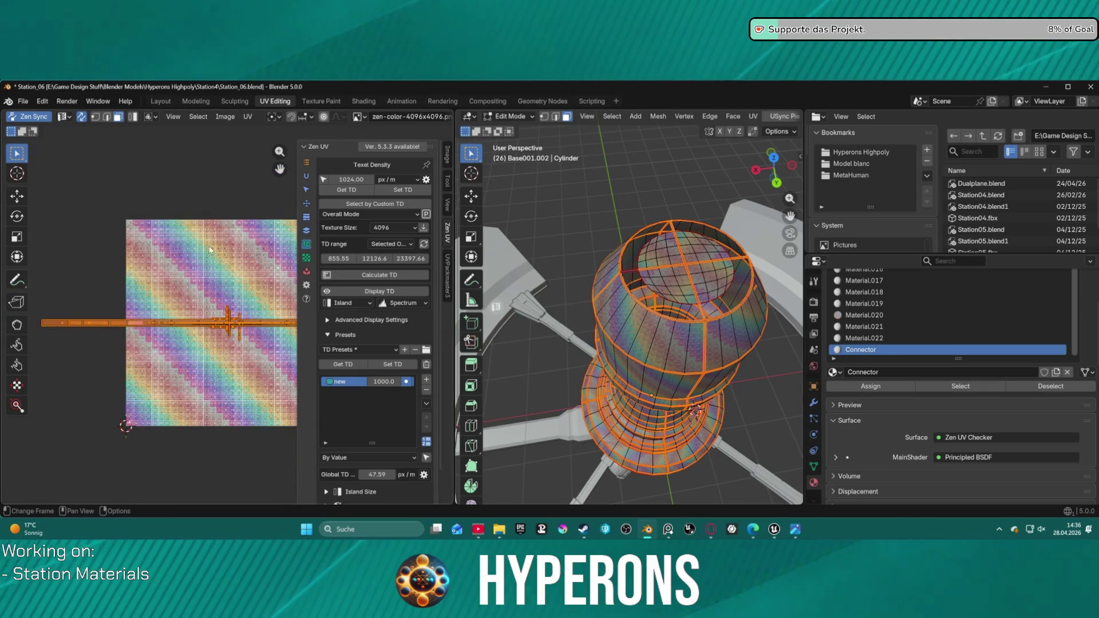
pyautogui.click(247, 116)
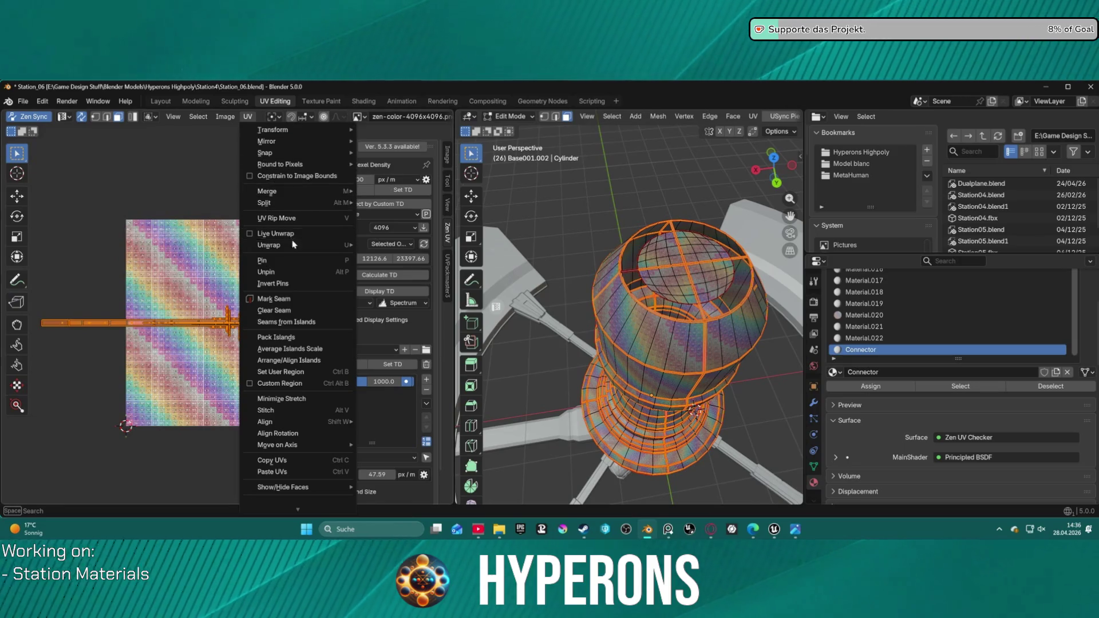
pyautogui.moveTo(298, 246)
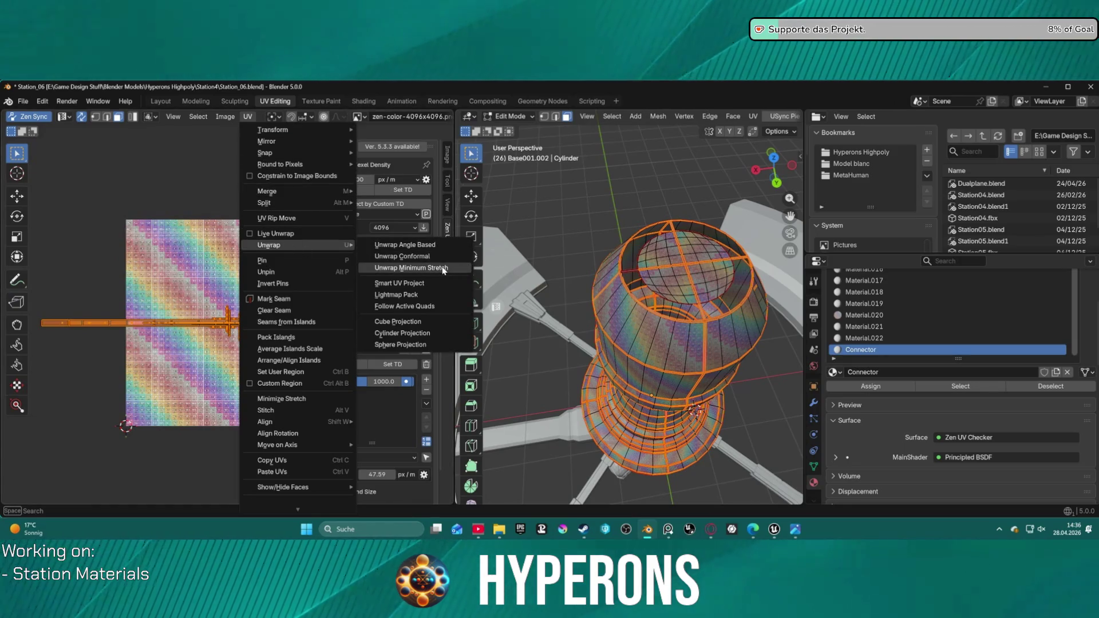
pyautogui.click(444, 268)
pyautogui.scroll(-2, 241, 276)
pyautogui.scroll(4, 240, 276)
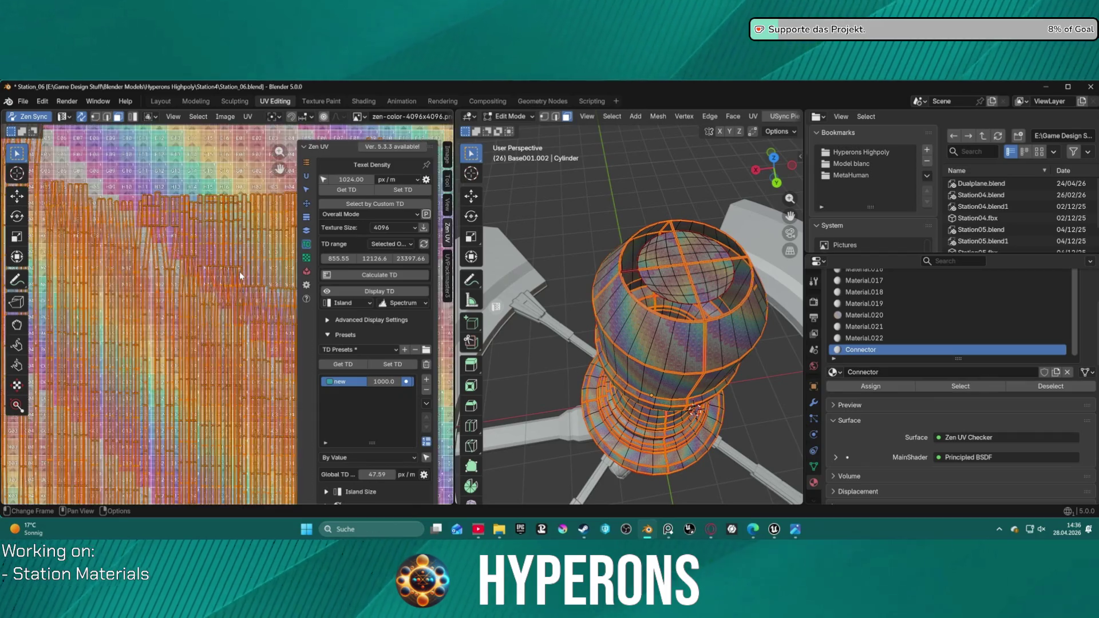
pyautogui.scroll(-6, 240, 276)
pyautogui.scroll(3, 240, 276)
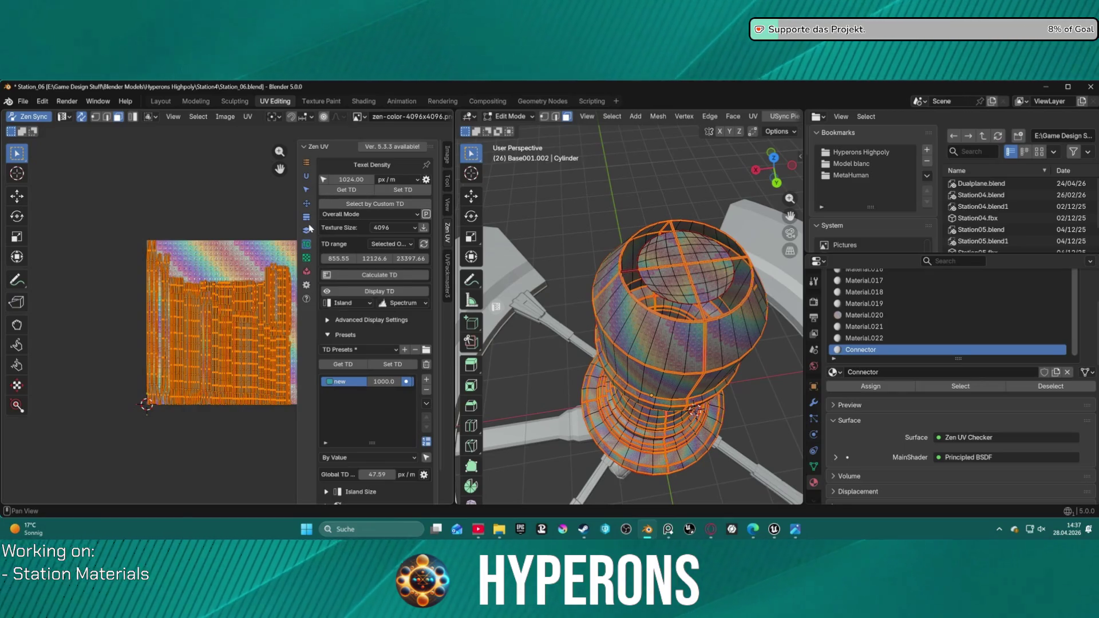
# - Stack the selected connector islands into one strip with Selected/Simple, then Quadrify it
pyautogui.click(308, 230)
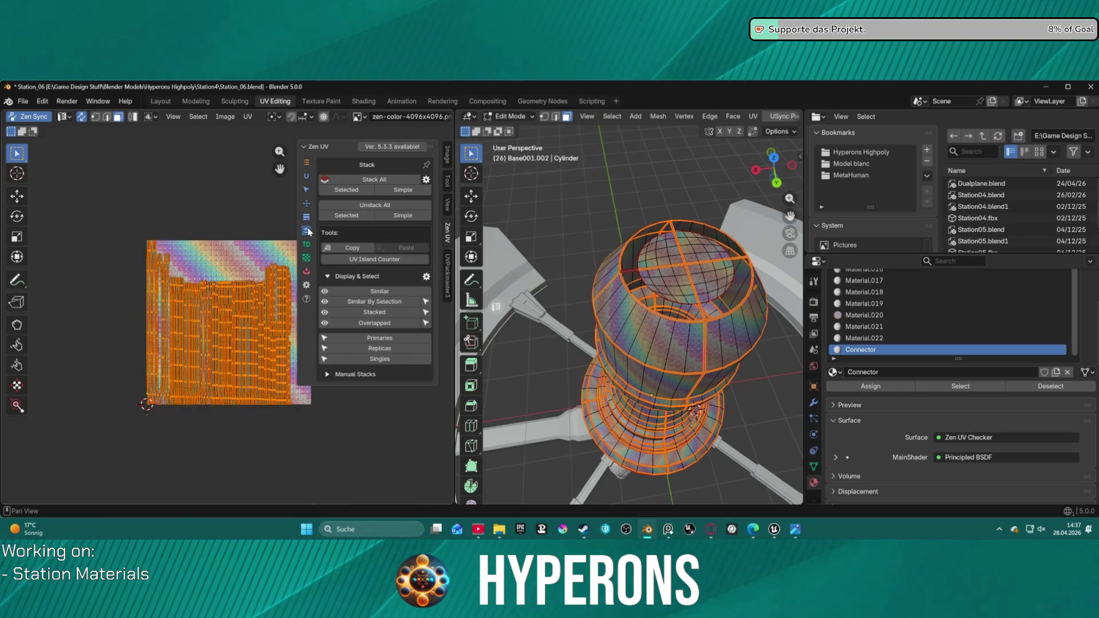
pyautogui.click(330, 189)
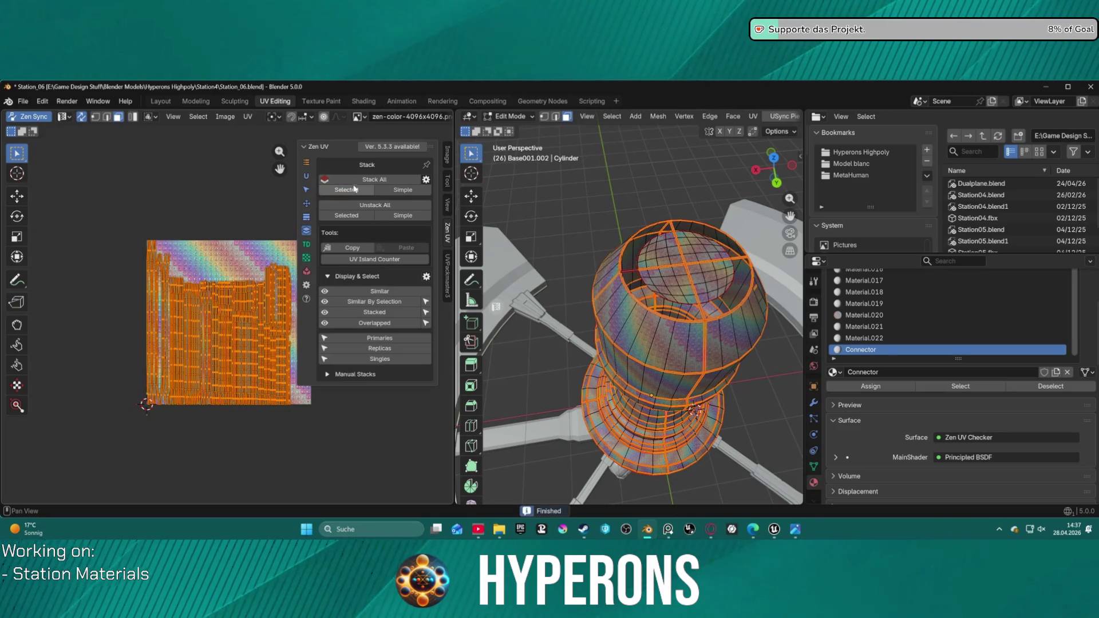
pyautogui.click(392, 193)
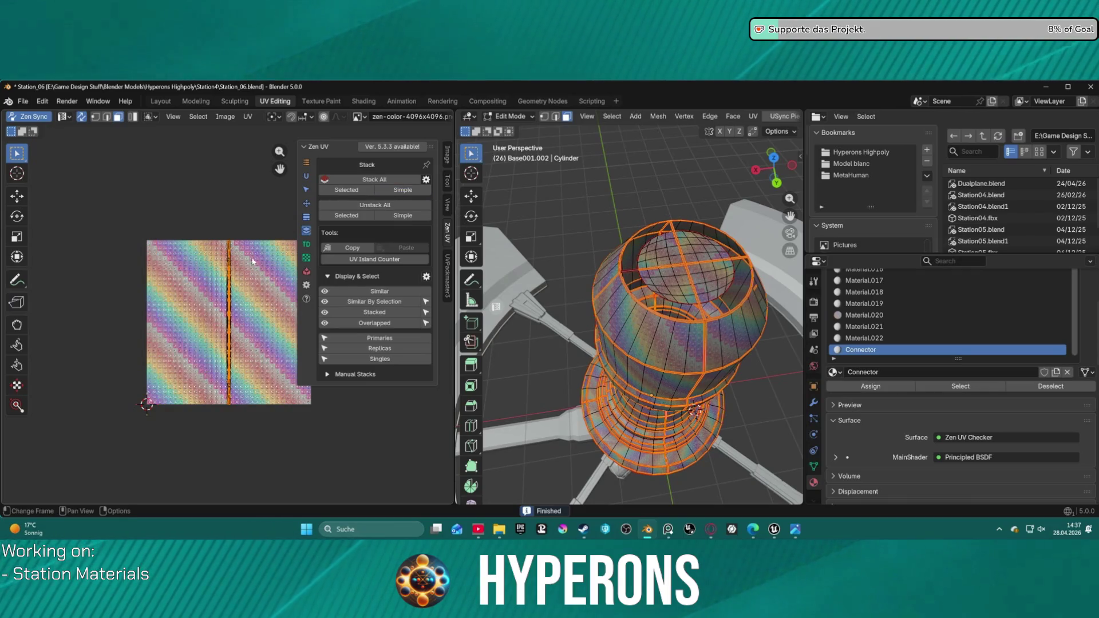
pyautogui.scroll(5, 253, 262)
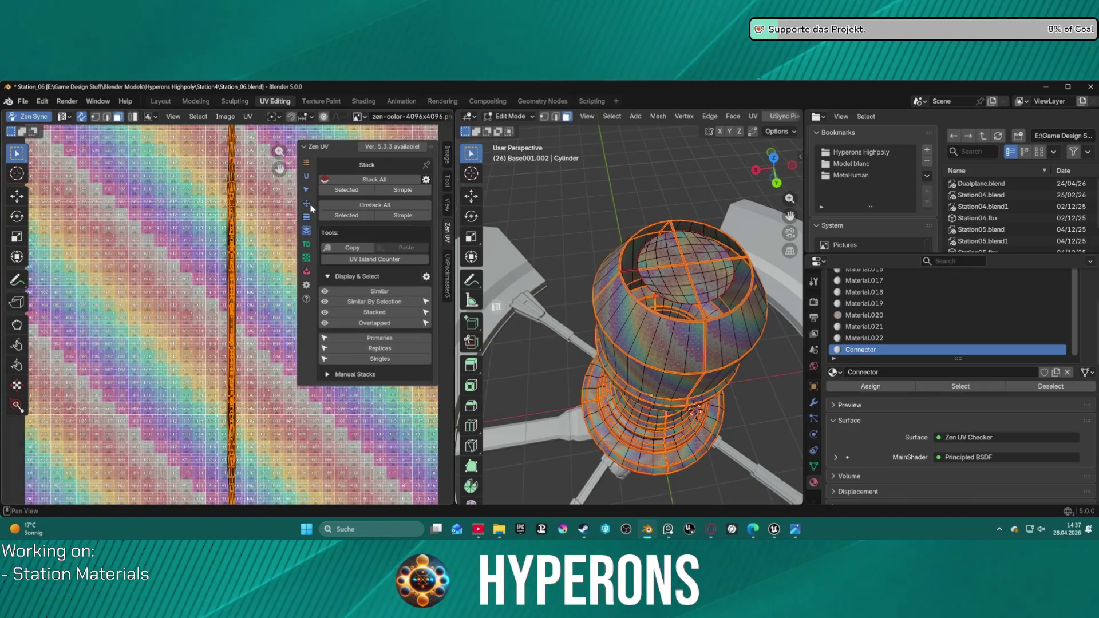
pyautogui.click(307, 204)
pyautogui.click(387, 216)
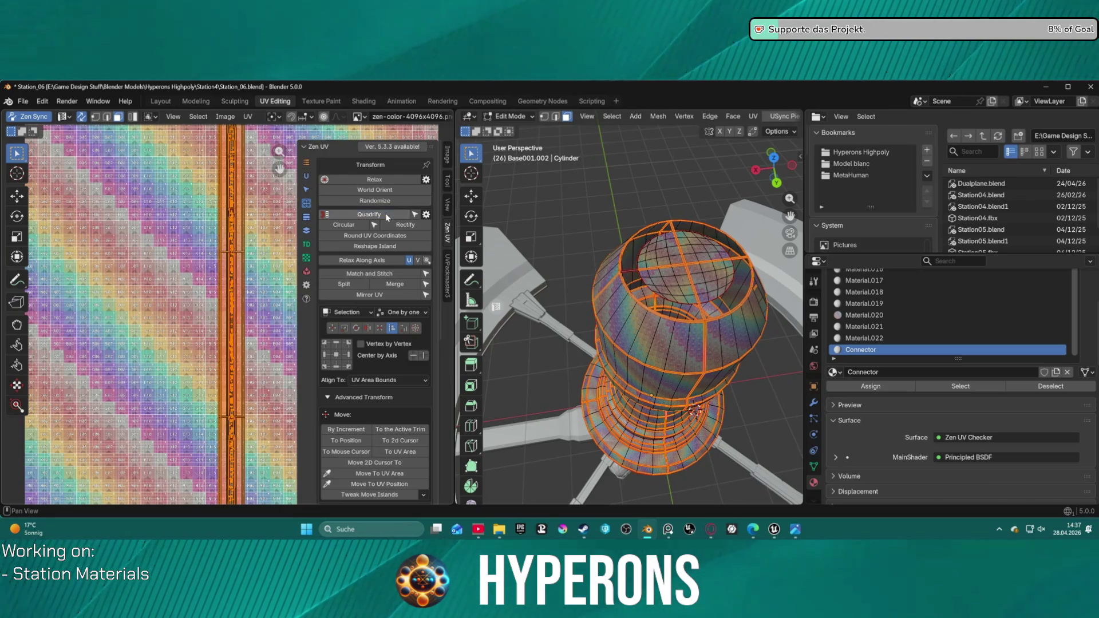
# - Orbit to a side view of the cylinder and relax the stacked UV strip along its axis
pyautogui.scroll(-5, 254, 235)
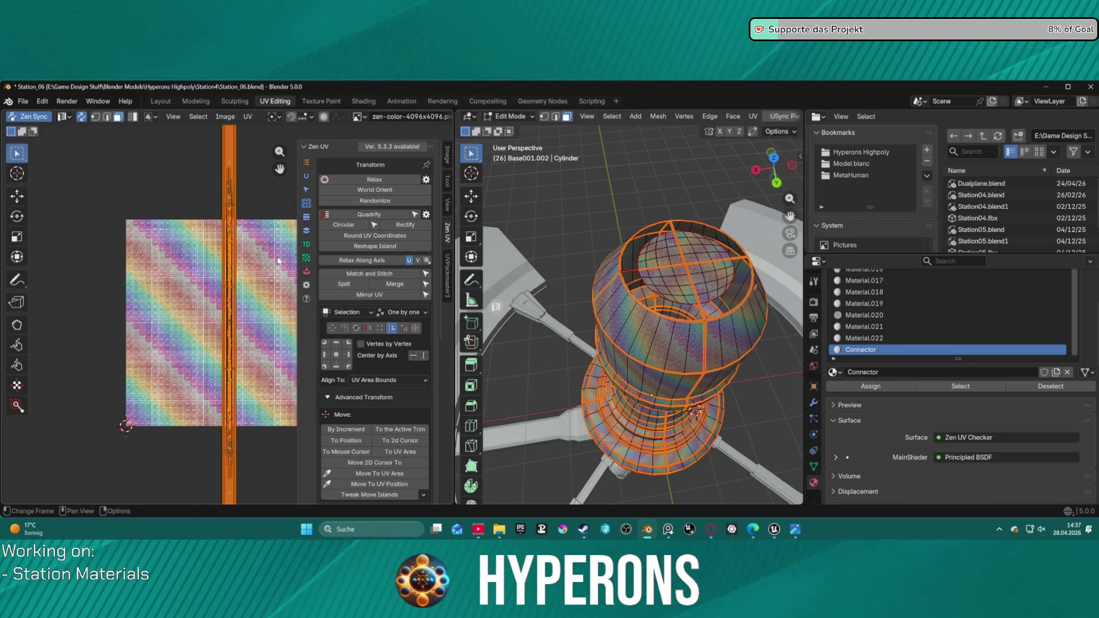
pyautogui.scroll(-2, 276, 261)
pyautogui.moveTo(691, 326)
pyautogui.mouseDown(button='middle')
pyautogui.moveTo(523, 293)
pyautogui.moveTo(792, 263)
pyautogui.moveTo(507, 399)
pyautogui.mouseUp(button='middle')
pyautogui.scroll(8, 230, 236)
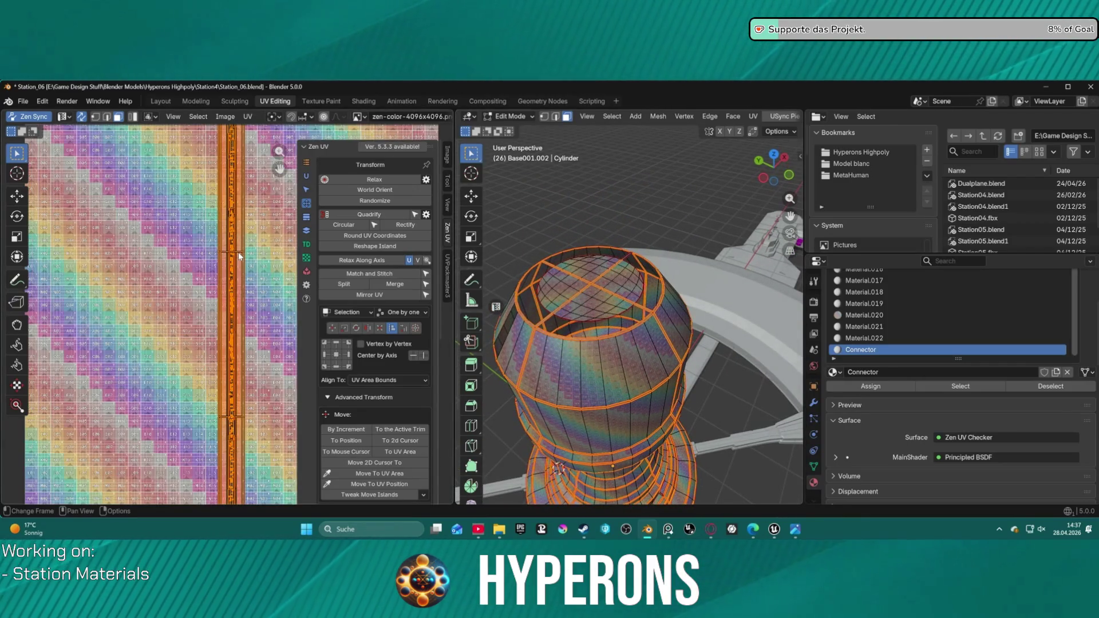
pyautogui.click(377, 262)
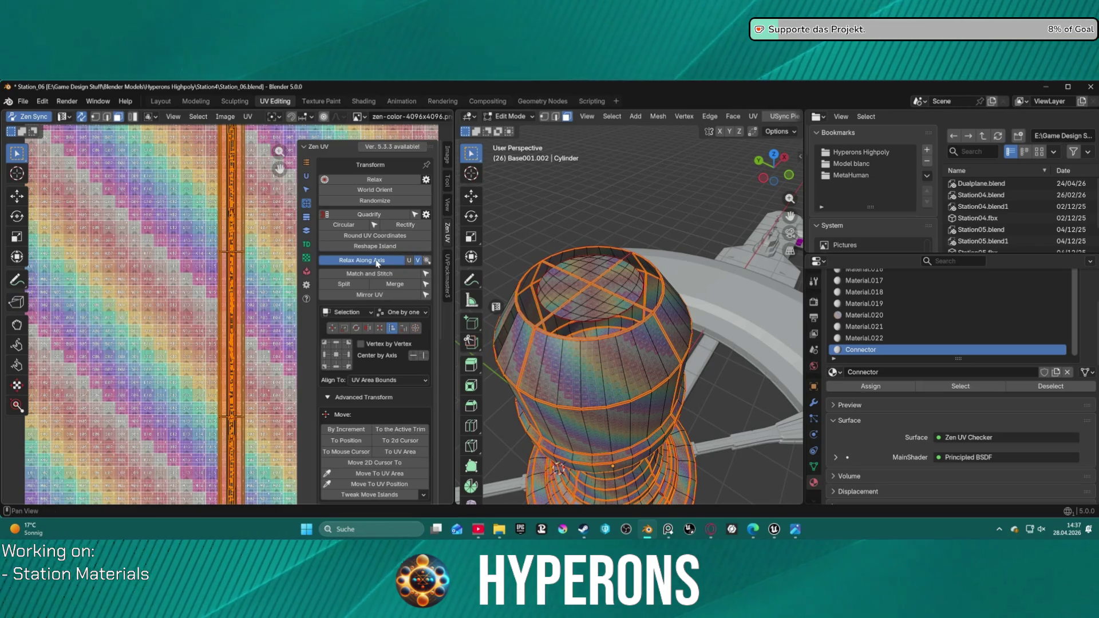
pyautogui.scroll(-3, 377, 263)
pyautogui.scroll(3, 389, 252)
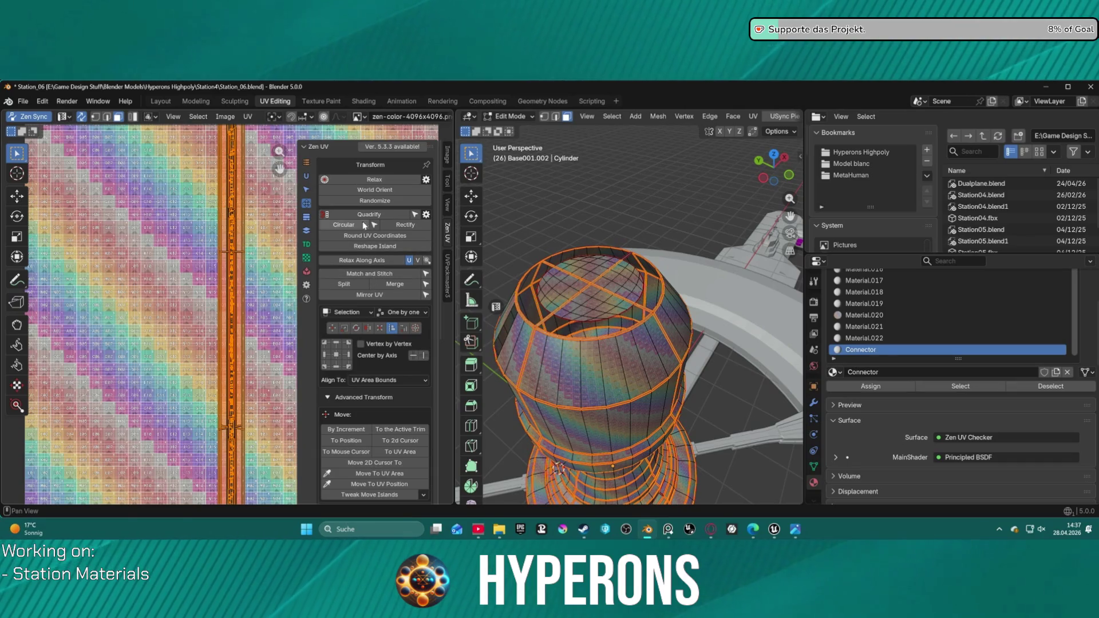
pyautogui.scroll(-8, 238, 232)
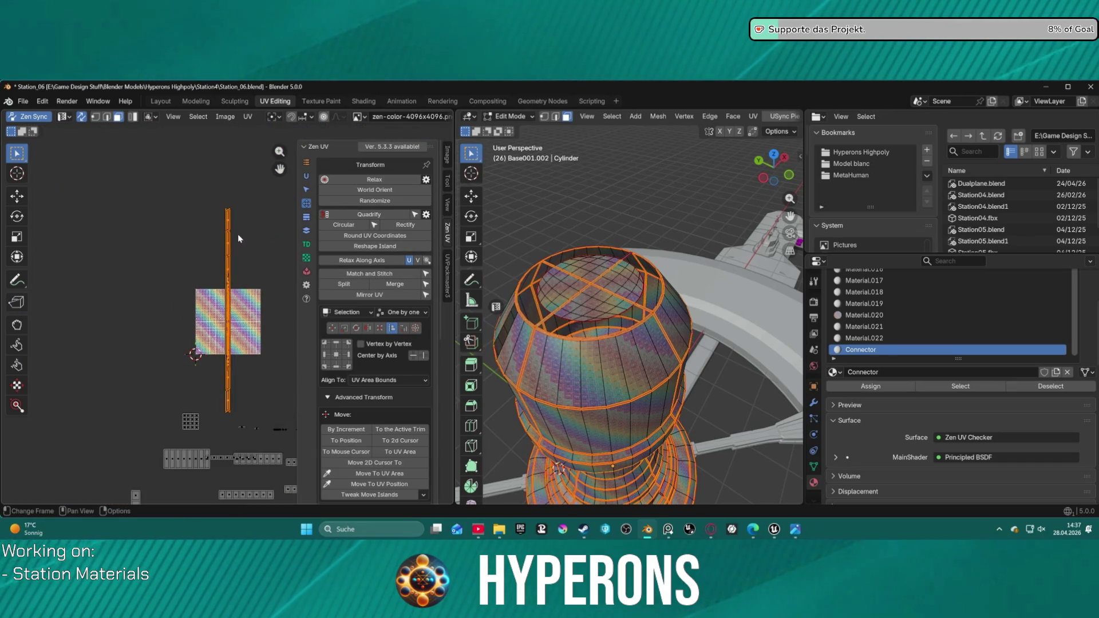
pyautogui.scroll(1, 238, 235)
# - Box-select the vertical connector strip, World Orient it horizontally, and pick one of its faces
pyautogui.press('a')
pyautogui.click(238, 219)
pyautogui.moveTo(182, 149); pyautogui.dragTo(249, 435)
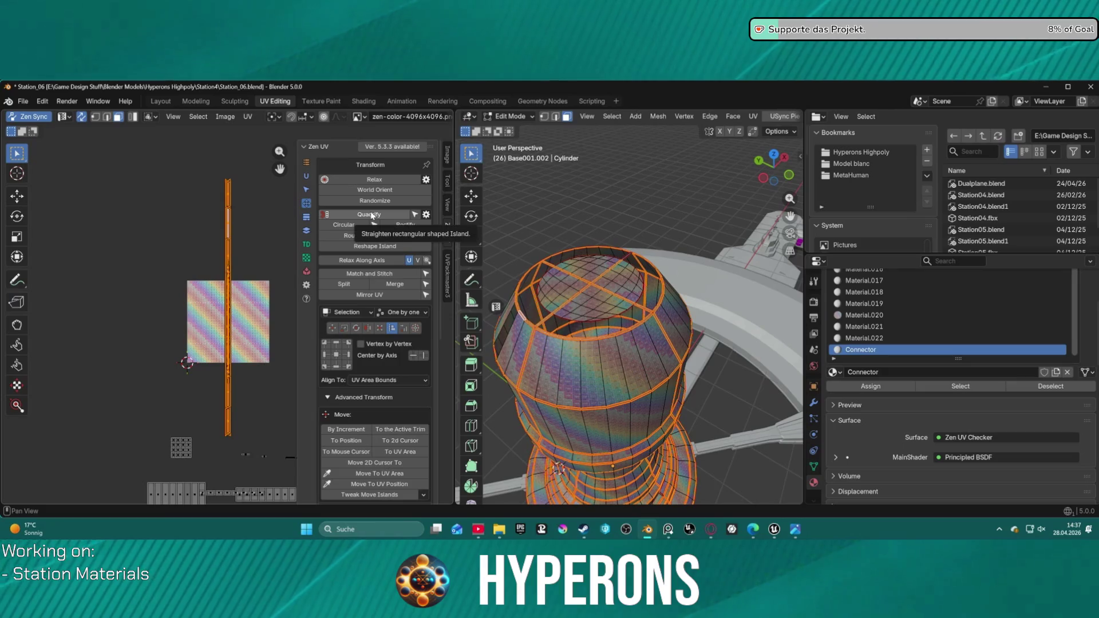
pyautogui.click(366, 191)
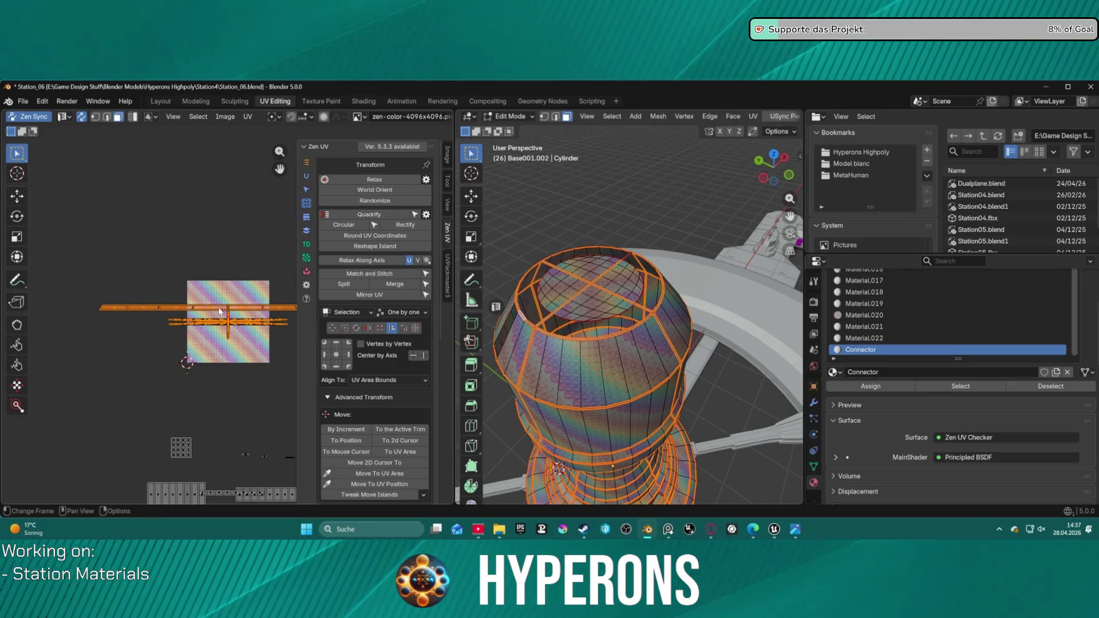
pyautogui.scroll(5, 207, 280)
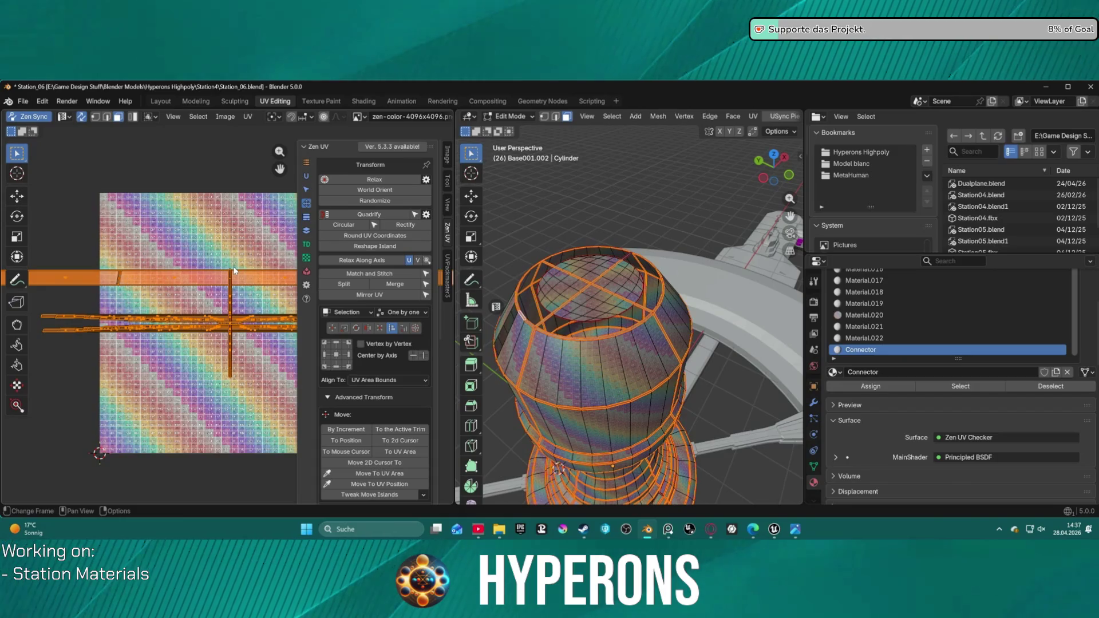
pyautogui.click(196, 273)
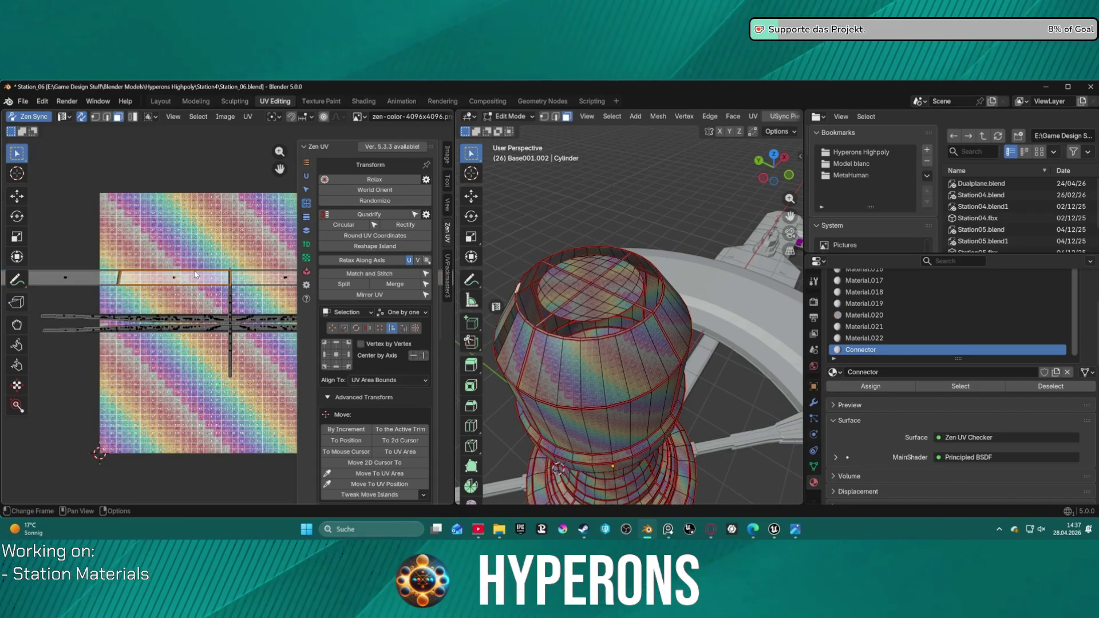
# - Select the connected strips around the cylinder's rim, undoing the last loop pick
pyautogui.press('l')
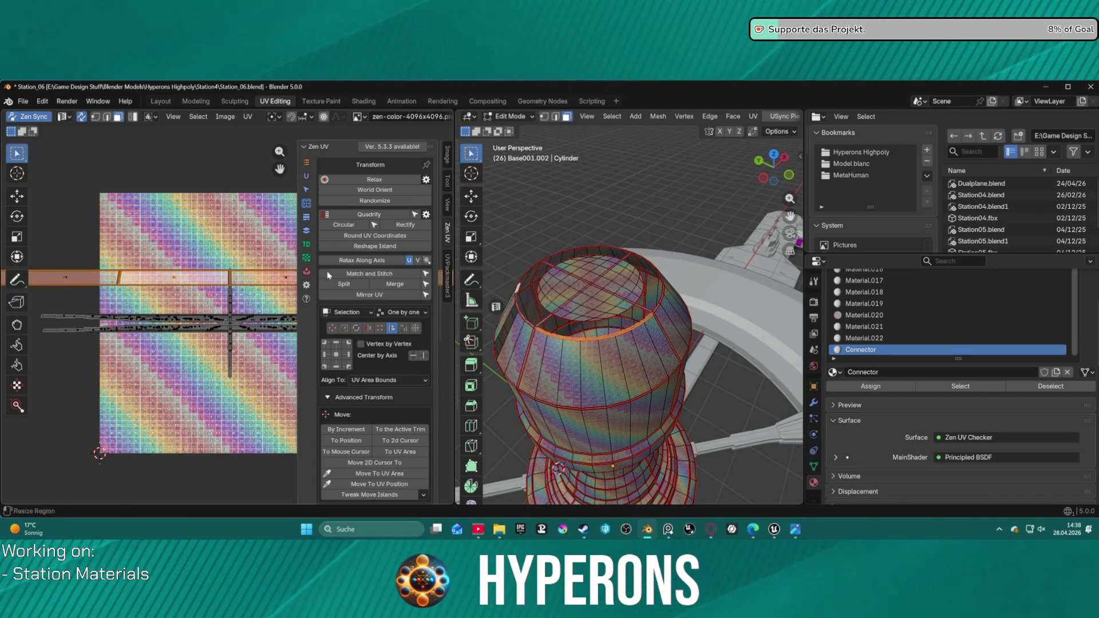
pyautogui.scroll(5, 621, 389)
pyautogui.moveTo(595, 354); pyautogui.dragTo(621, 388, button='middle')
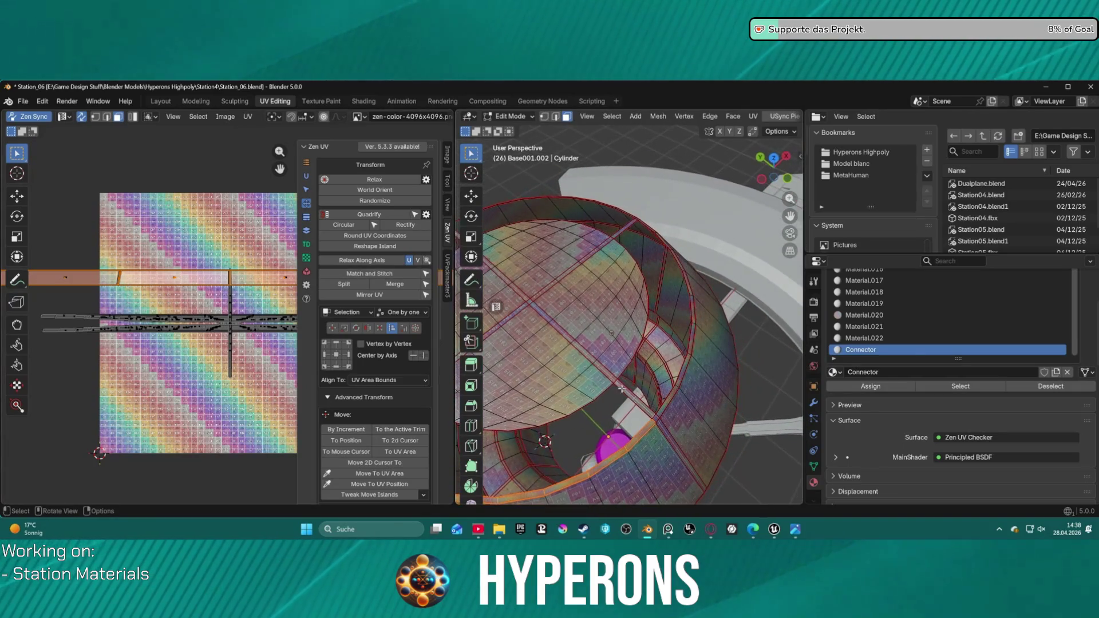
pyautogui.press('l')
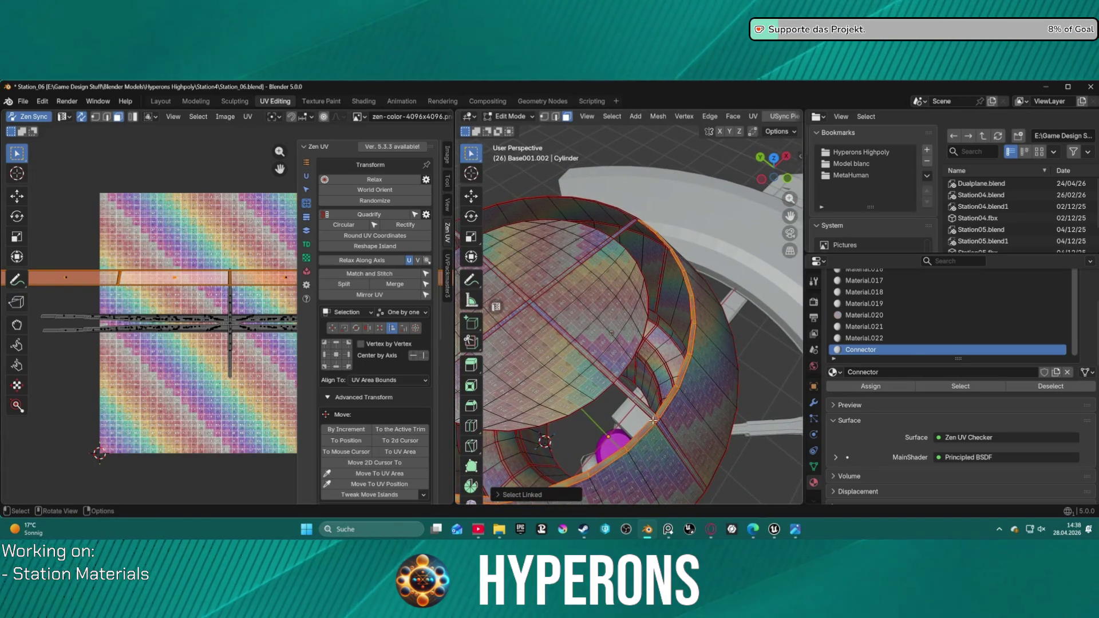
pyautogui.scroll(-3, 665, 367)
pyautogui.moveTo(665, 367); pyautogui.dragTo(693, 363, button='middle')
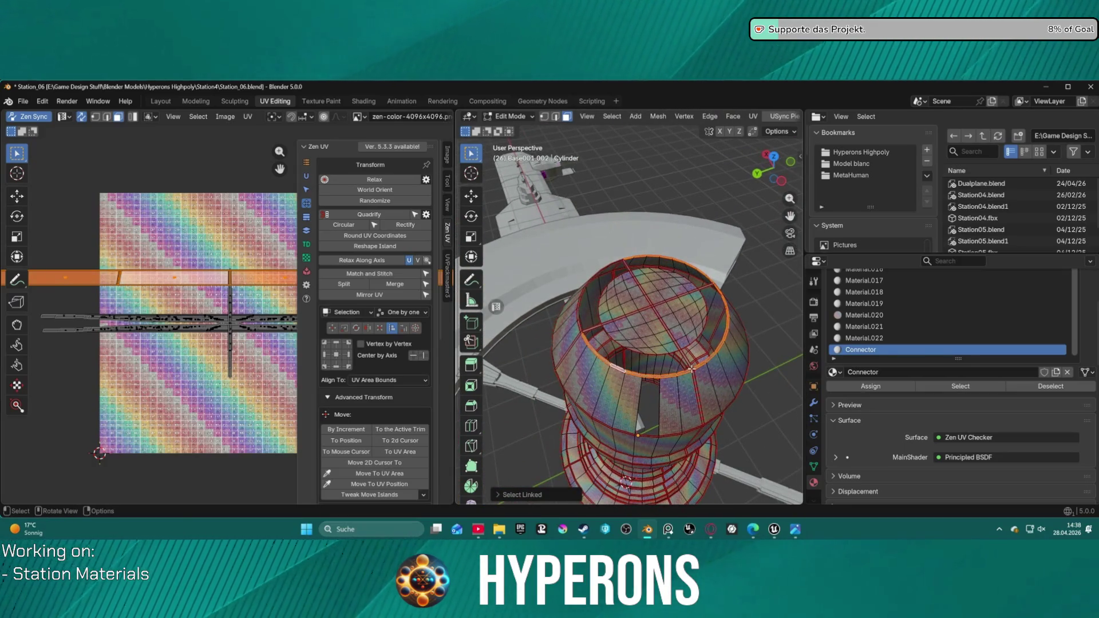
pyautogui.click(728, 373)
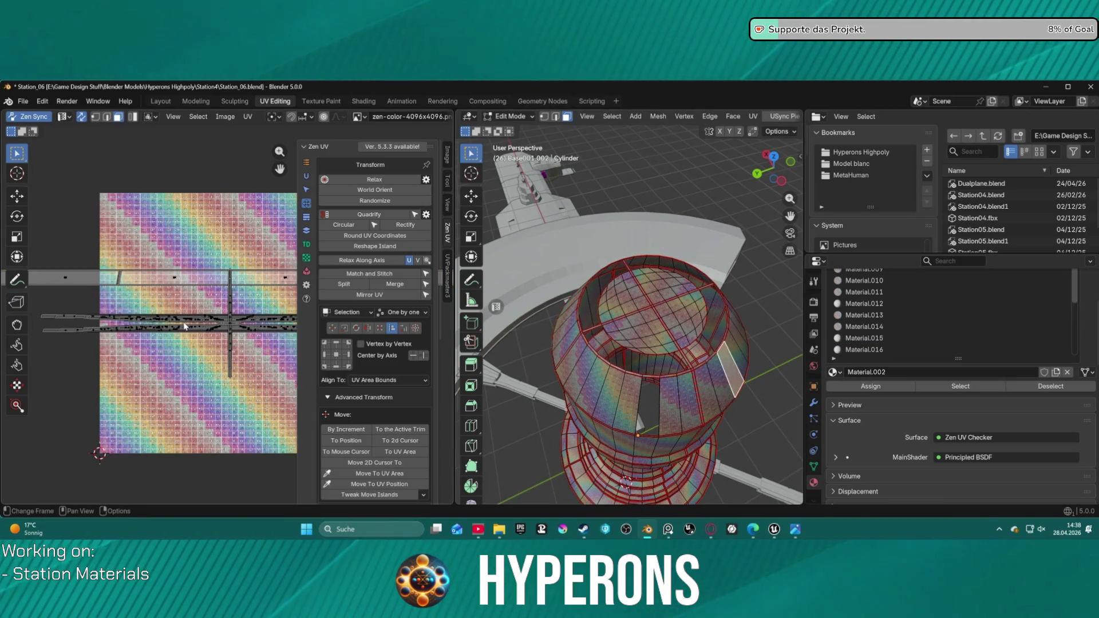
pyautogui.scroll(-3, 194, 325)
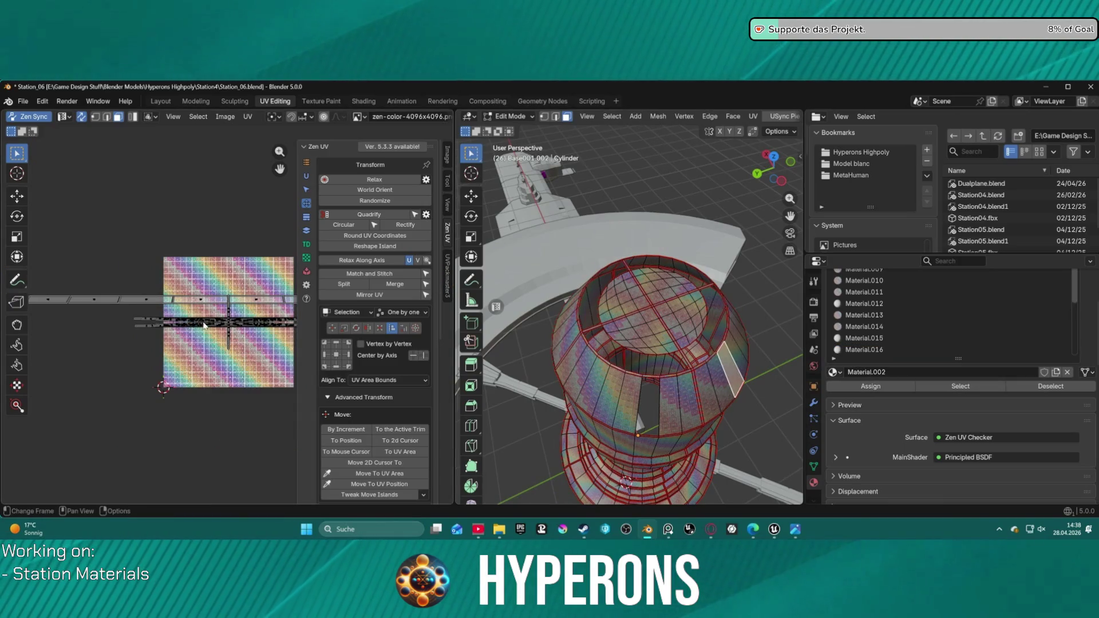
pyautogui.keyDown('alt'); pyautogui.click(741, 352); pyautogui.keyUp('alt')
pyautogui.moveTo(630, 370); pyautogui.dragTo(644, 327, button='middle')
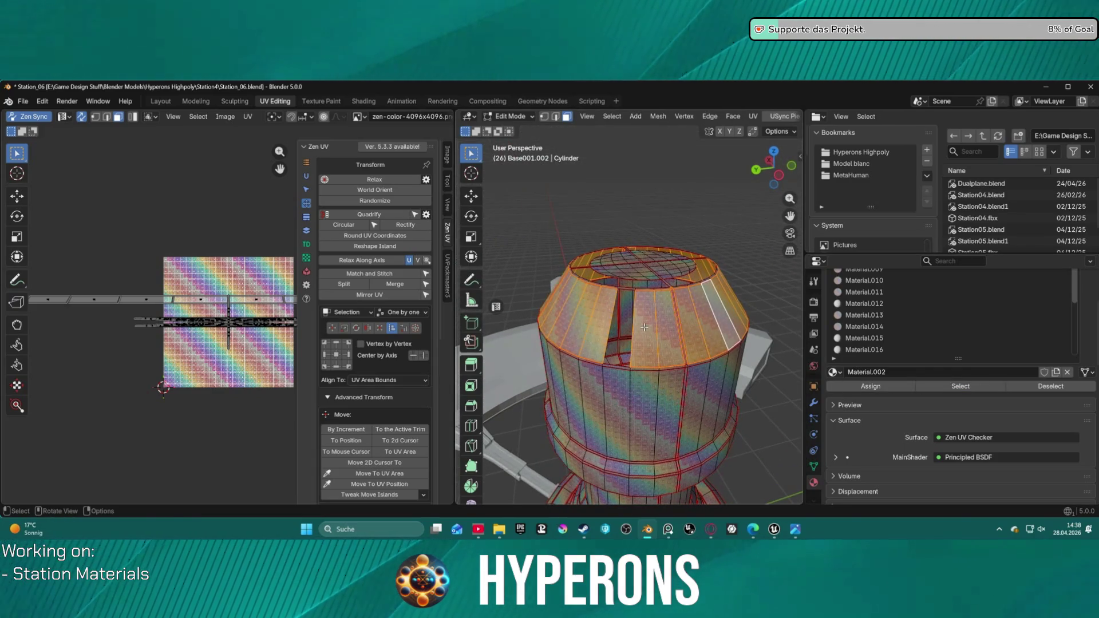
pyautogui.hotkey('ctrl', 'z')
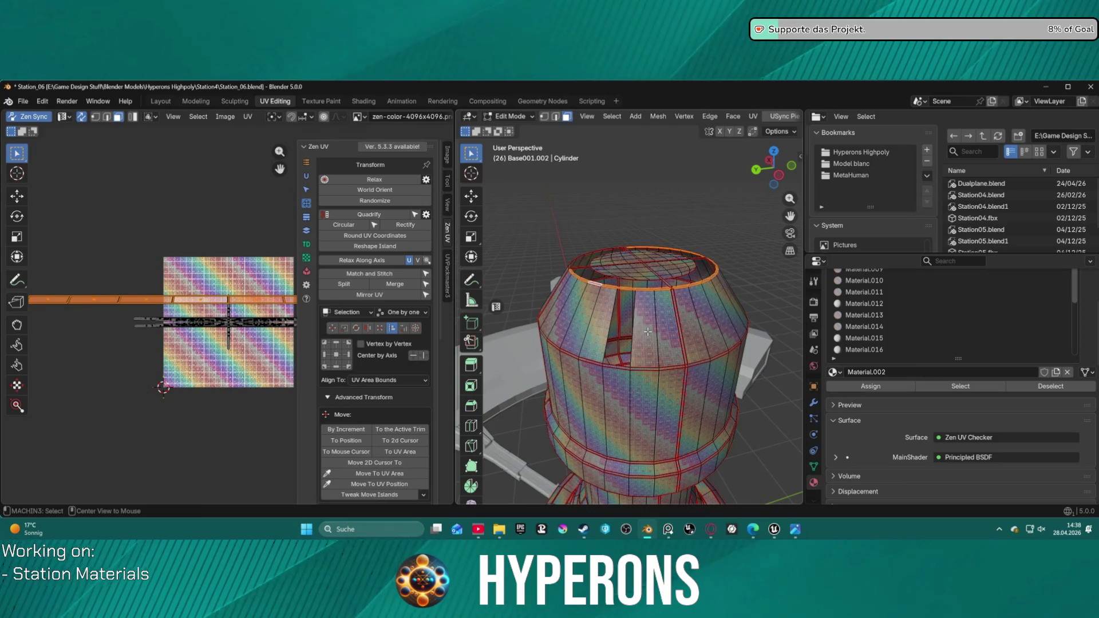
# - Reveal all hidden faces, then select and hide the cylinder's top rim ring
pyautogui.hotkey('alt', 'h')
pyautogui.click(622, 315)
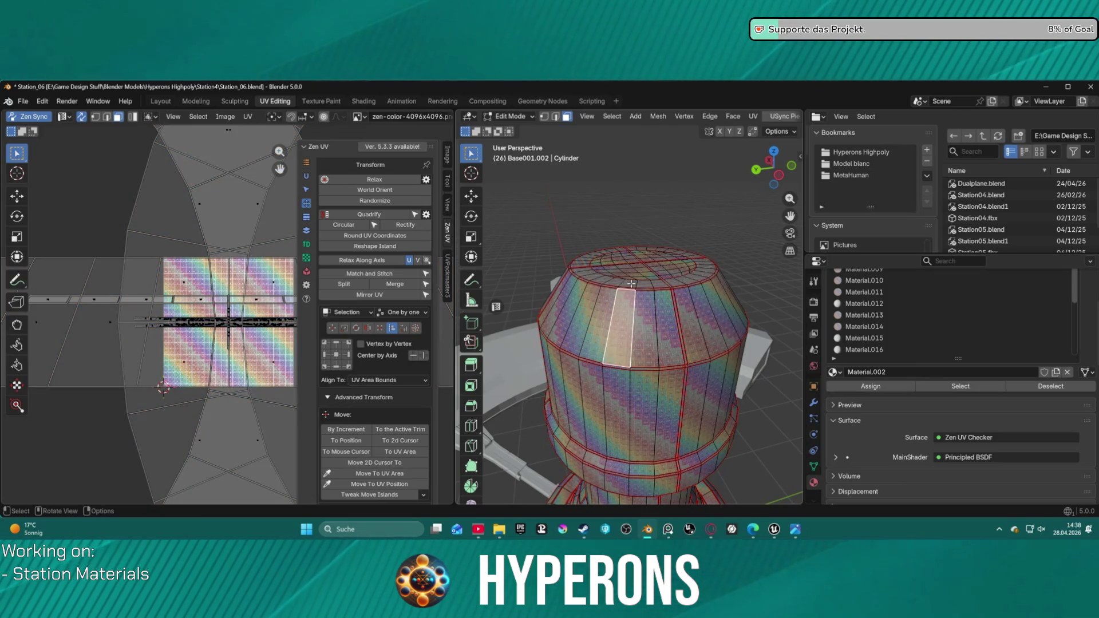
pyautogui.press('l')
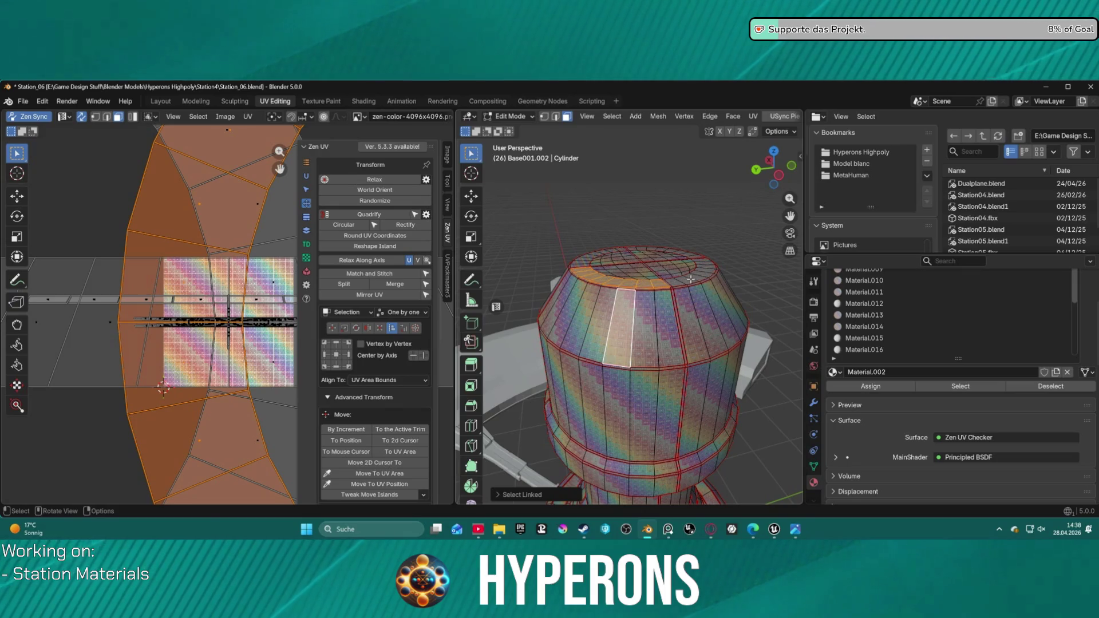
pyautogui.click(690, 279)
pyautogui.press('l')
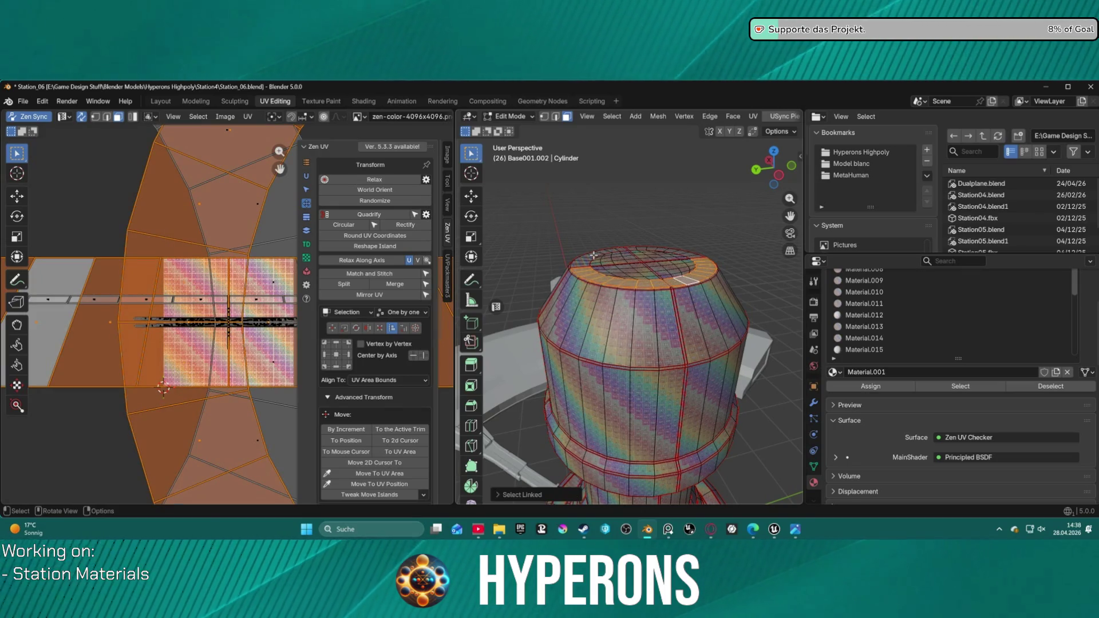
pyautogui.press('h')
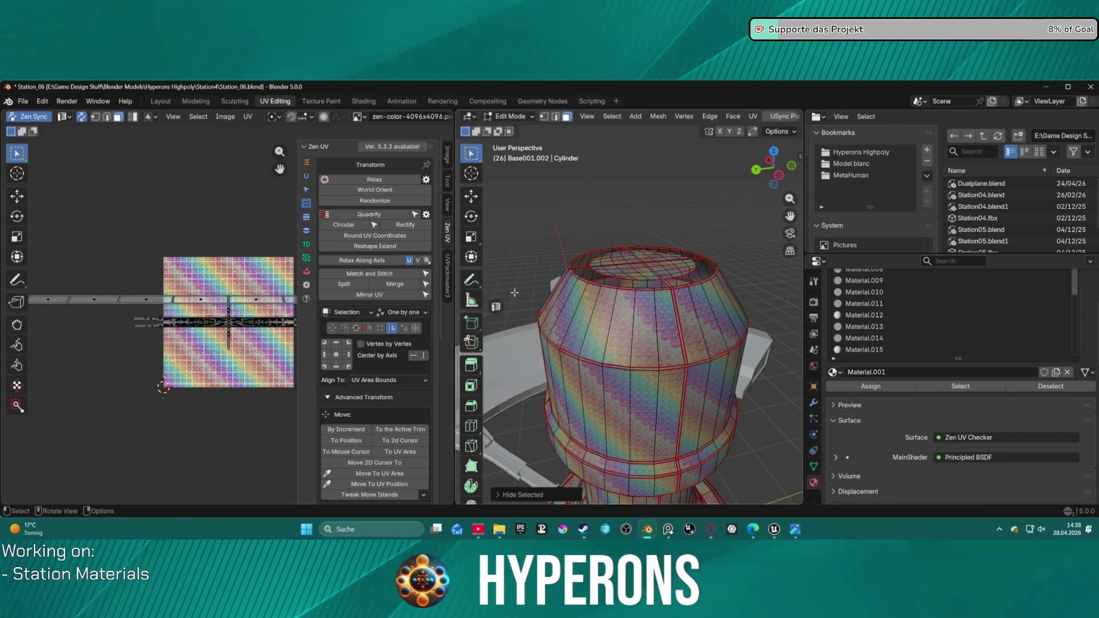
# - Box-select all remaining UV islands of the station base in the UV Editor
pyautogui.scroll(-4, 210, 311)
pyautogui.moveTo(120, 286); pyautogui.dragTo(302, 346)
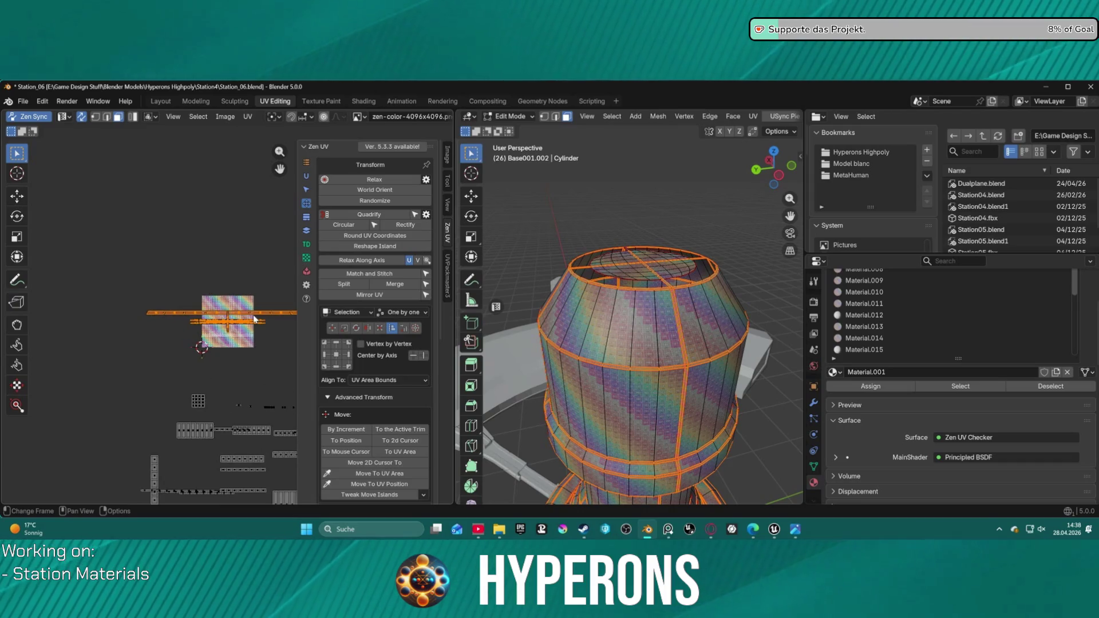
pyautogui.scroll(4, 253, 317)
pyautogui.scroll(10, 253, 315)
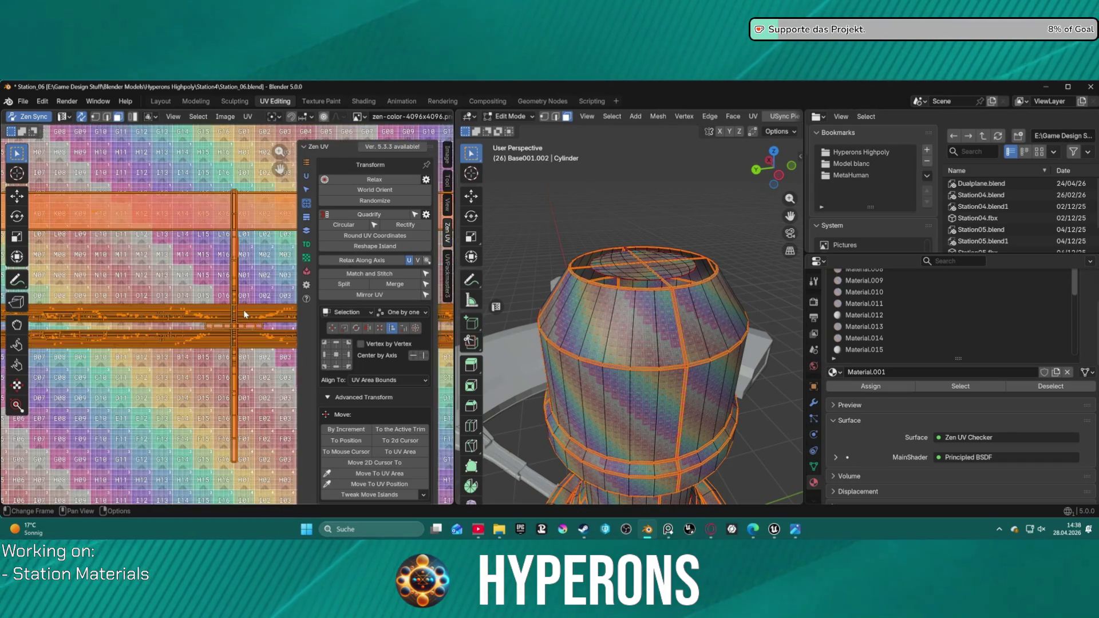
# - Display the T_TrimSheet_Connectors image behind the UVs in place of the checker tile
pyautogui.scroll(-12, 242, 310)
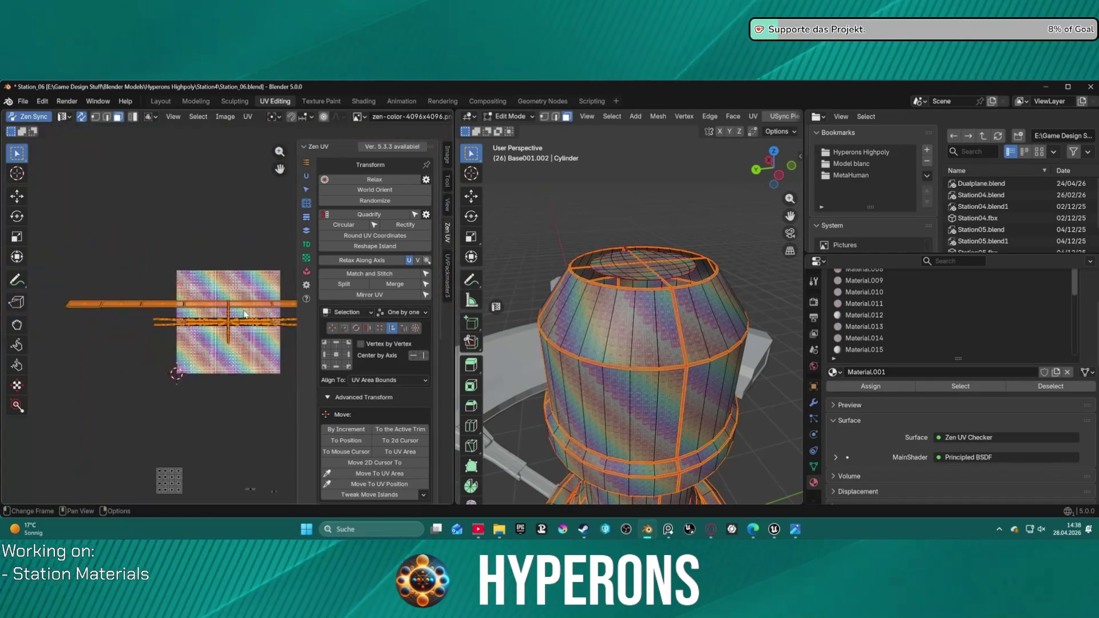
pyautogui.scroll(10, 245, 314)
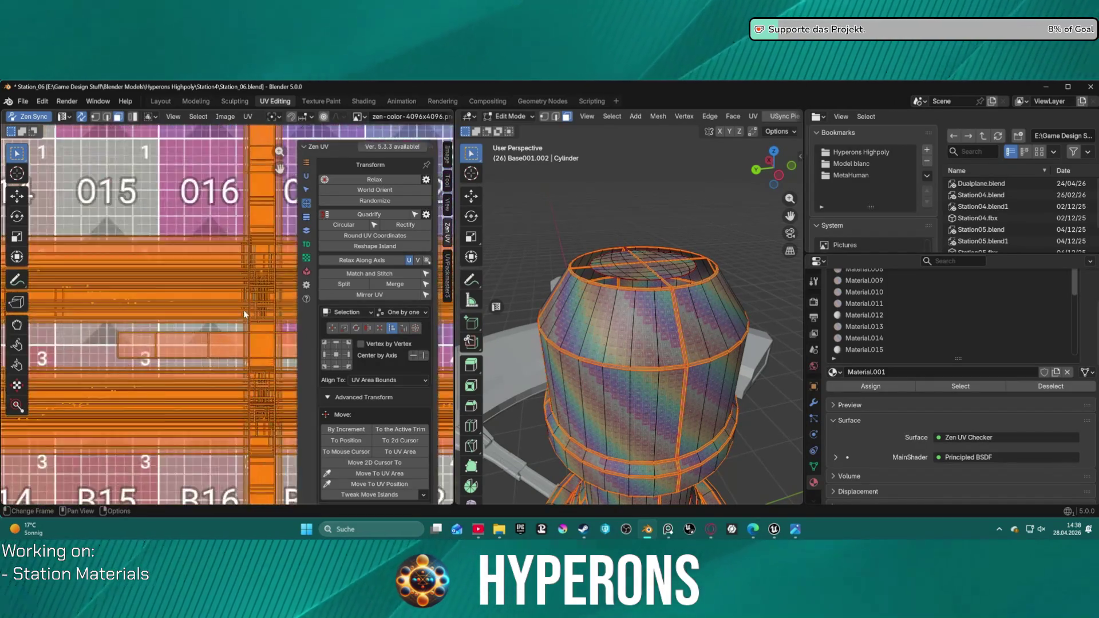
pyautogui.scroll(-10, 244, 314)
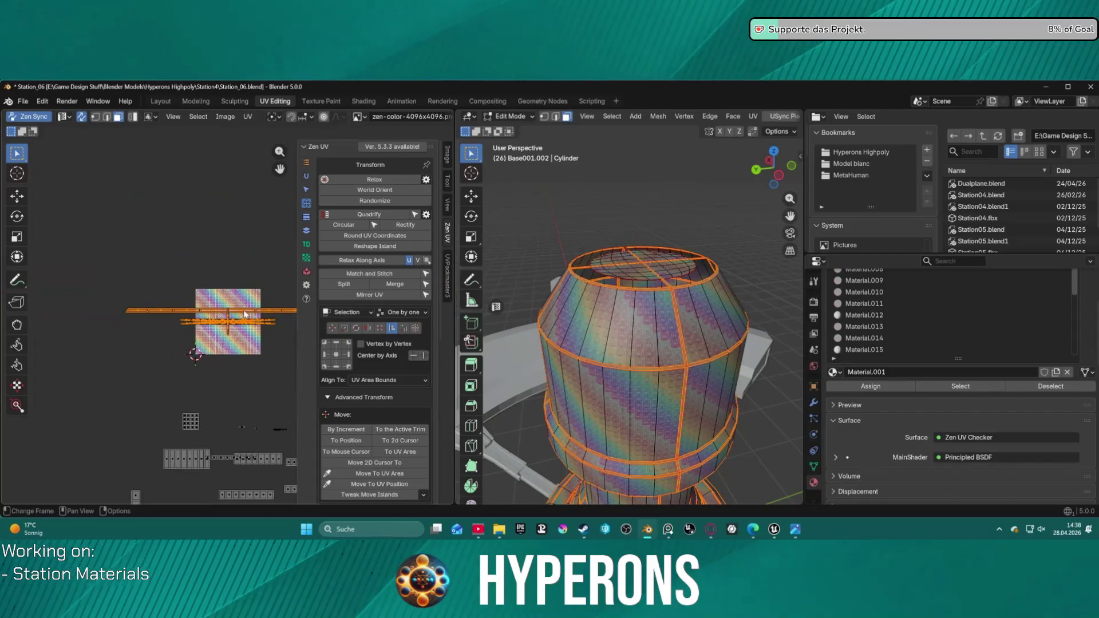
pyautogui.scroll(3, 241, 312)
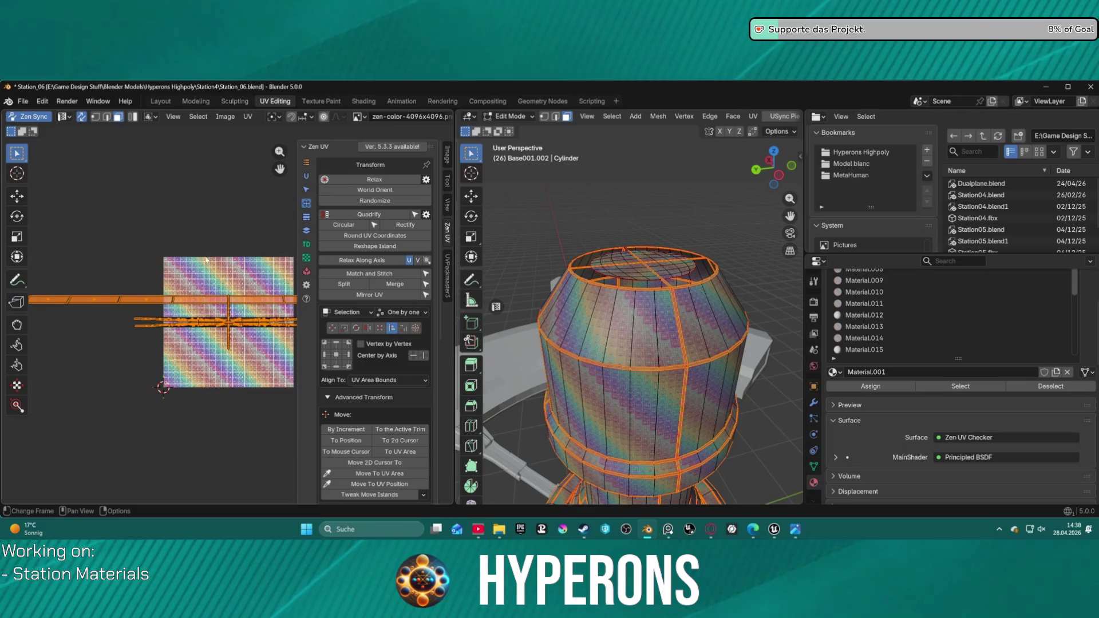
pyautogui.click(364, 121)
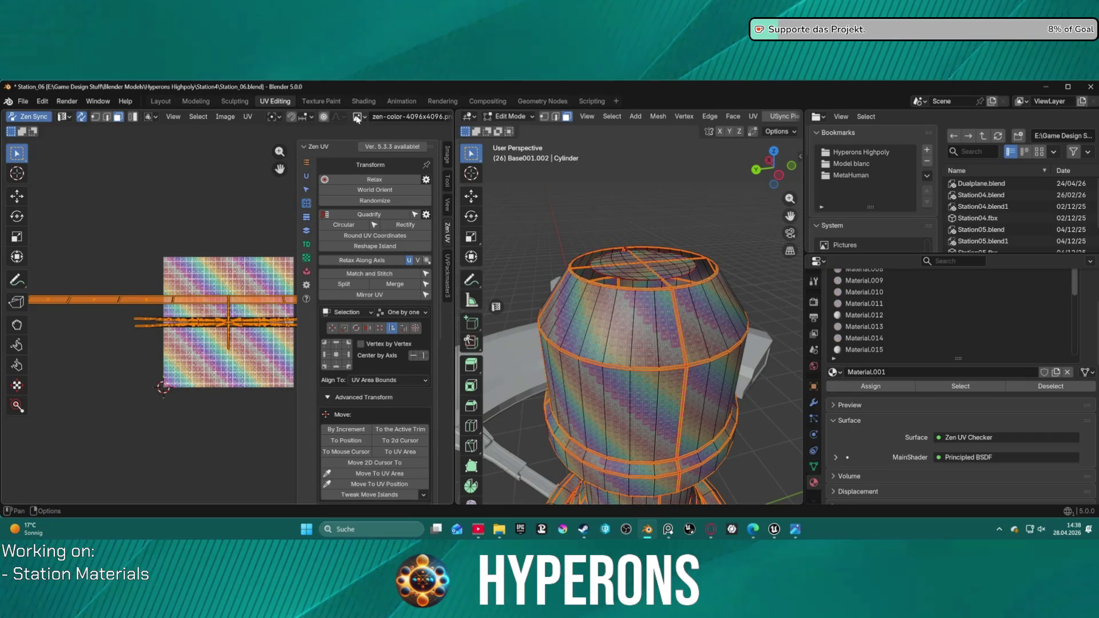
pyautogui.click(203, 120)
pyautogui.click(243, 144)
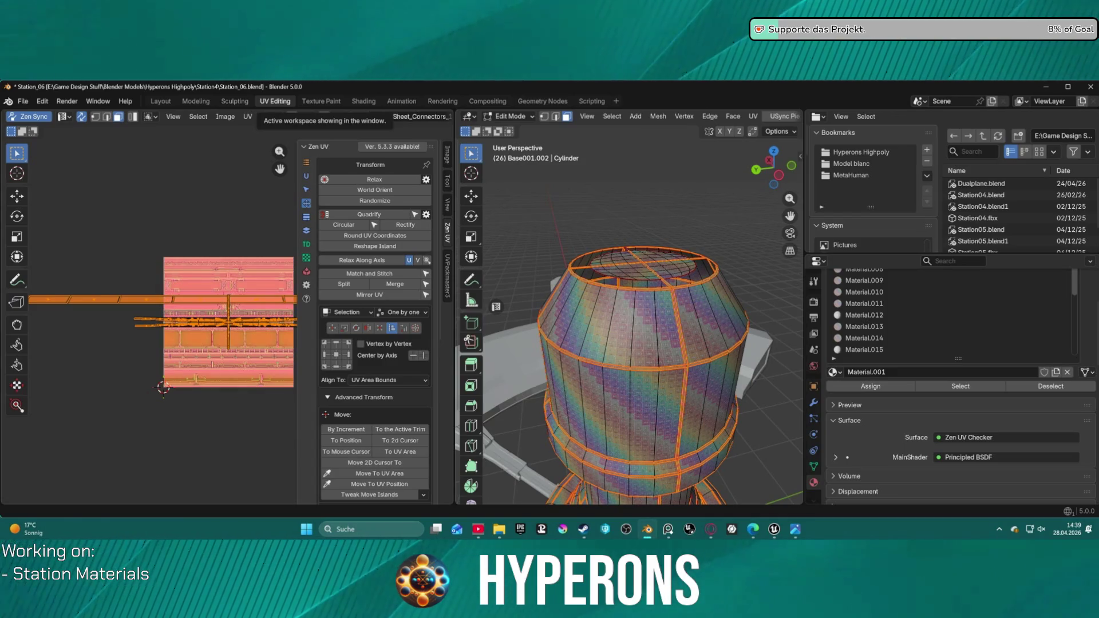
pyautogui.scroll(4, 191, 279)
# - Nudge the selected UV islands slightly up and right over the trim sheet
pyautogui.scroll(-3, 193, 252)
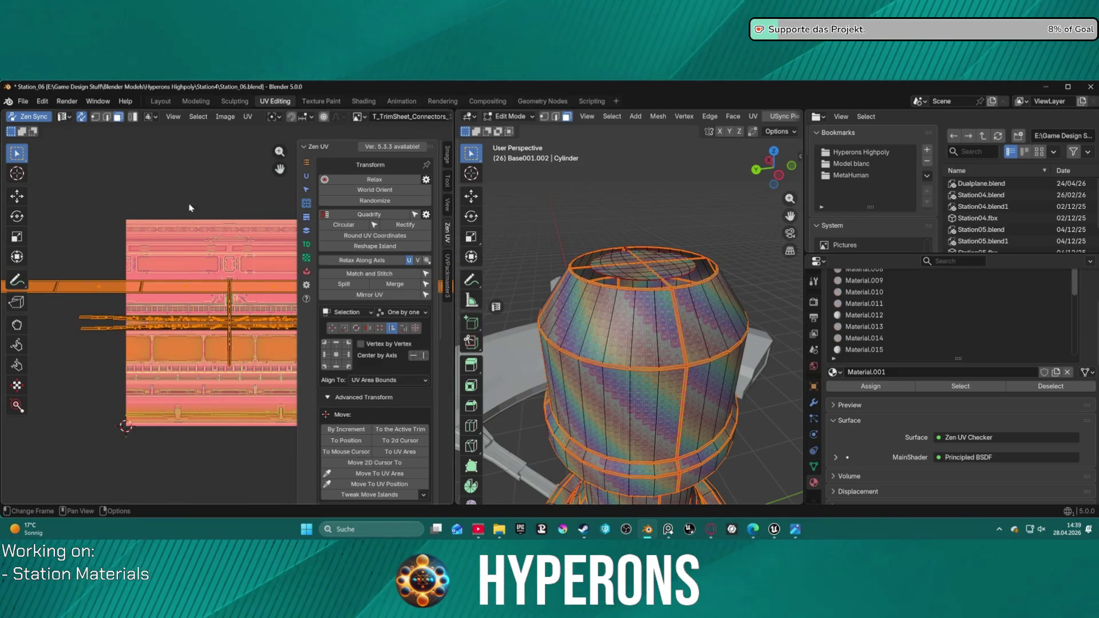
pyautogui.scroll(2, 190, 208)
pyautogui.scroll(-4, 203, 254)
pyautogui.scroll(-2, 215, 270)
pyautogui.scroll(4, 236, 297)
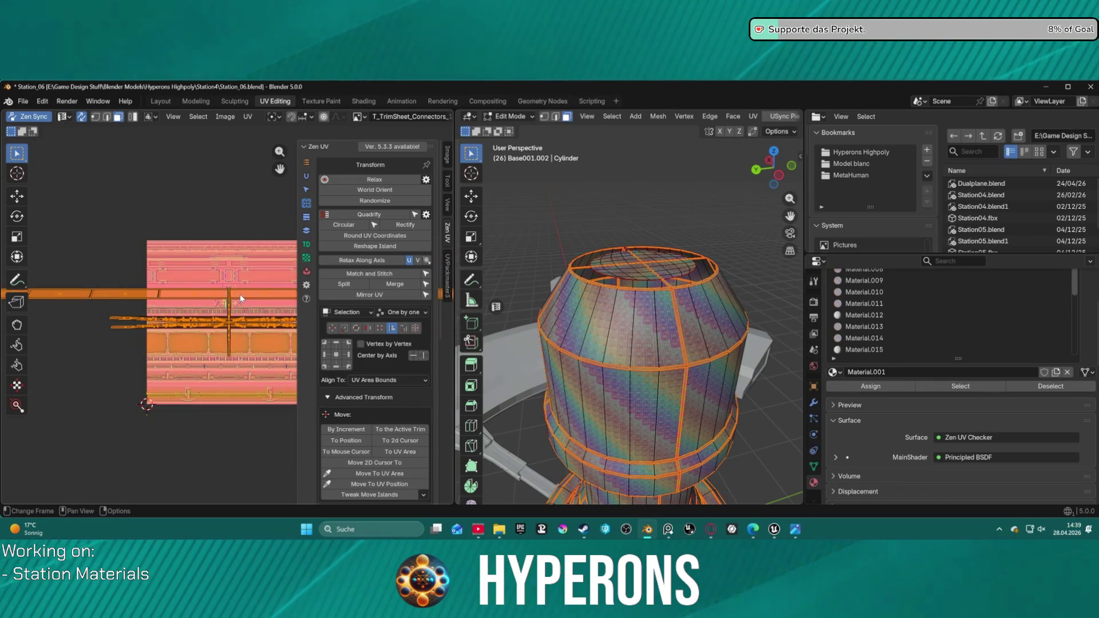
pyautogui.moveTo(240, 298); pyautogui.dragTo(170, 290, button='middle')
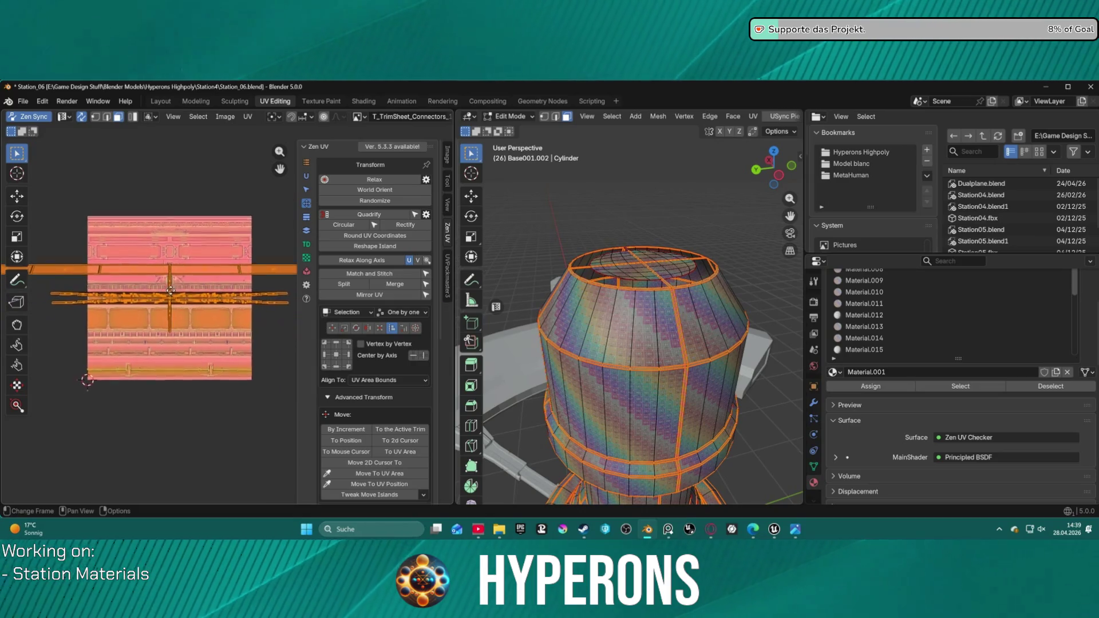
pyautogui.scroll(3, 171, 290)
pyautogui.moveTo(157, 339); pyautogui.dragTo(198, 376, button='middle')
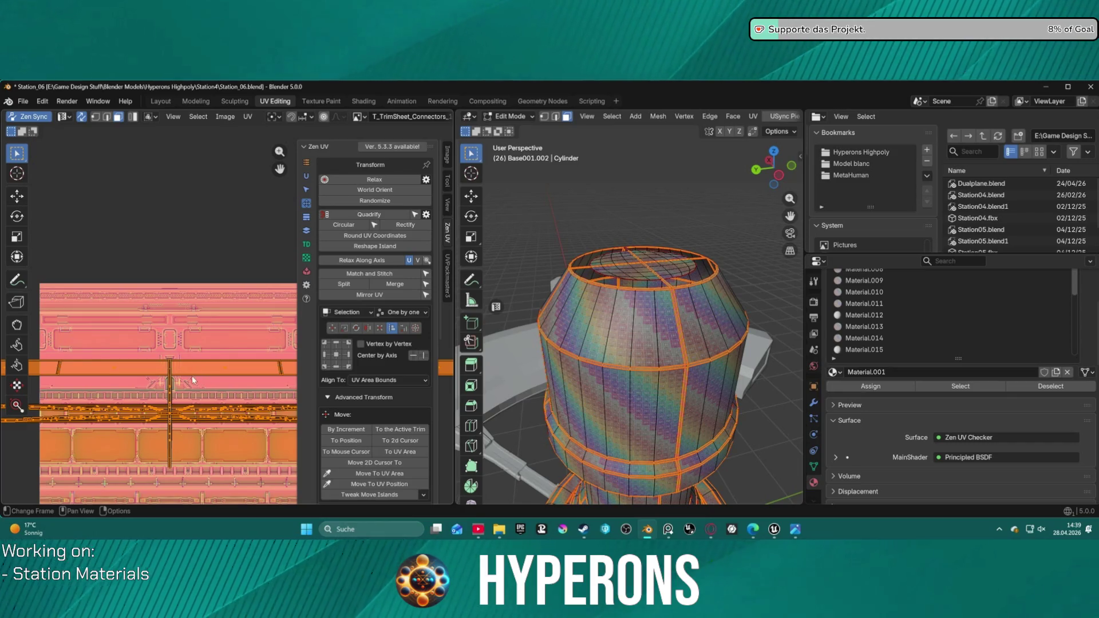
pyautogui.press('g')
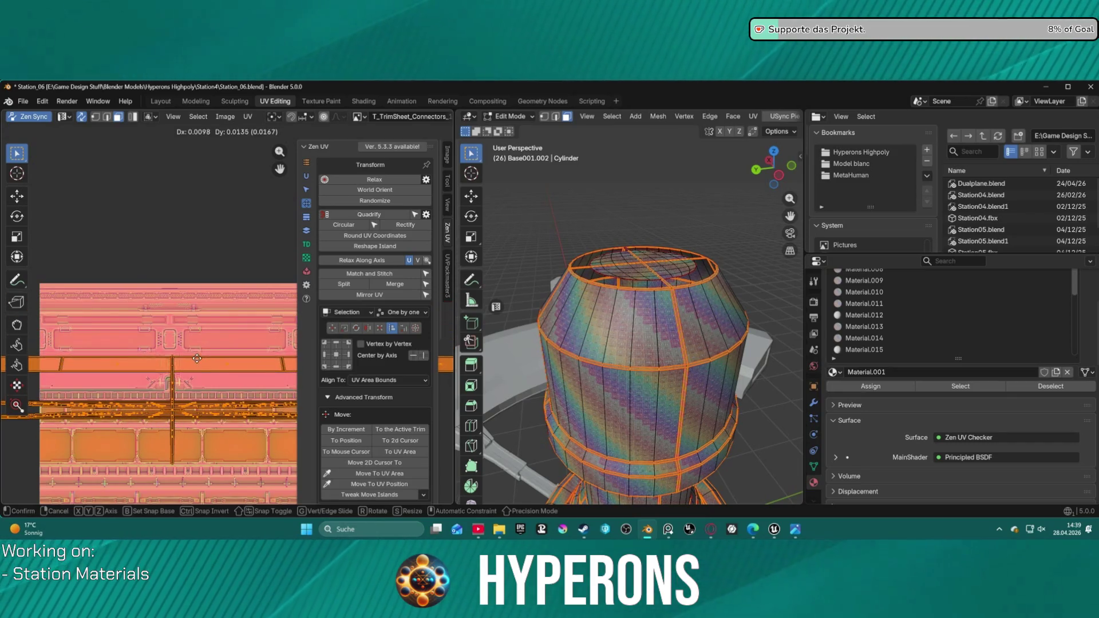
pyautogui.click(207, 369)
pyautogui.click(205, 365)
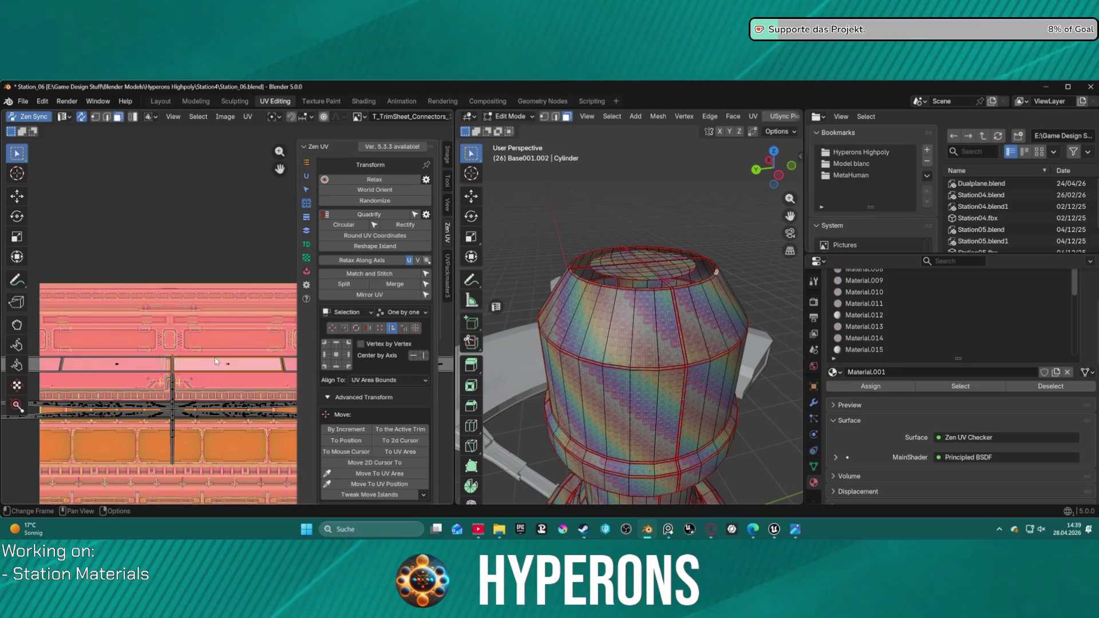
# - Raise the top rim UV strip onto a connector row and maximize the UV Editor
pyautogui.click(115, 367)
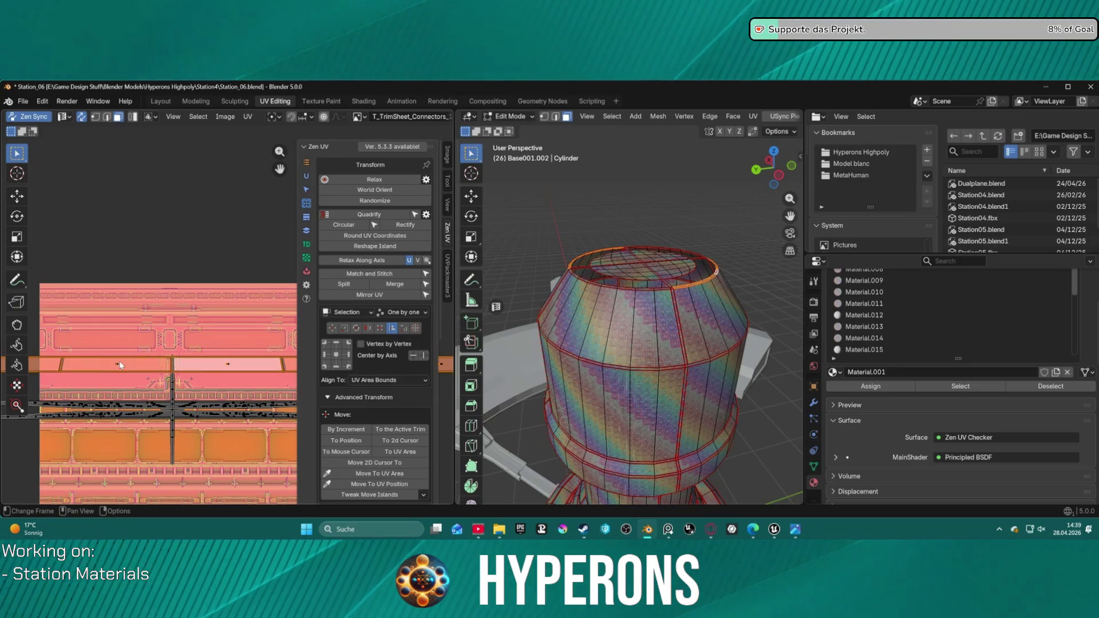
pyautogui.scroll(-5, 122, 367)
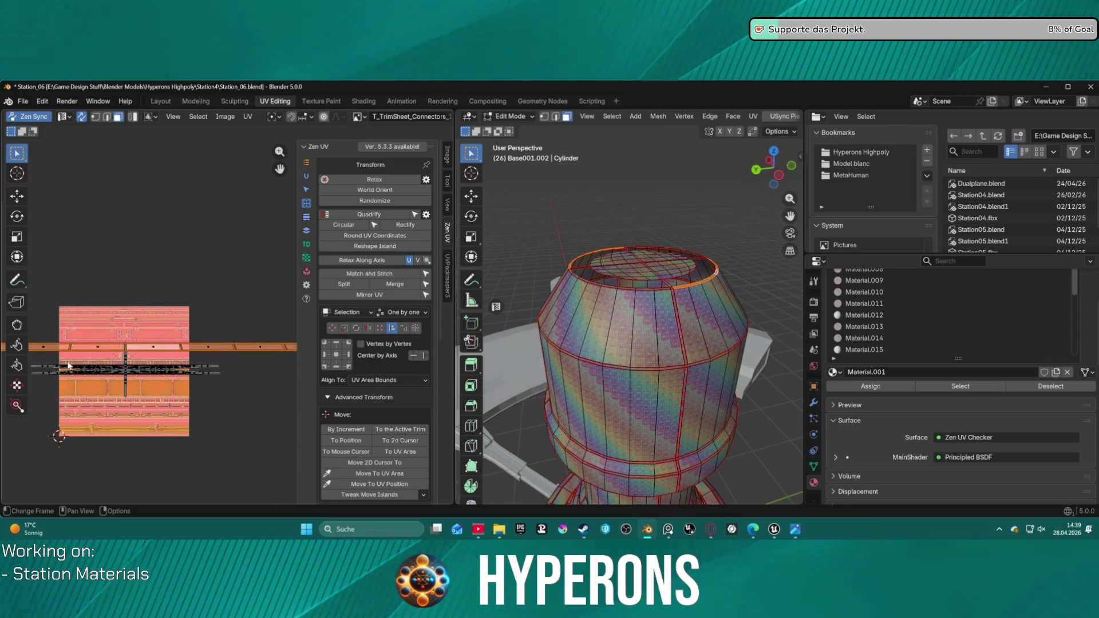
pyautogui.scroll(4, 220, 360)
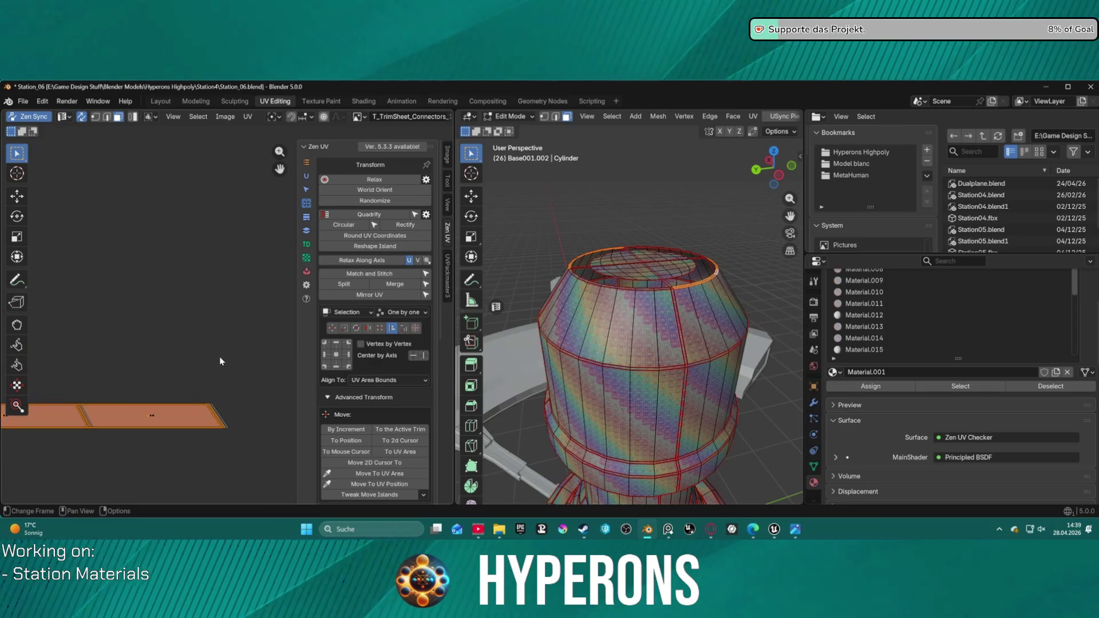
pyautogui.click(226, 425)
pyautogui.scroll(-4, 224, 400)
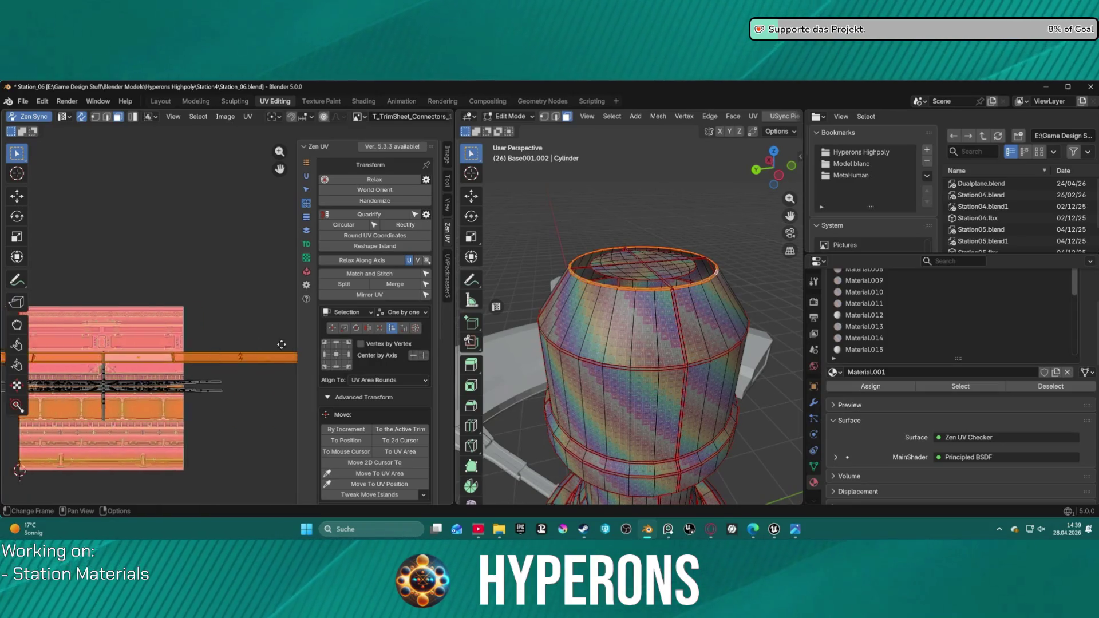
pyautogui.scroll(2, 216, 338)
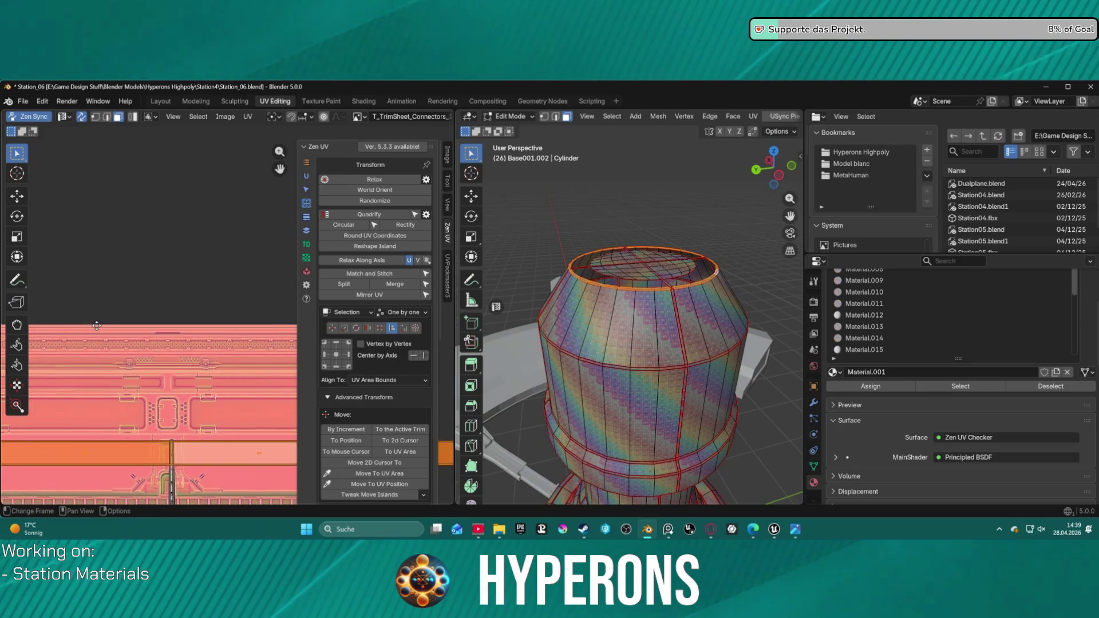
pyautogui.press('g')
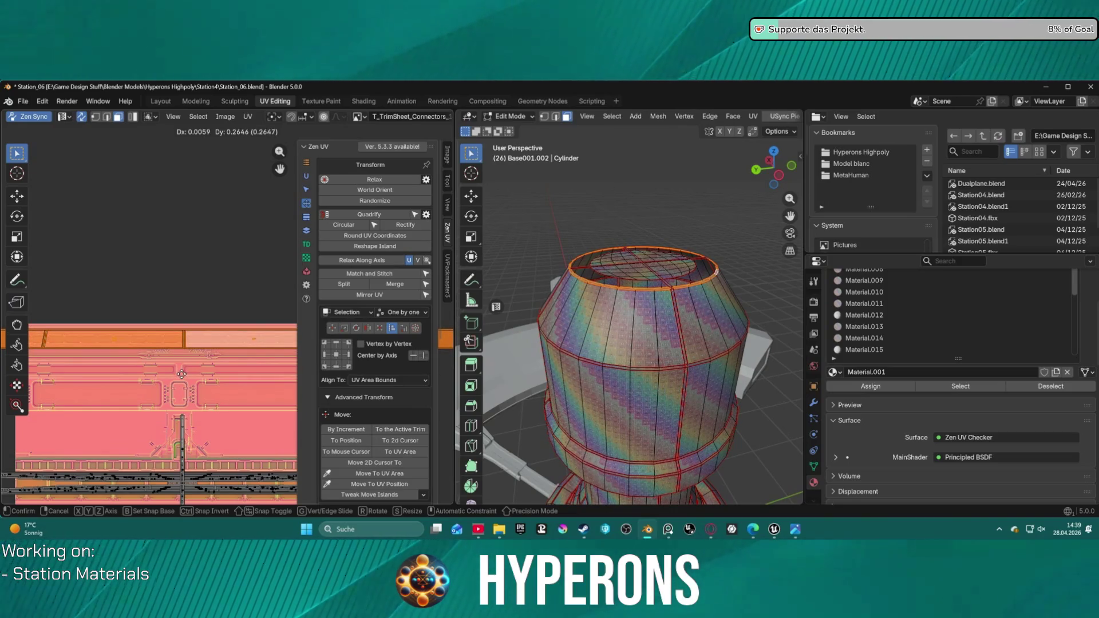
pyautogui.click(187, 361)
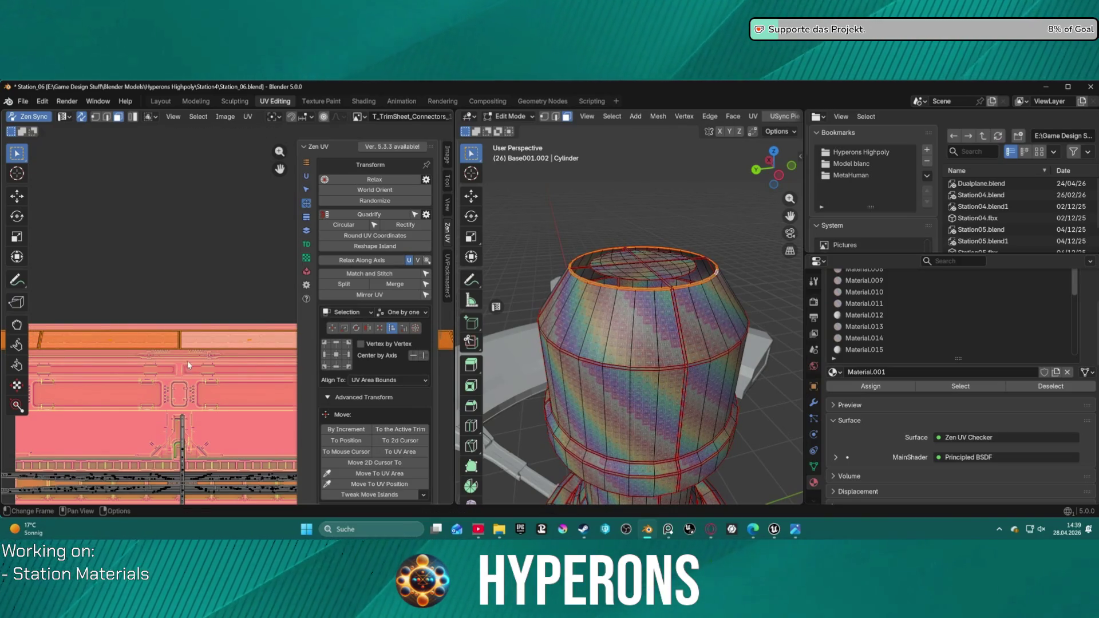
pyautogui.scroll(-3, 187, 361)
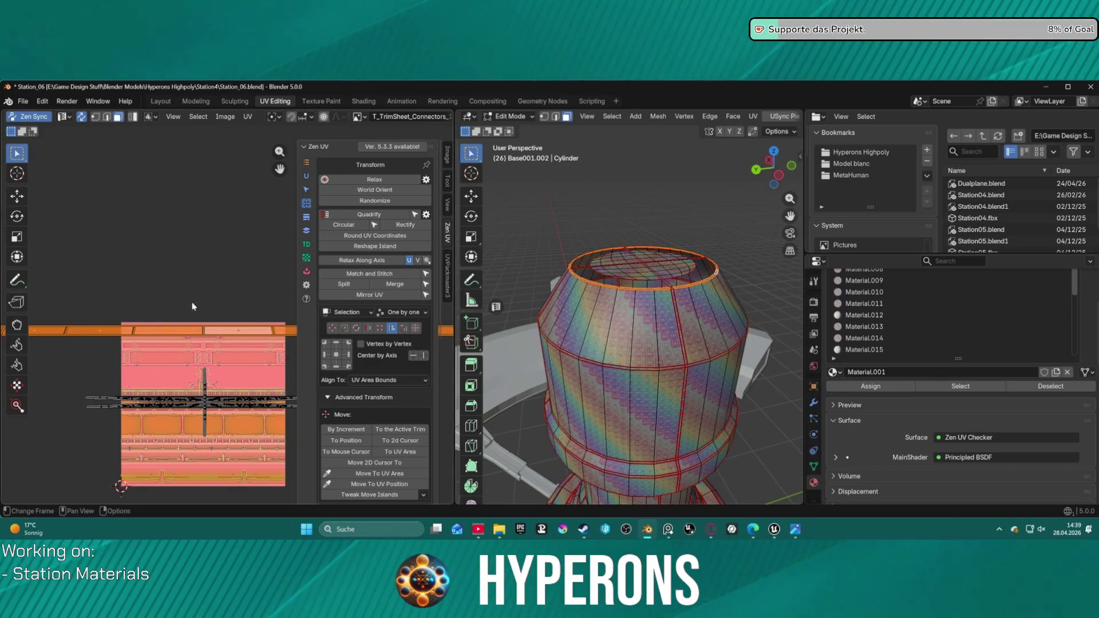
pyautogui.hotkey('ctrl', 'space')
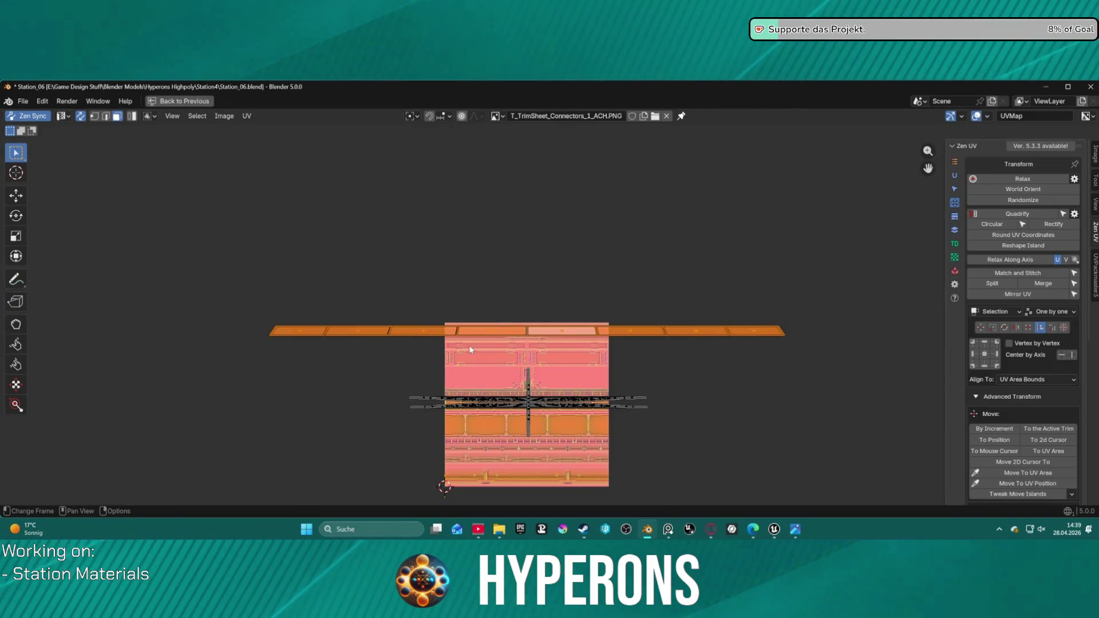
# - Quadrify the connector strip's UV islands and scale them down to about 0.61×
pyautogui.scroll(6, 468, 345)
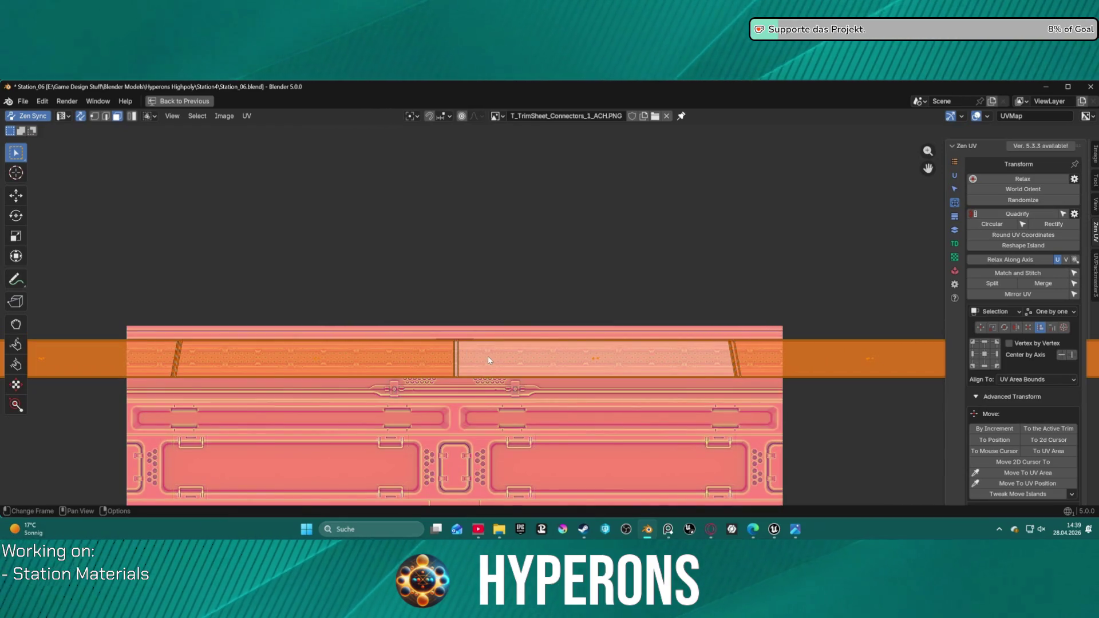
pyautogui.click(1033, 213)
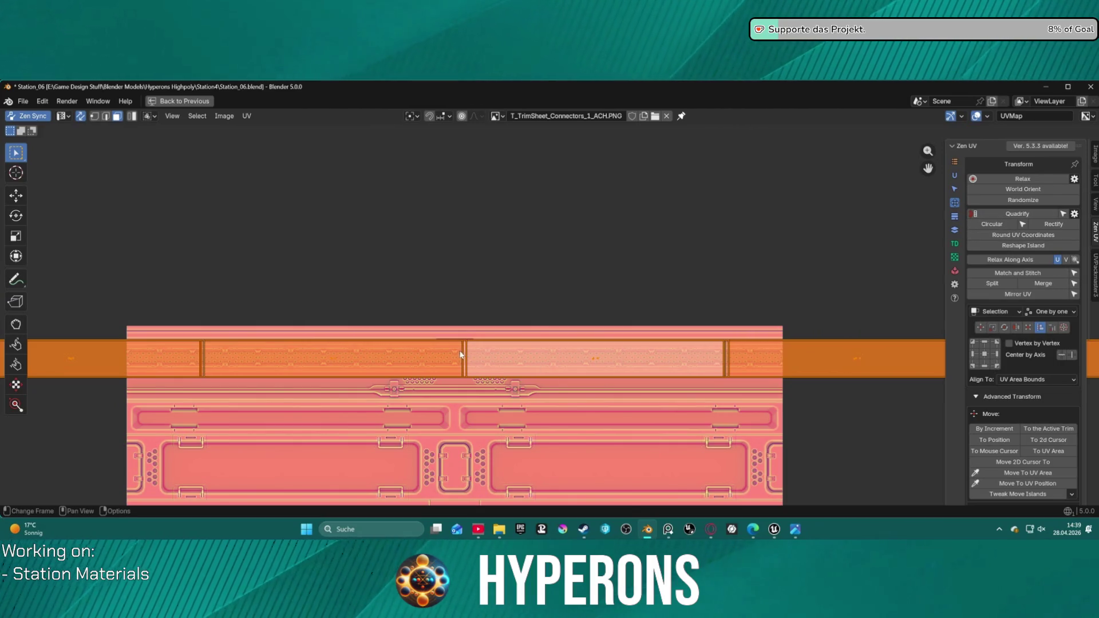
pyautogui.press('g')
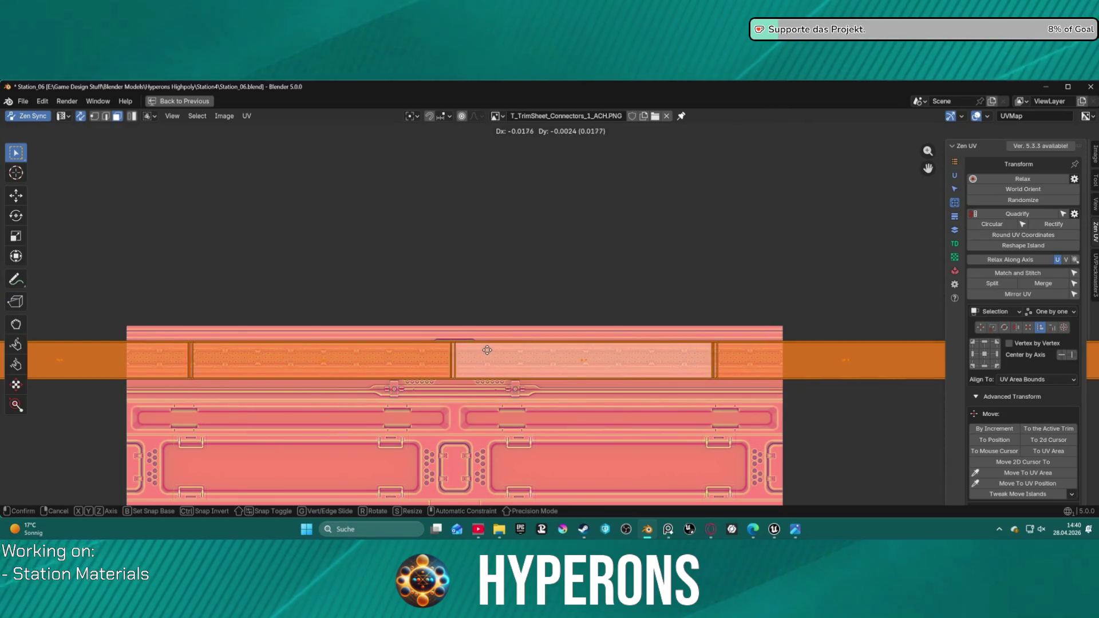
pyautogui.press('s')
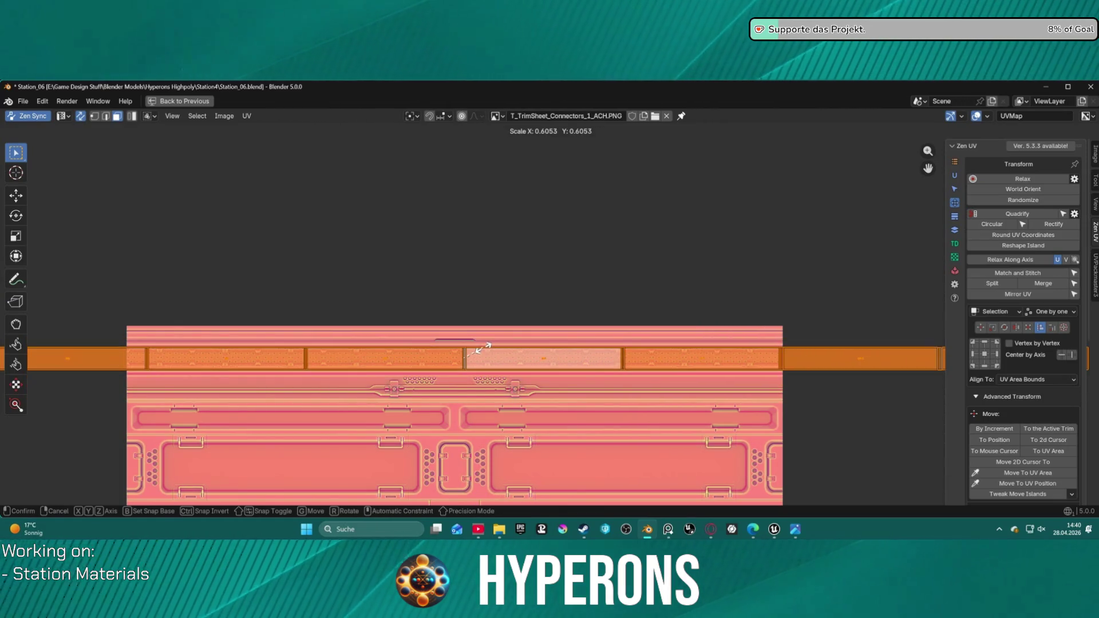
pyautogui.click(483, 352)
# - Reposition the strip and align it flush with the trim sheet's top edge
pyautogui.press('g')
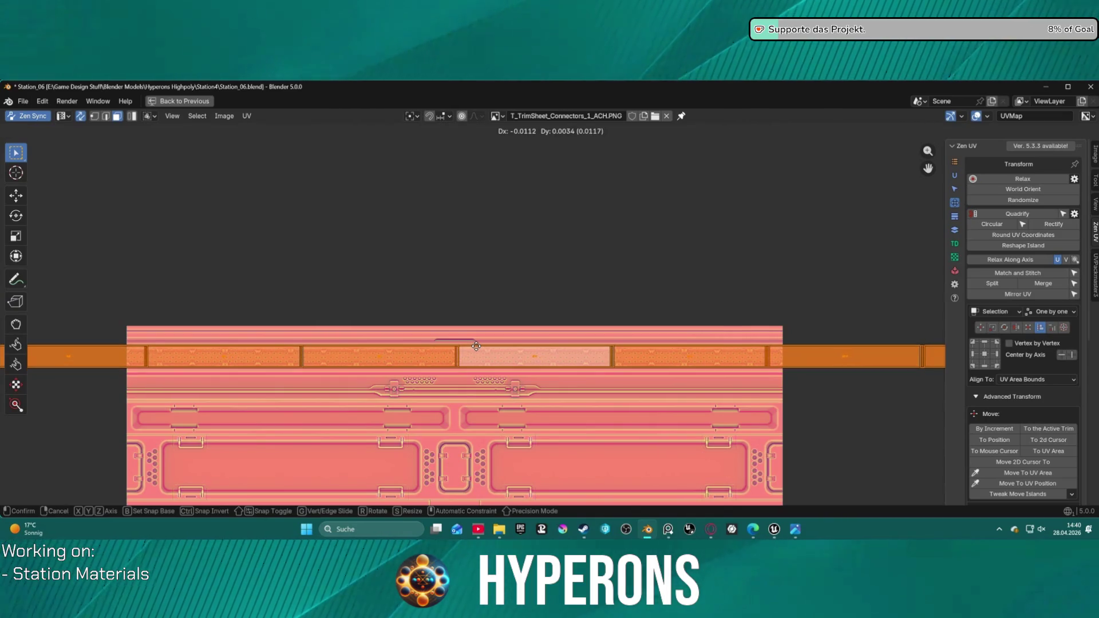
pyautogui.click(477, 347)
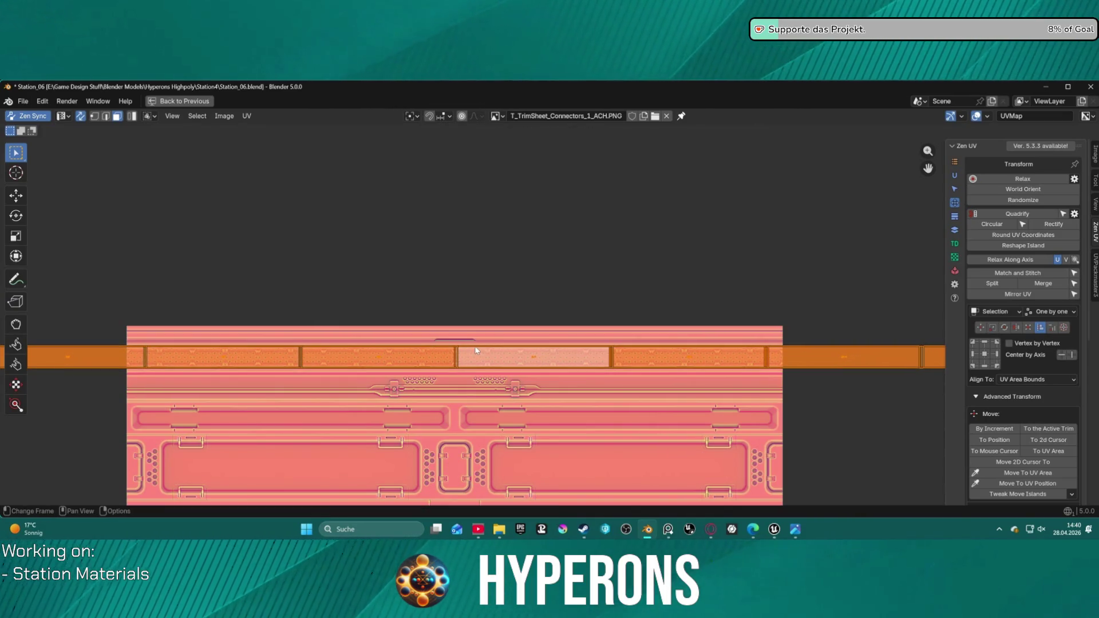
pyautogui.click(984, 343)
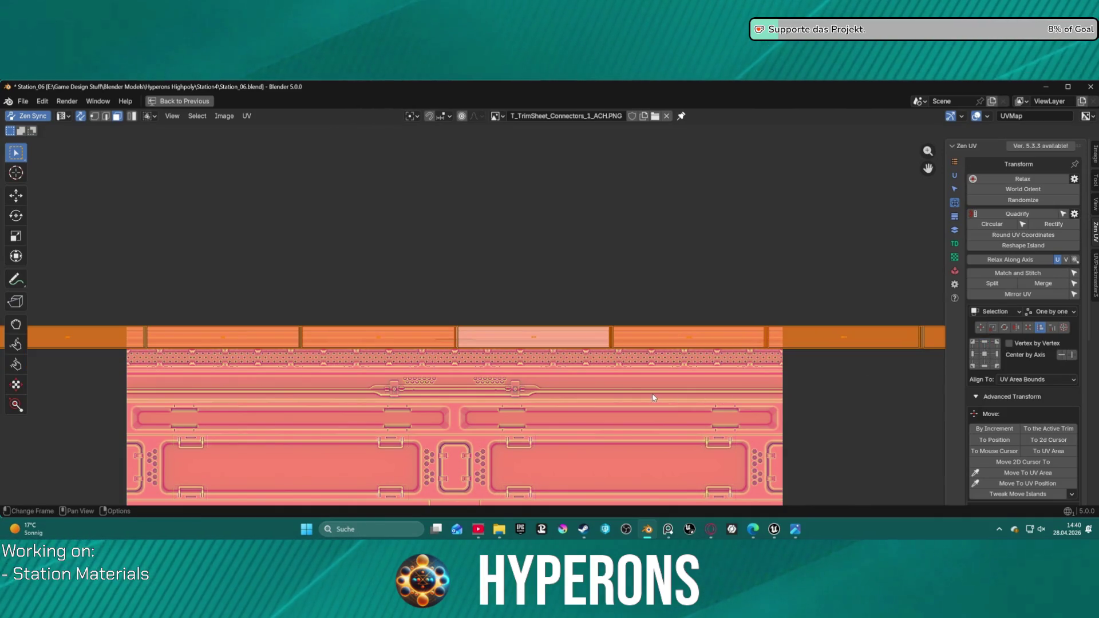
pyautogui.click(954, 230)
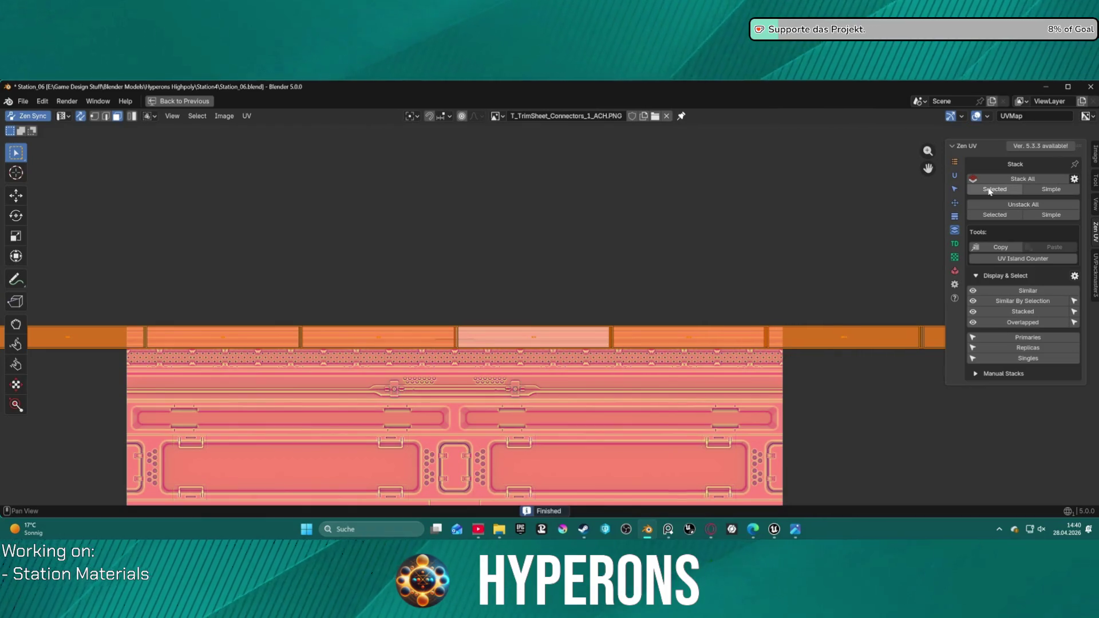
# - Stack the connector islands, then Relax, Rectify and Quadrify the strip into one long band
pyautogui.click(988, 191)
pyautogui.scroll(-3, 613, 288)
pyautogui.scroll(4, 469, 289)
pyautogui.scroll(-4, 291, 326)
pyautogui.moveTo(166, 303)
pyautogui.mouseDown()
pyautogui.moveTo(332, 351)
pyautogui.moveTo(858, 343)
pyautogui.mouseUp()
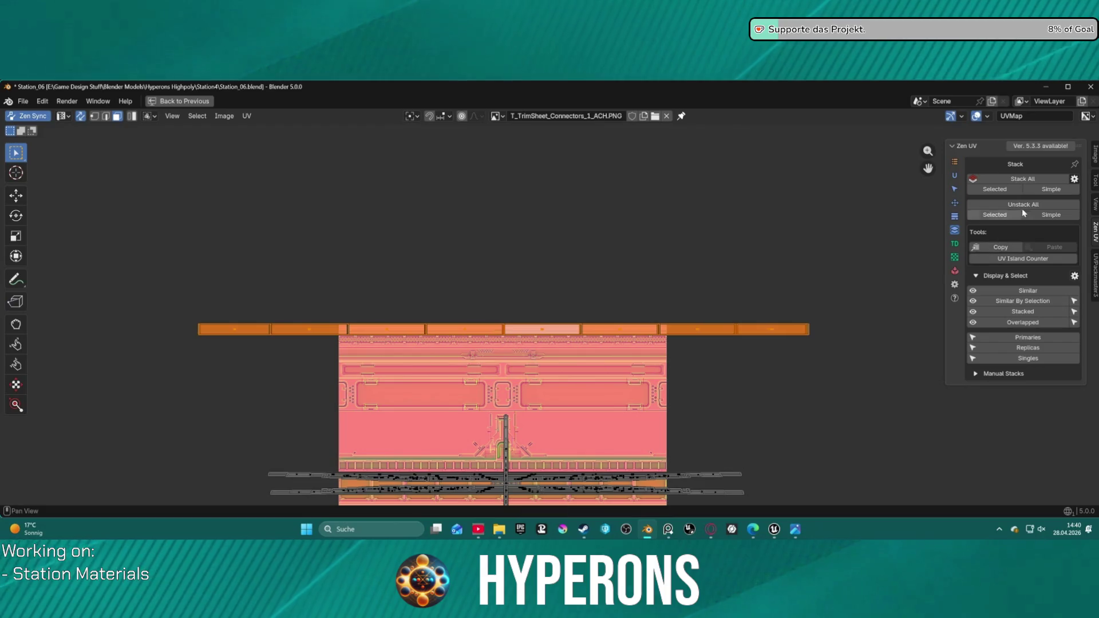
pyautogui.click(955, 202)
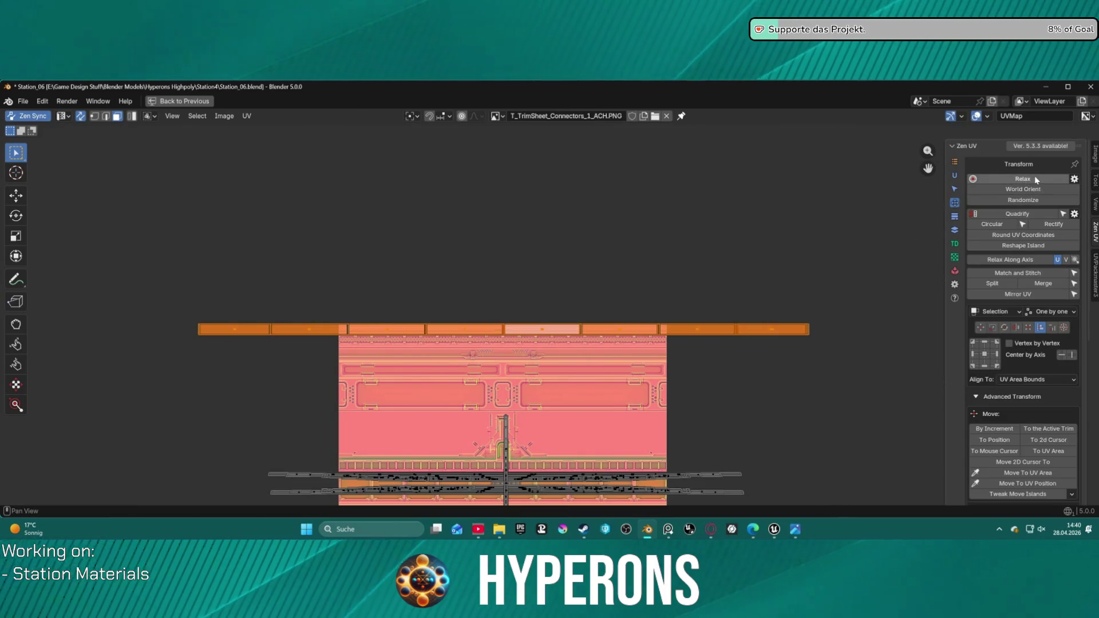
pyautogui.click(1034, 179)
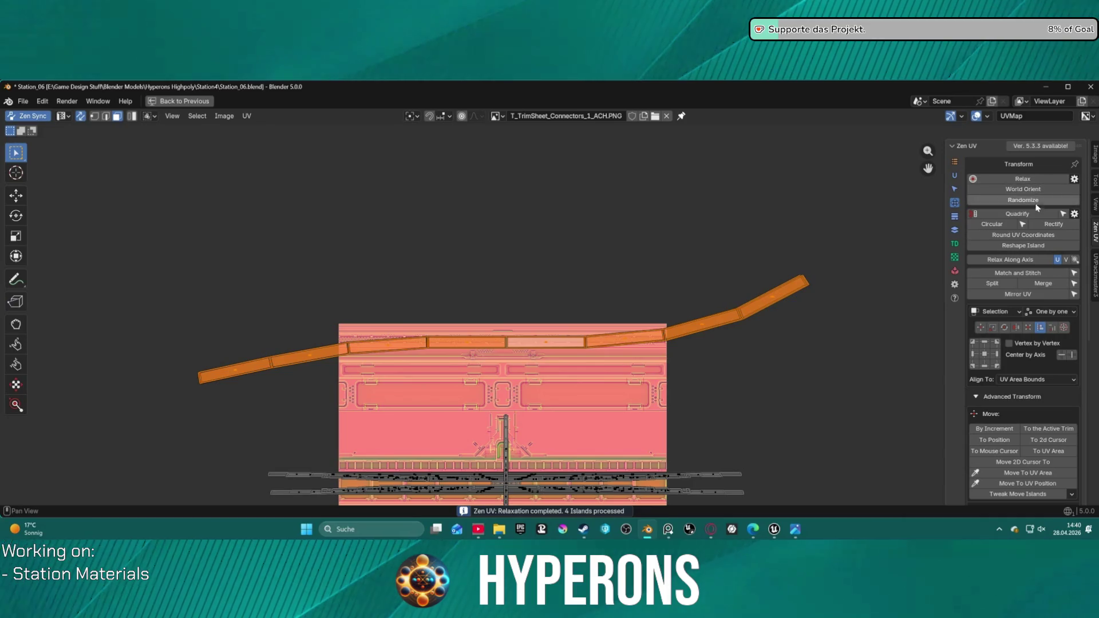
pyautogui.click(1047, 224)
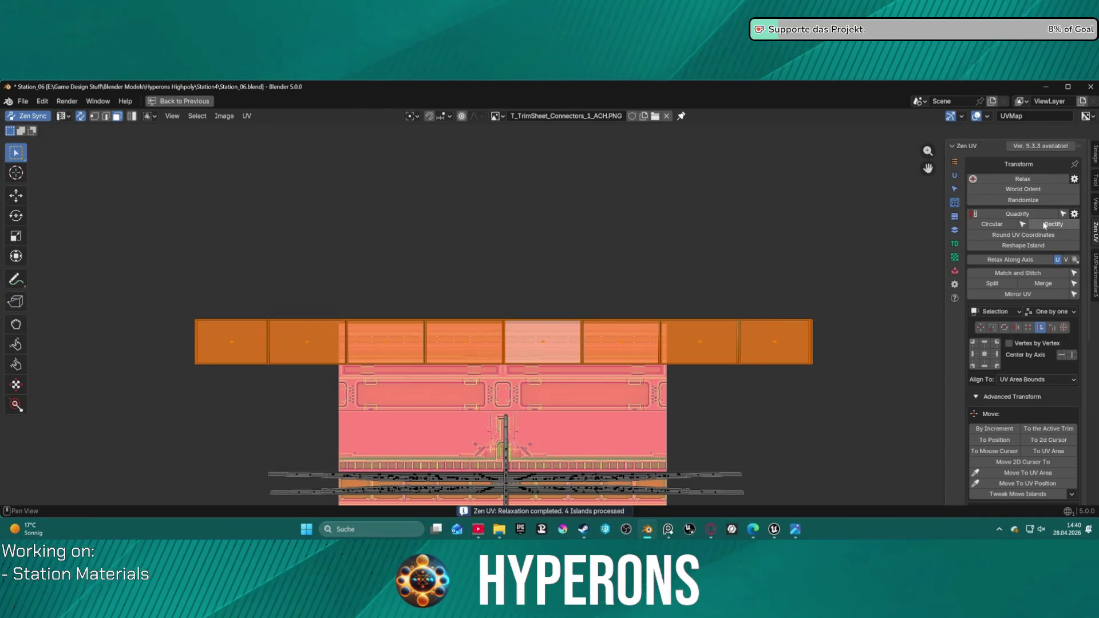
pyautogui.click(1022, 214)
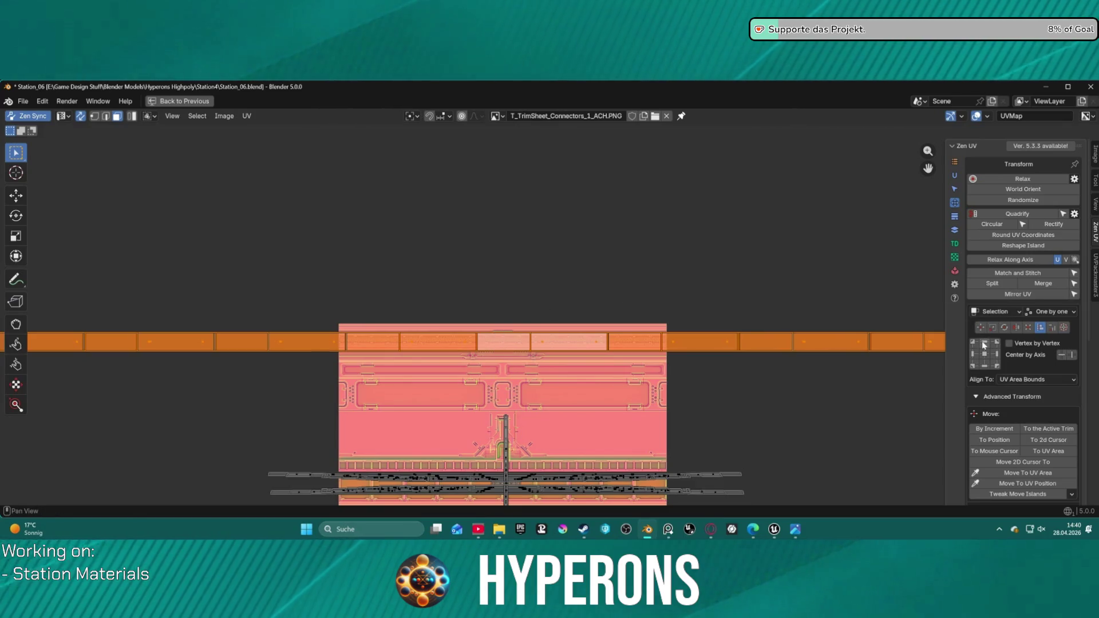
pyautogui.scroll(4, 521, 316)
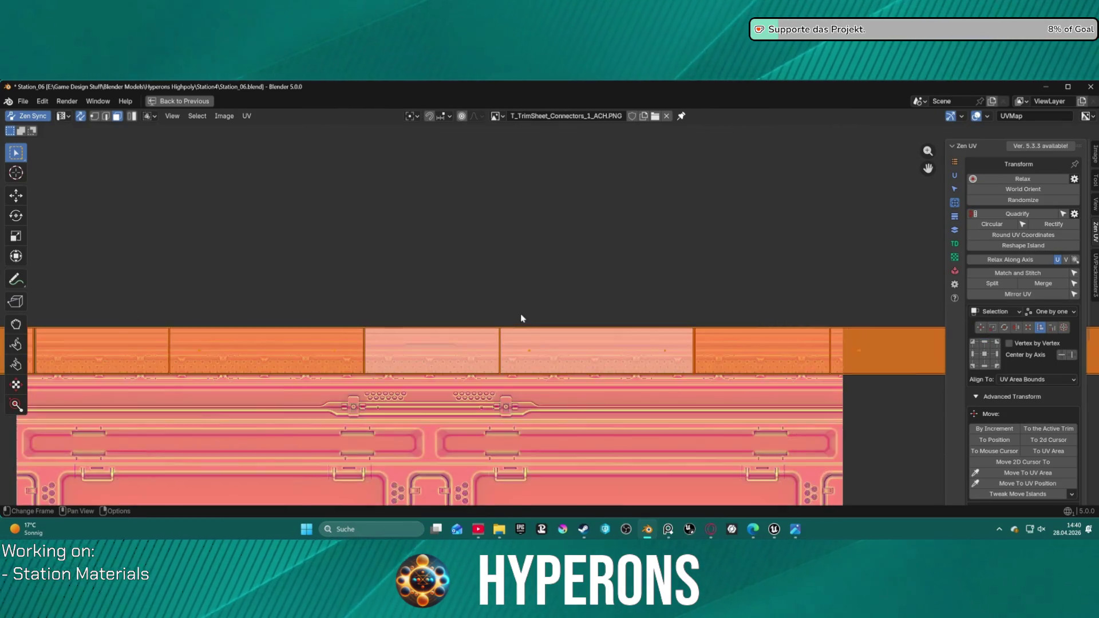
# - Stack the selected islands again and scale the top island row down
pyautogui.scroll(1, 521, 318)
pyautogui.click(954, 217)
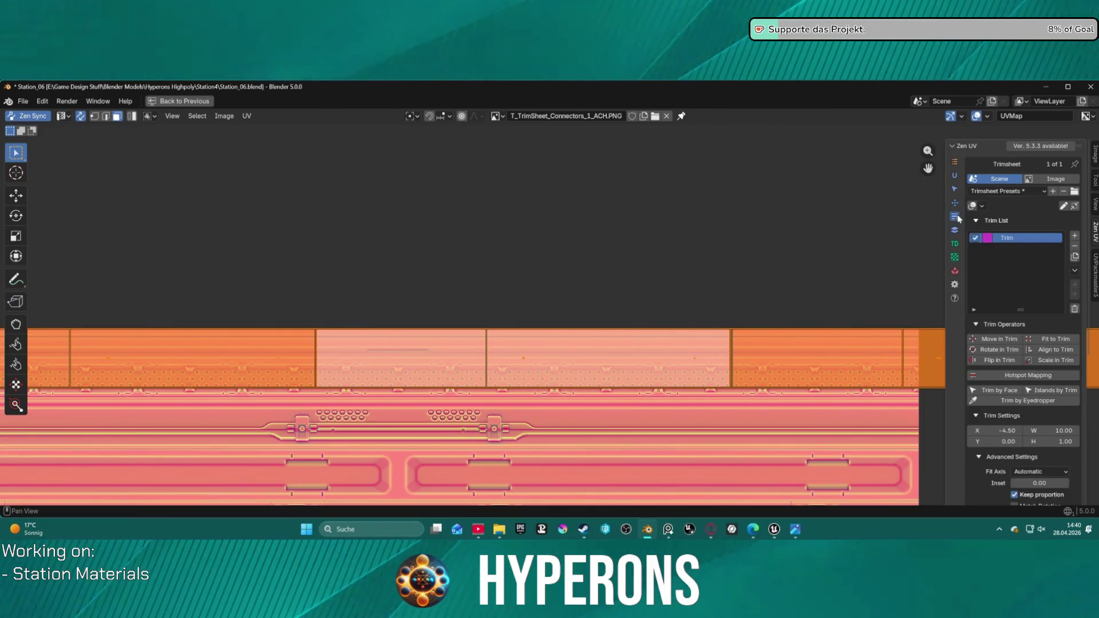
pyautogui.click(954, 229)
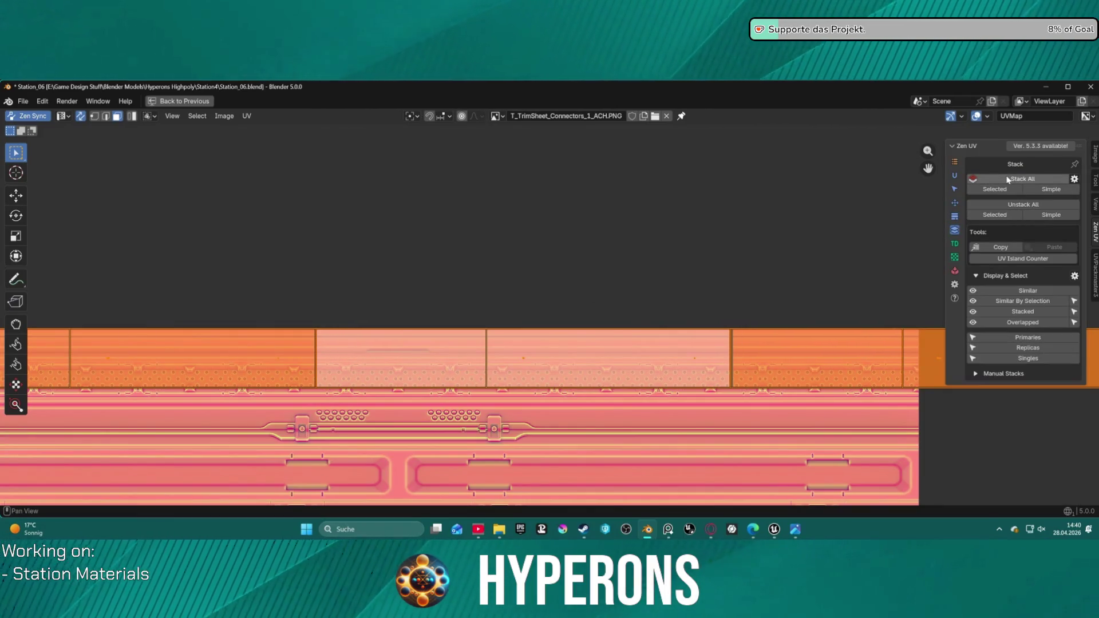
pyautogui.click(1002, 190)
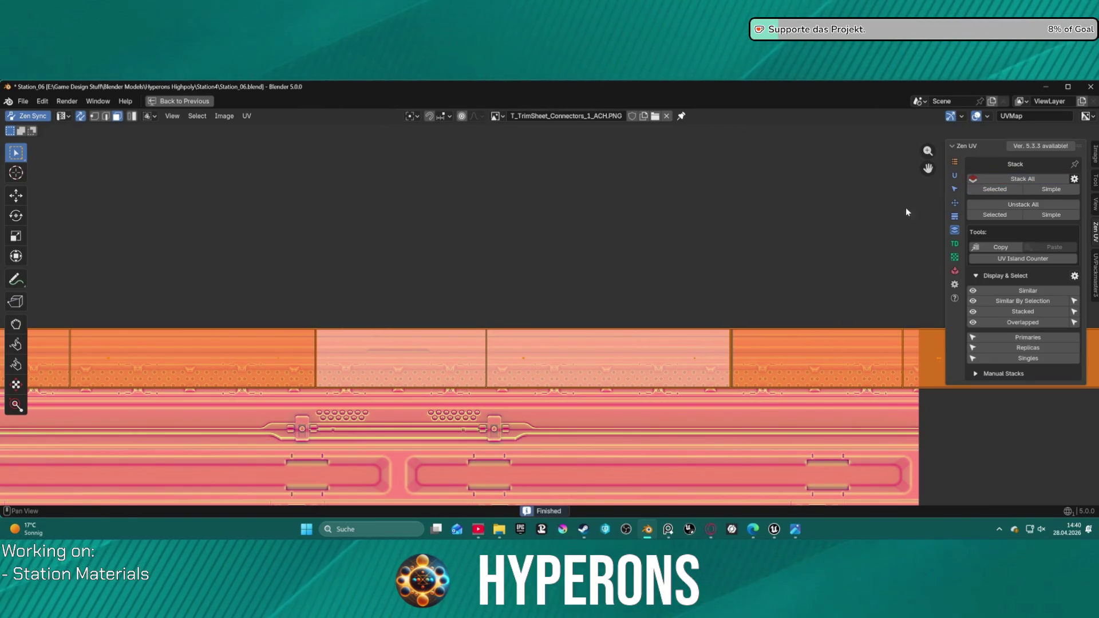
pyautogui.press('d')
pyautogui.press('Escape')
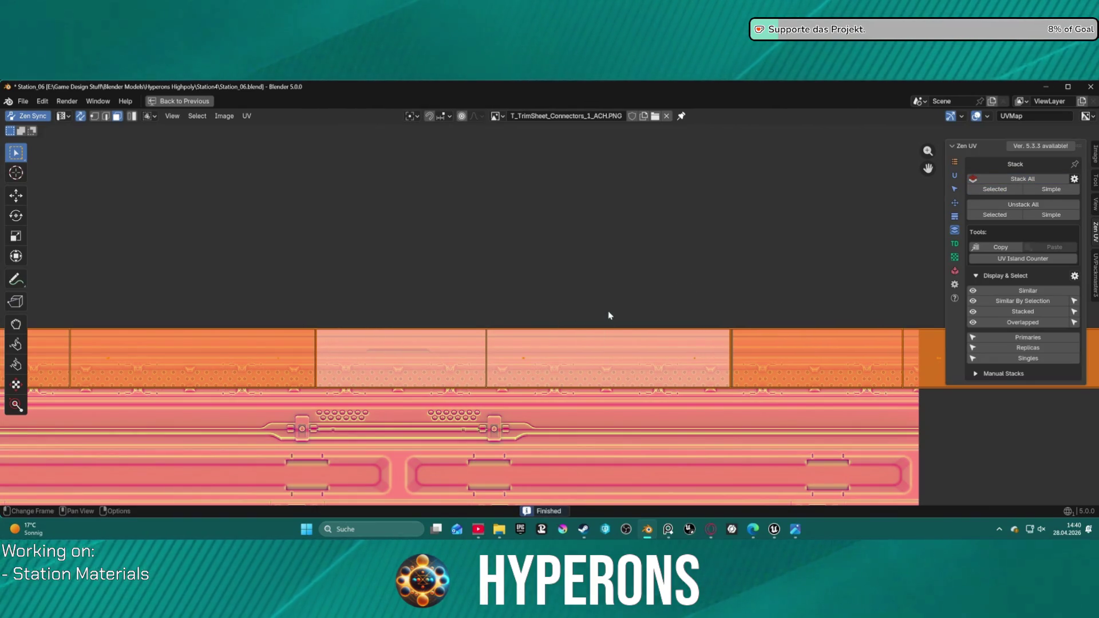
pyautogui.press('s')
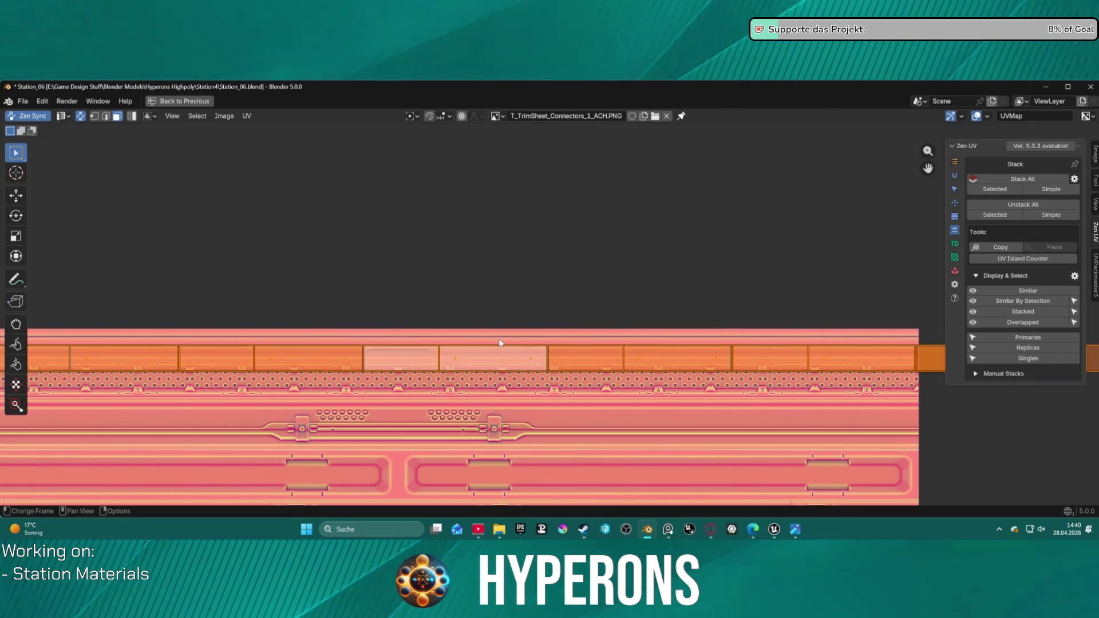
pyautogui.click(499, 338)
# - Resize and reposition the island row into its final place
pyautogui.press('g')
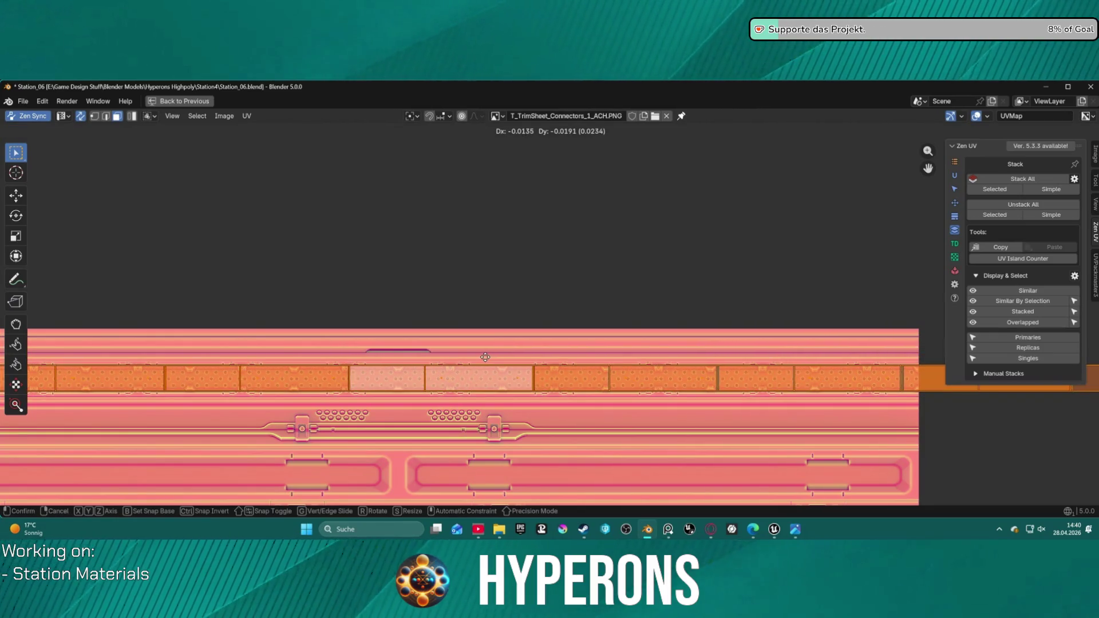
pyautogui.click(484, 356)
pyautogui.press('s')
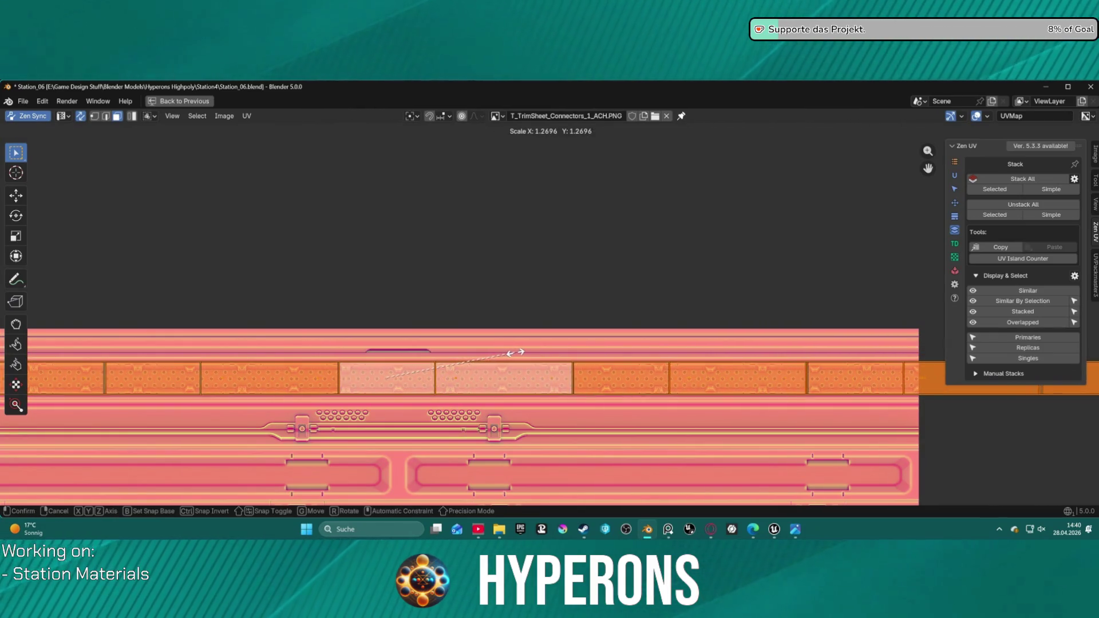
pyautogui.click(527, 352)
pyautogui.press('g')
pyautogui.click(518, 353)
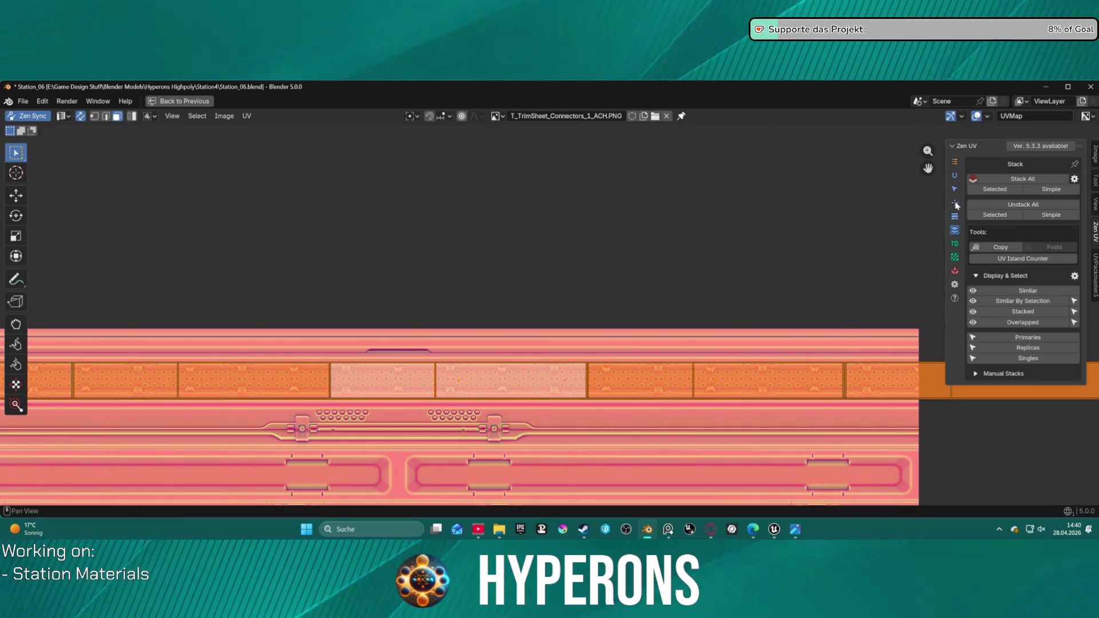
# - Try aligning the strip to the top edge, undo it, and center the island row instead
pyautogui.click(955, 204)
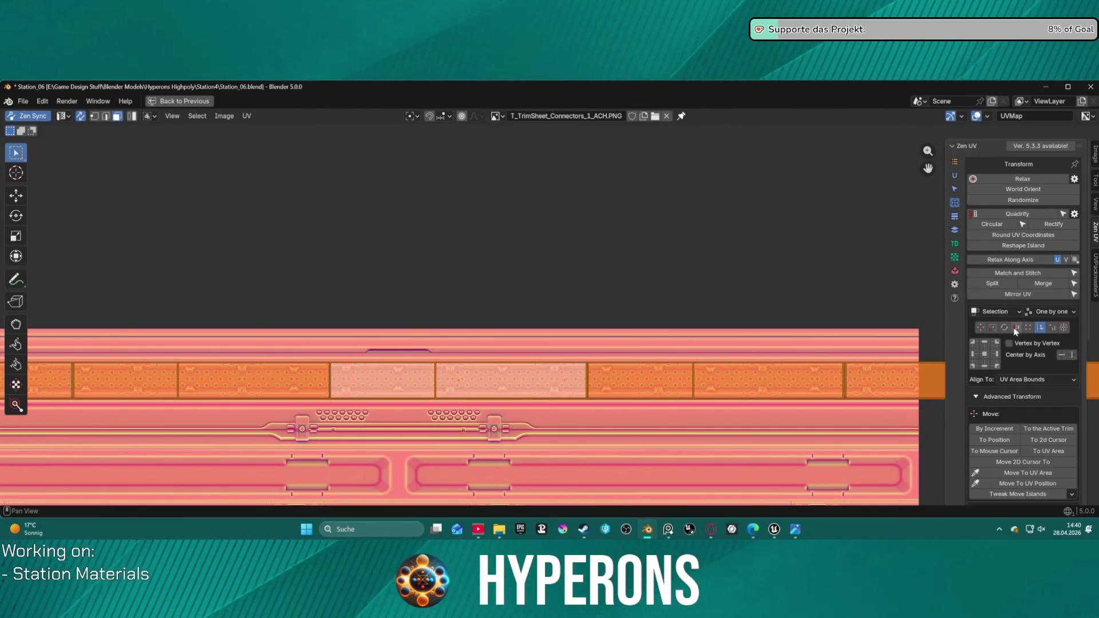
pyautogui.click(986, 347)
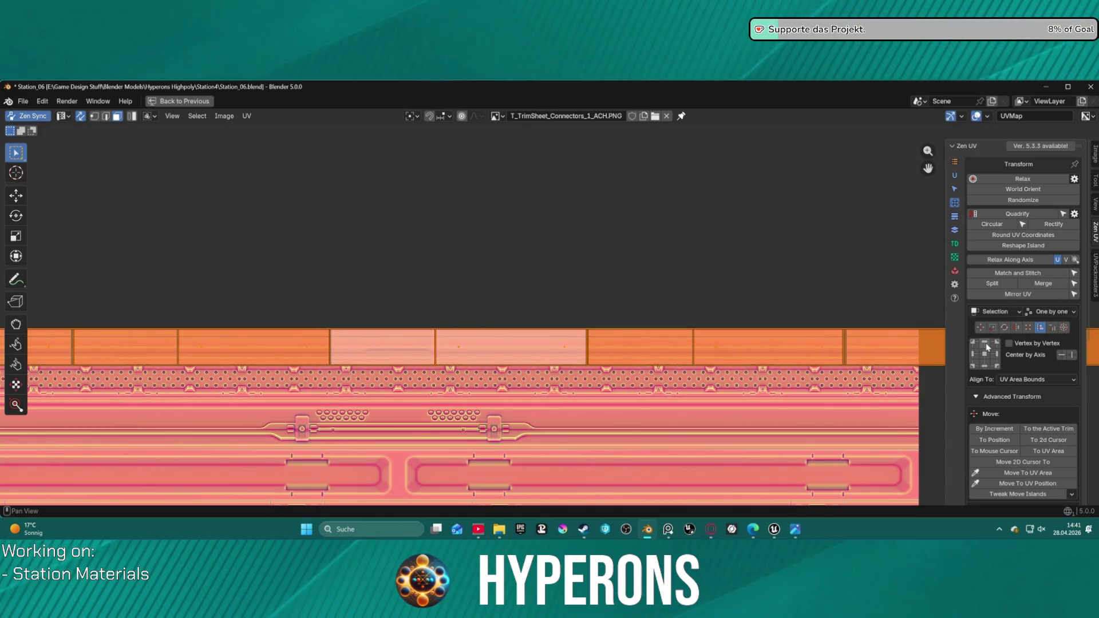
pyautogui.hotkey('ctrl', 'z')
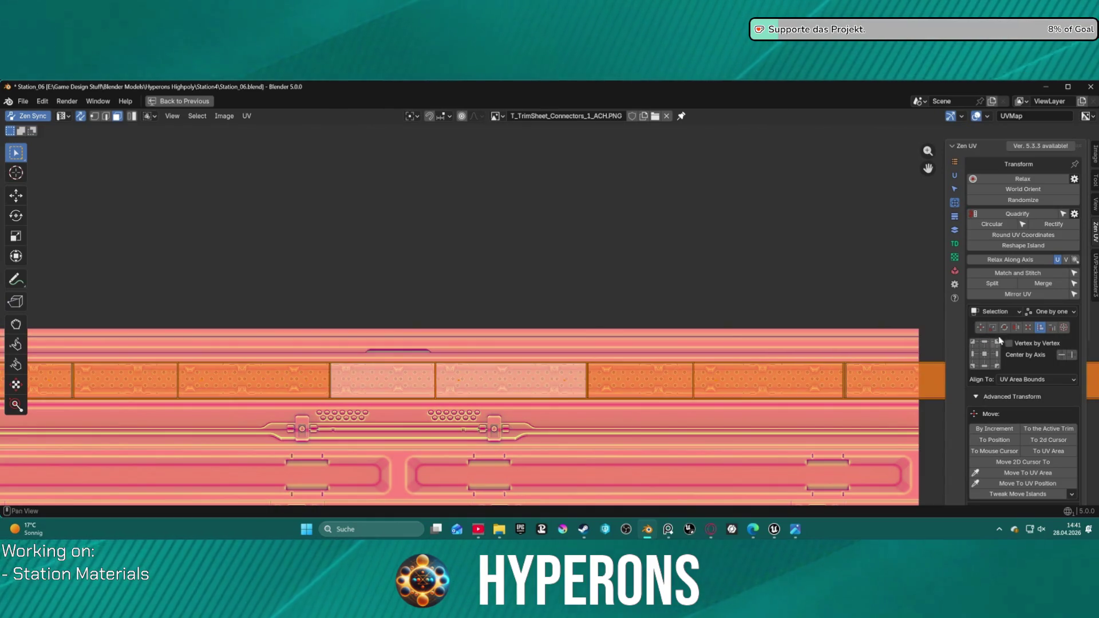
pyautogui.click(1051, 327)
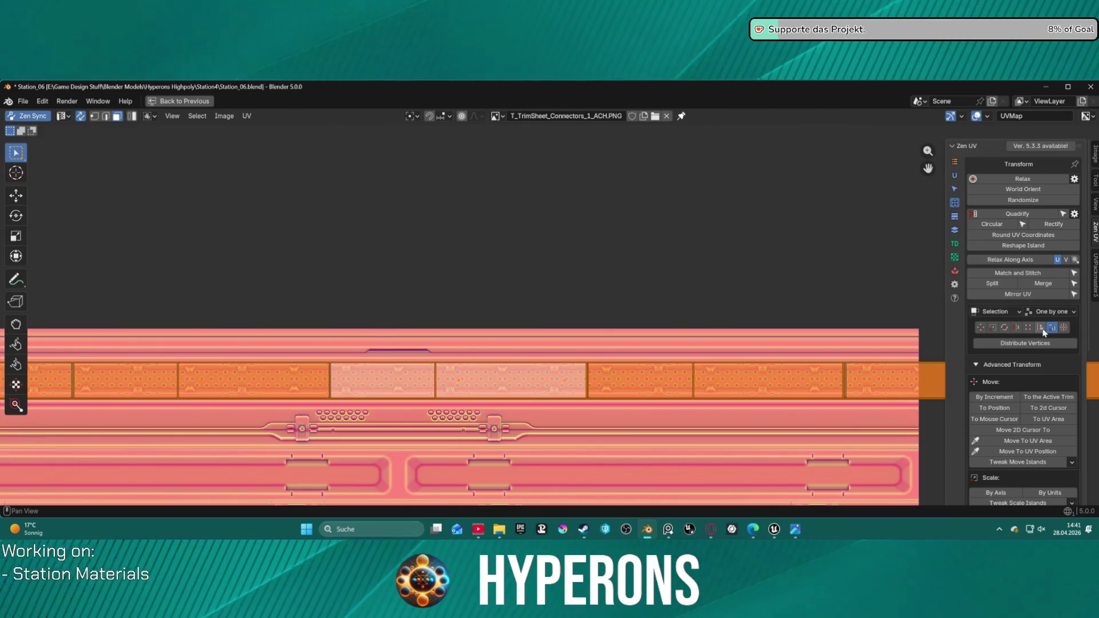
pyautogui.click(1041, 329)
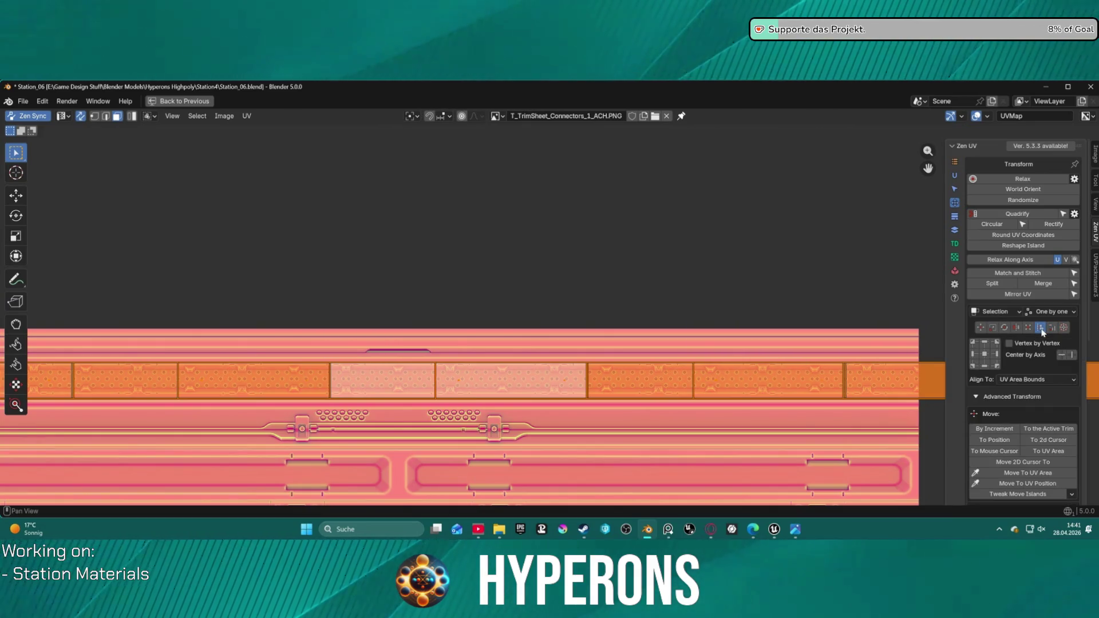
pyautogui.click(1063, 354)
pyautogui.scroll(-15, 618, 309)
pyautogui.scroll(9, 584, 343)
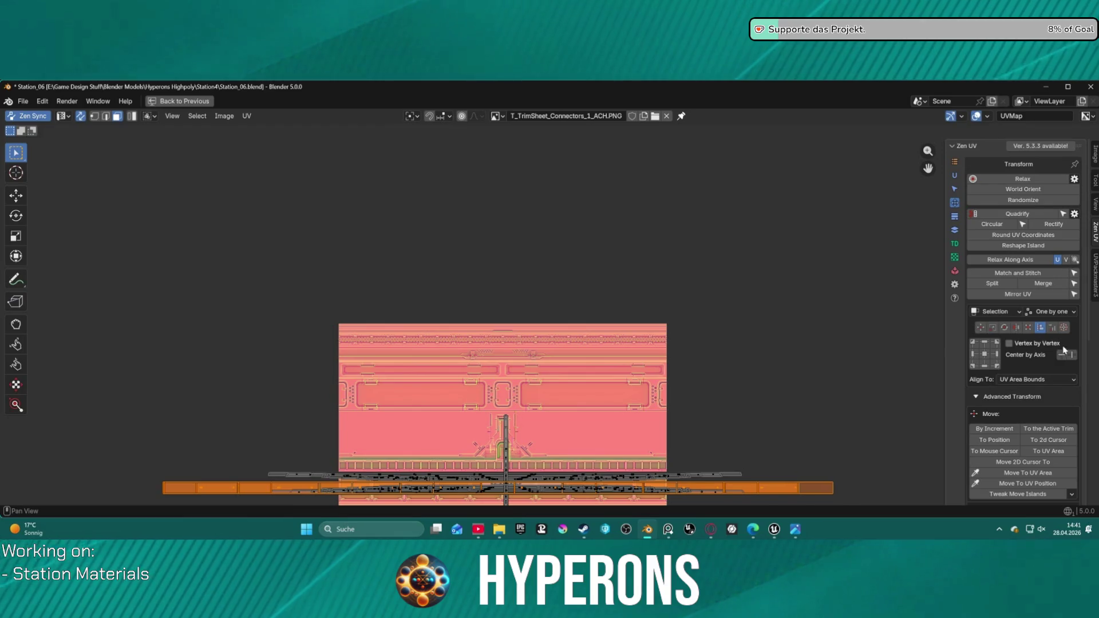
pyautogui.click(1062, 354)
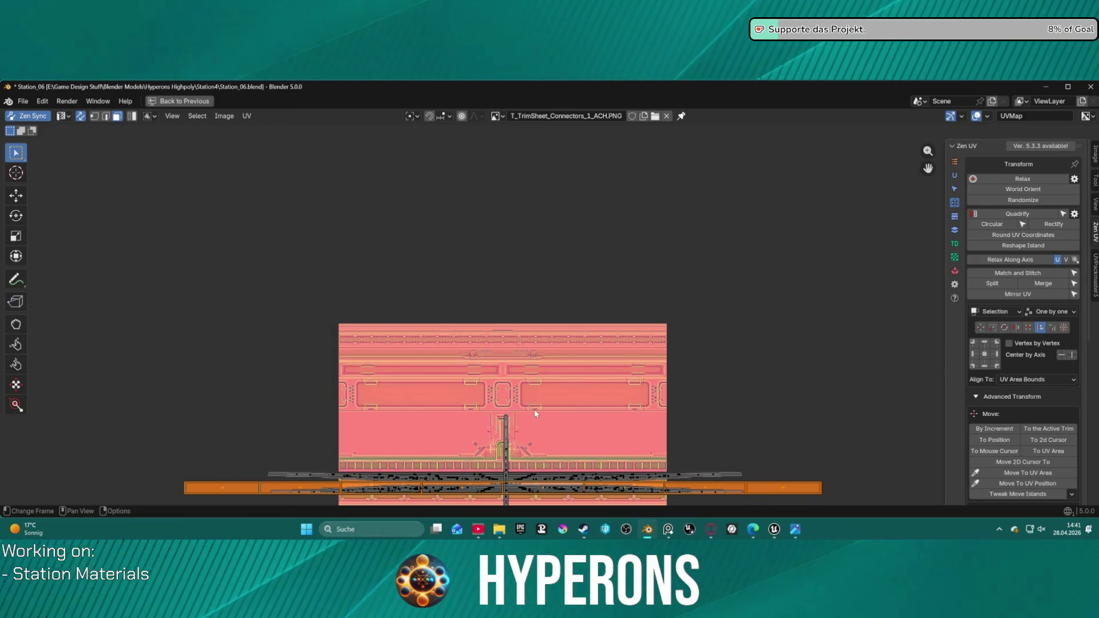
# - Move the connector strip vertically into the trim sheet's connector row and restore the split layout
pyautogui.press('g')
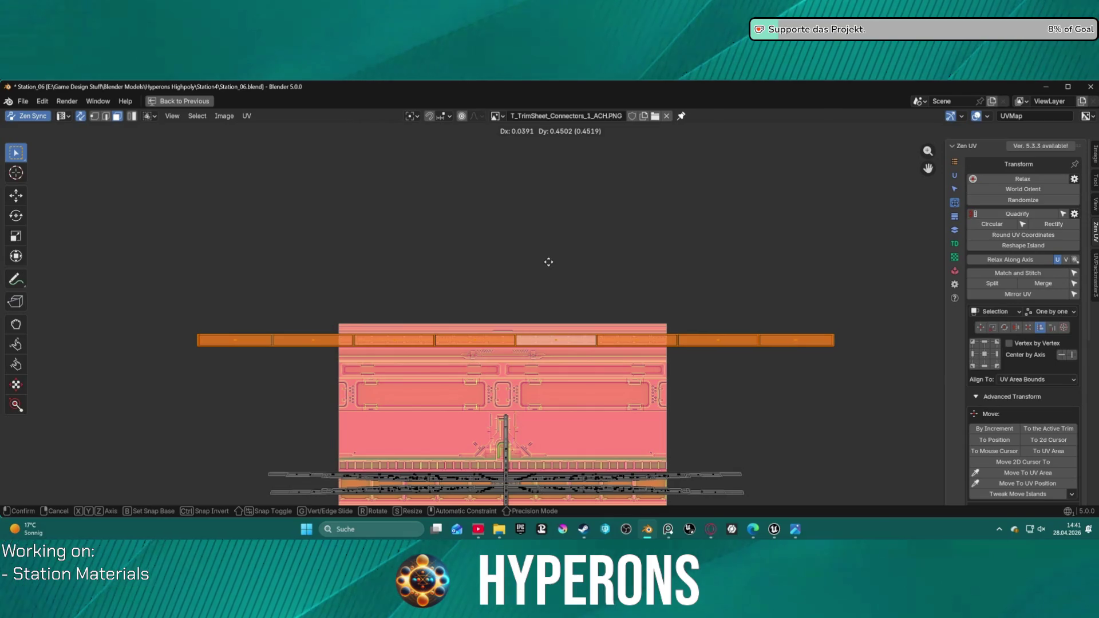
pyautogui.press('Escape')
pyautogui.press('g')
pyautogui.press('y')
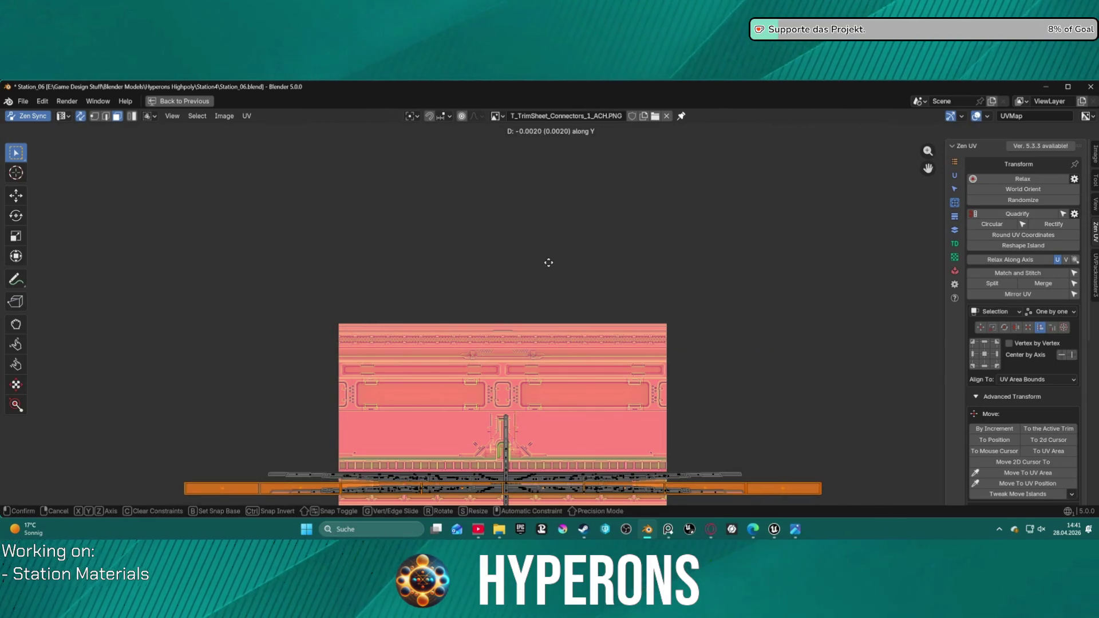
pyautogui.click(543, 497)
pyautogui.scroll(6, 555, 365)
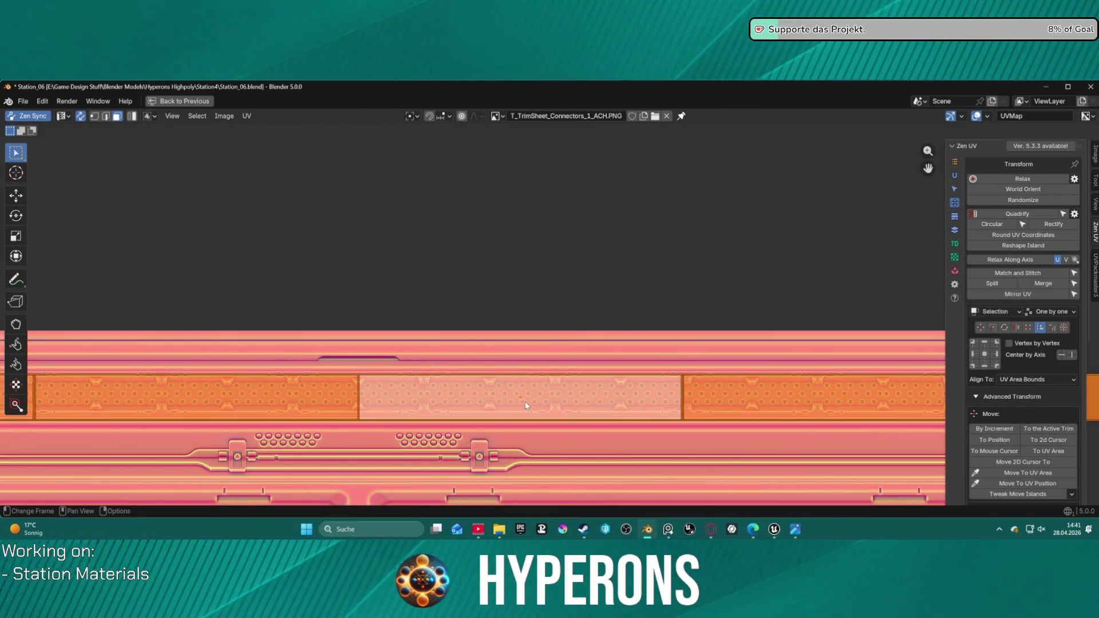
pyautogui.press('g')
pyautogui.press('y')
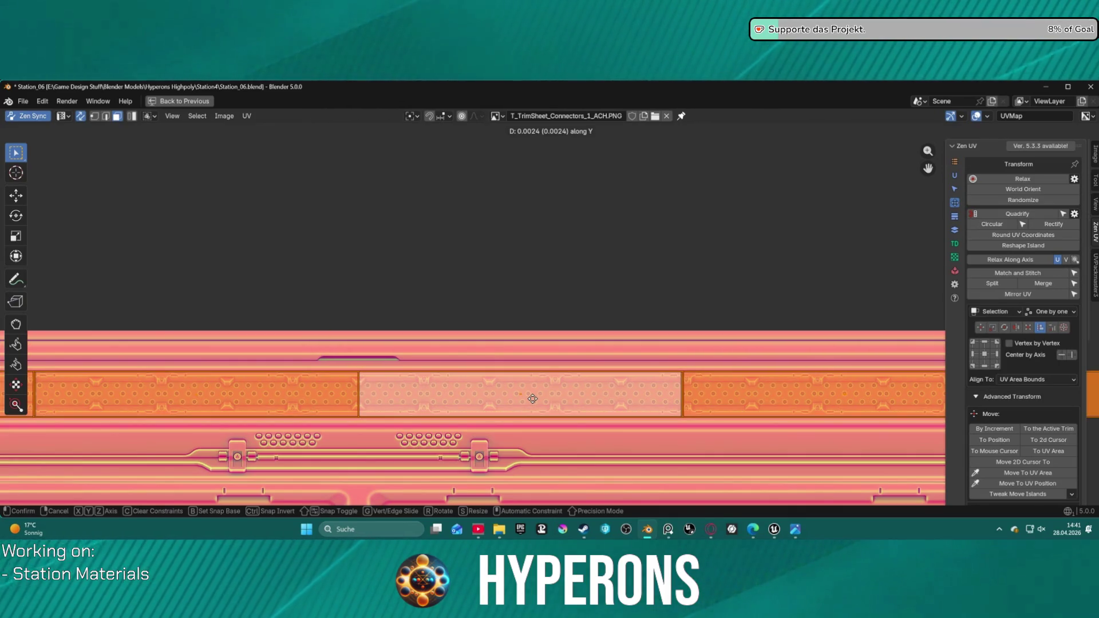
pyautogui.click(532, 399)
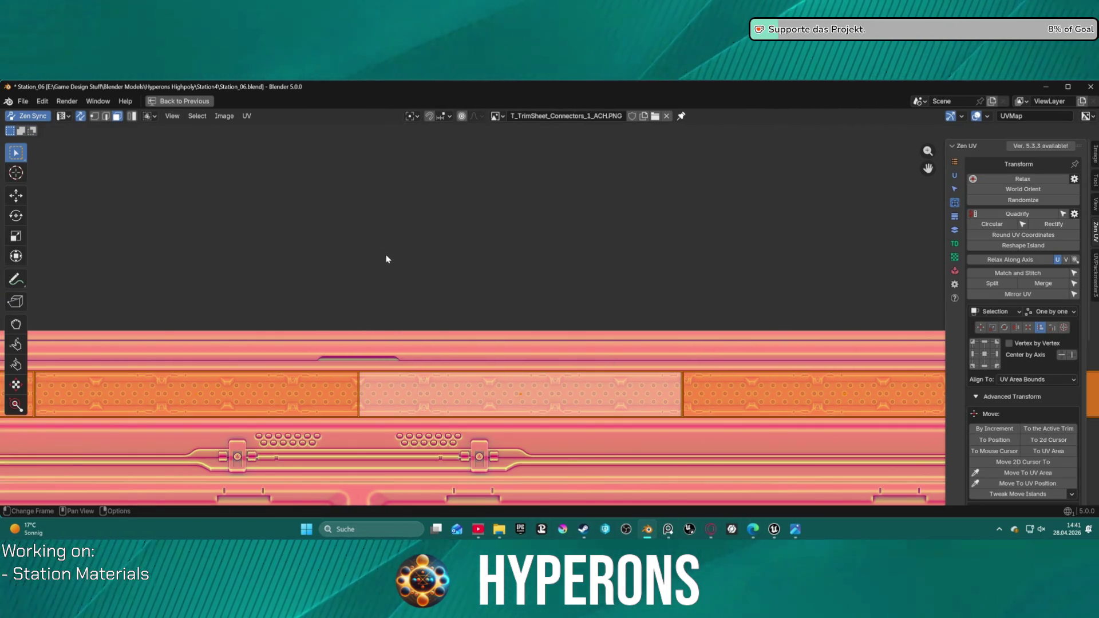
pyautogui.hotkey('ctrl', 'space')
pyautogui.moveTo(696, 244)
pyautogui.mouseDown(button='middle')
pyautogui.moveTo(563, 326)
pyautogui.moveTo(633, 215)
pyautogui.moveTo(584, 322)
pyautogui.mouseUp(button='middle')
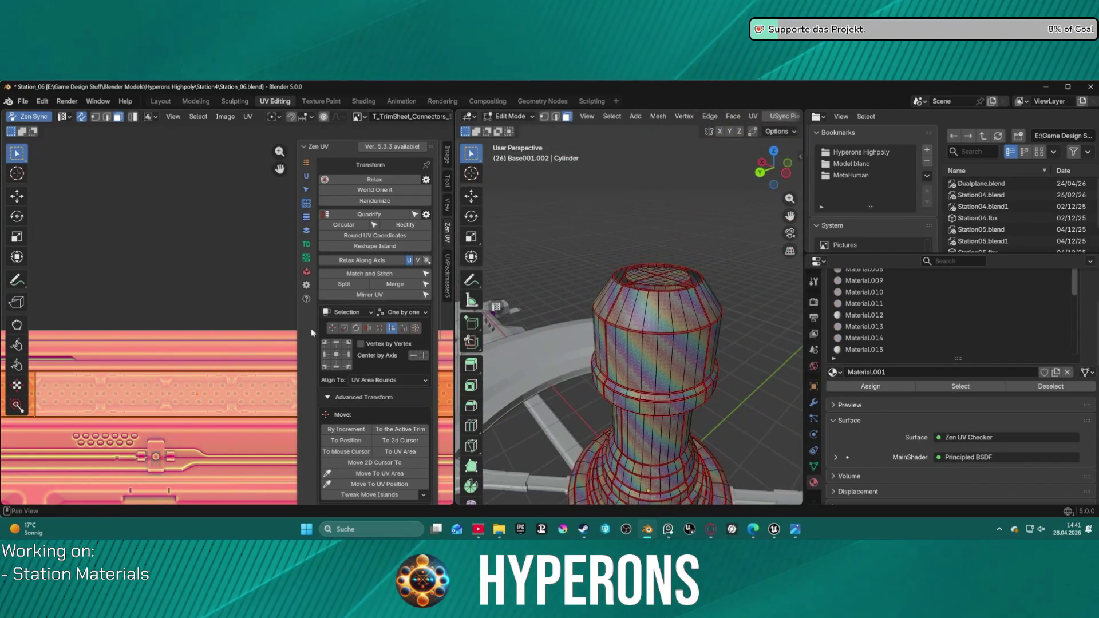
# - Orbit to a top-down view of the cylinder and select the rim connector strip island
pyautogui.scroll(-2, 233, 381)
pyautogui.scroll(-5, 654, 407)
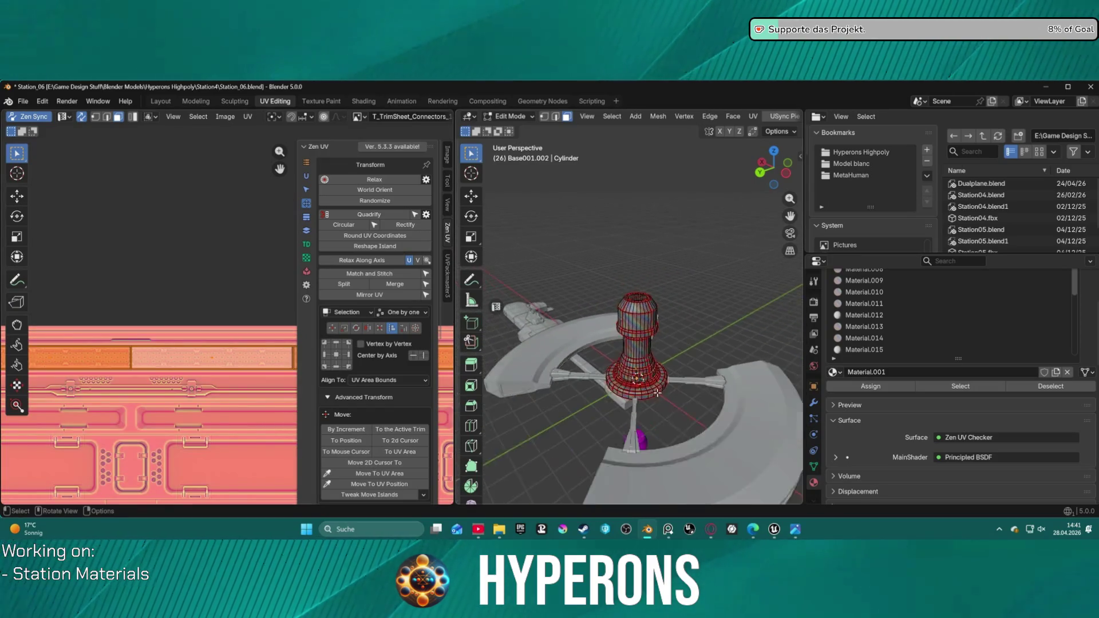
pyautogui.moveTo(656, 399); pyautogui.dragTo(760, 403, button='middle')
pyautogui.scroll(8, 629, 378)
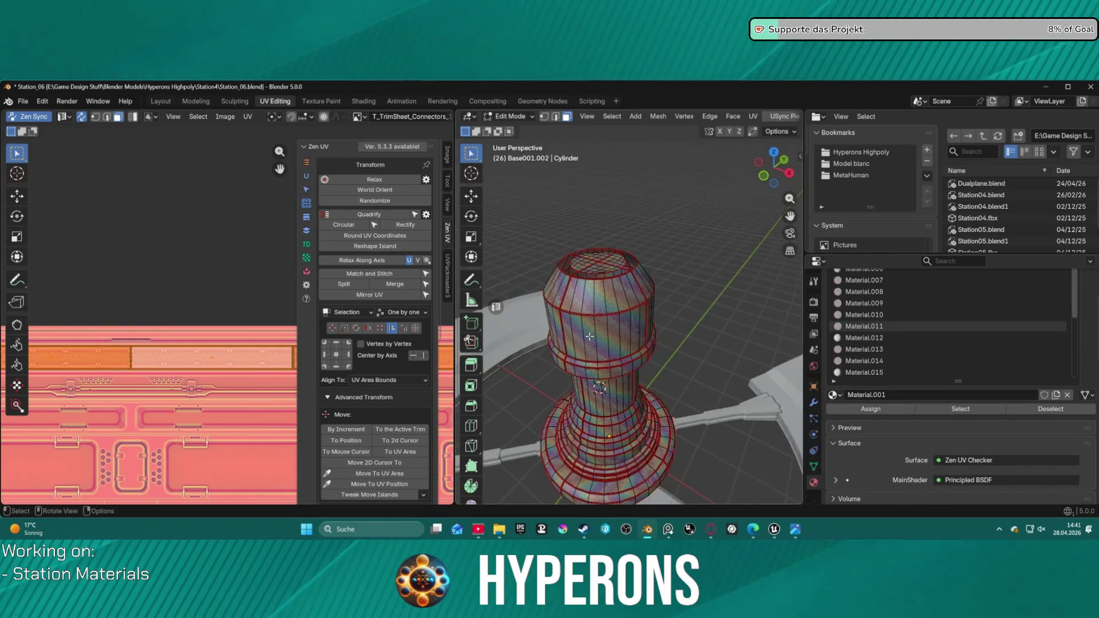
pyautogui.moveTo(607, 386); pyautogui.dragTo(575, 338, button='middle')
pyautogui.click(191, 368)
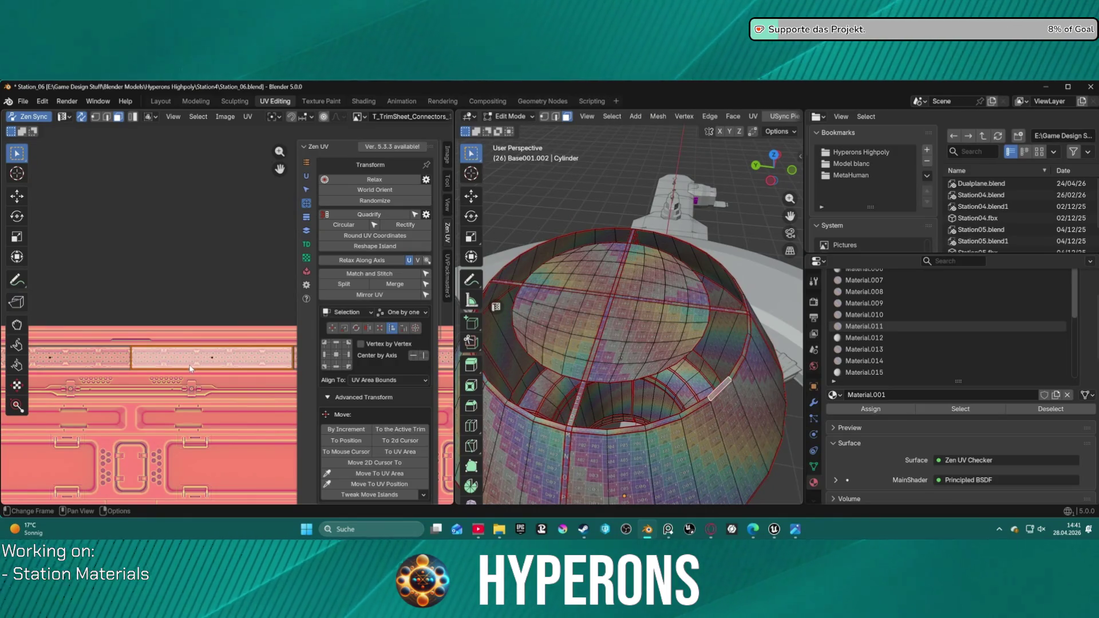
pyautogui.click(189, 360)
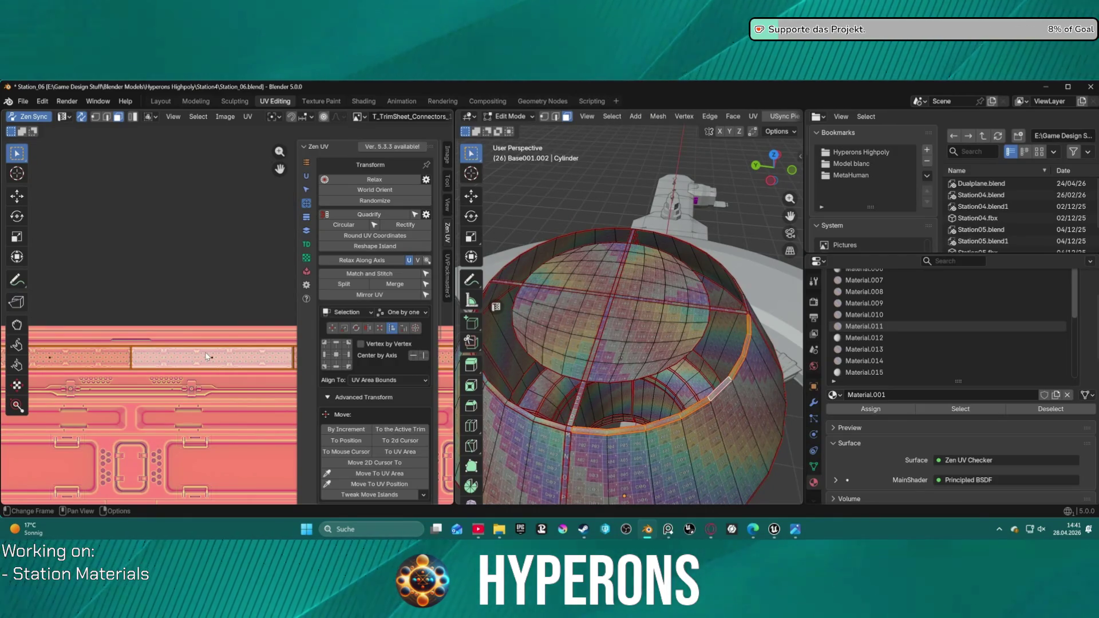
pyautogui.scroll(5, 678, 430)
pyautogui.scroll(-5, 721, 419)
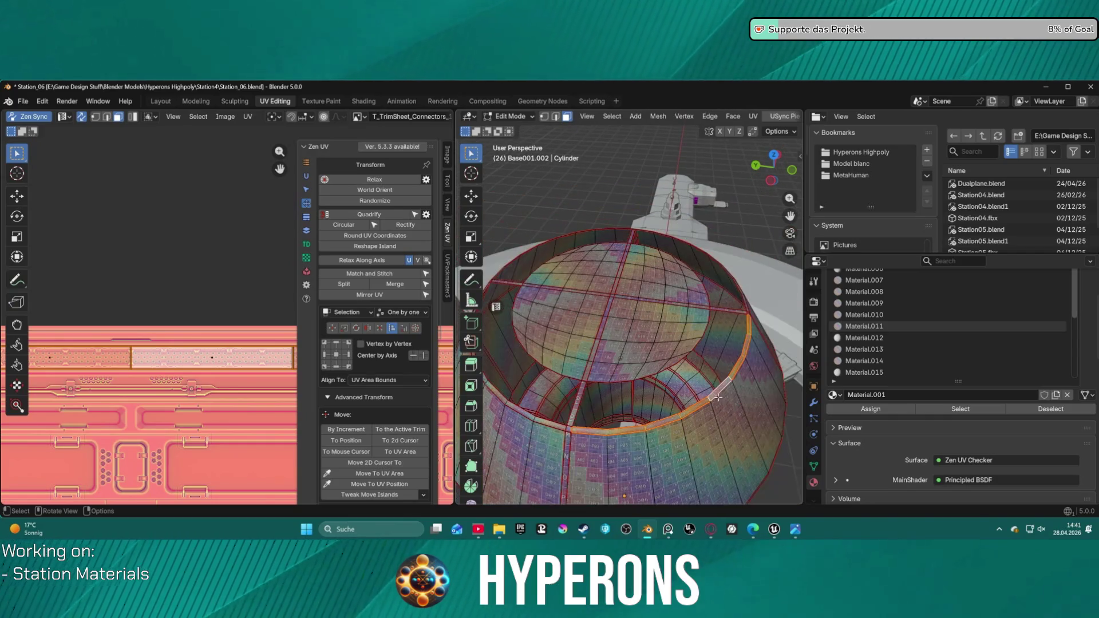
# - Turn off Zen UV's checker texture so the base shows plain grey shading
pyautogui.click(307, 244)
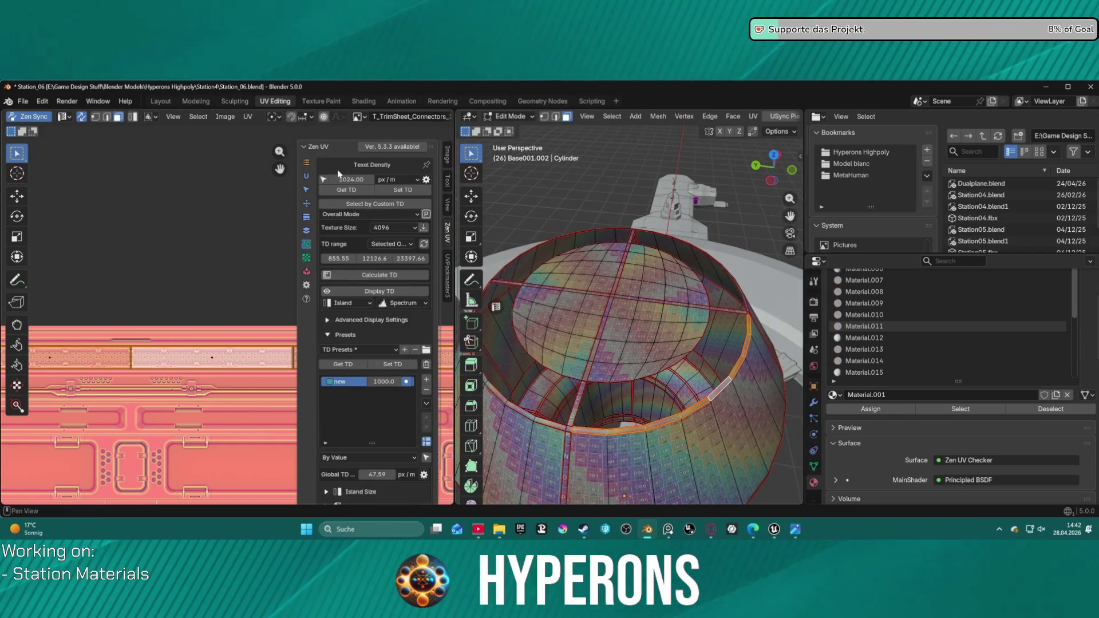
pyautogui.click(306, 258)
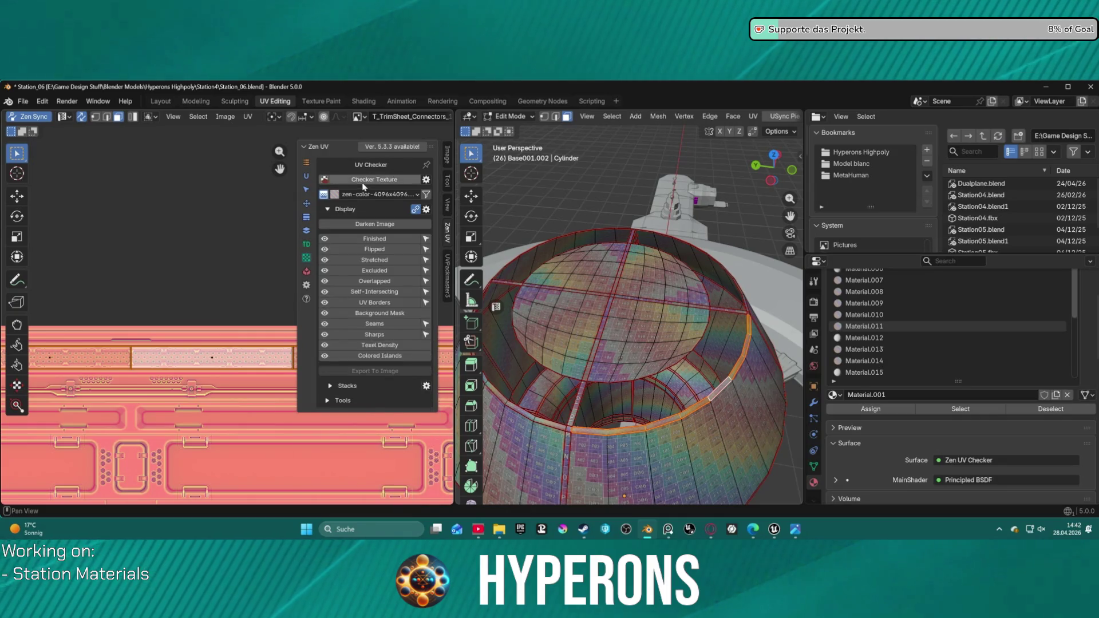
pyautogui.click(378, 181)
pyautogui.scroll(2, 768, 395)
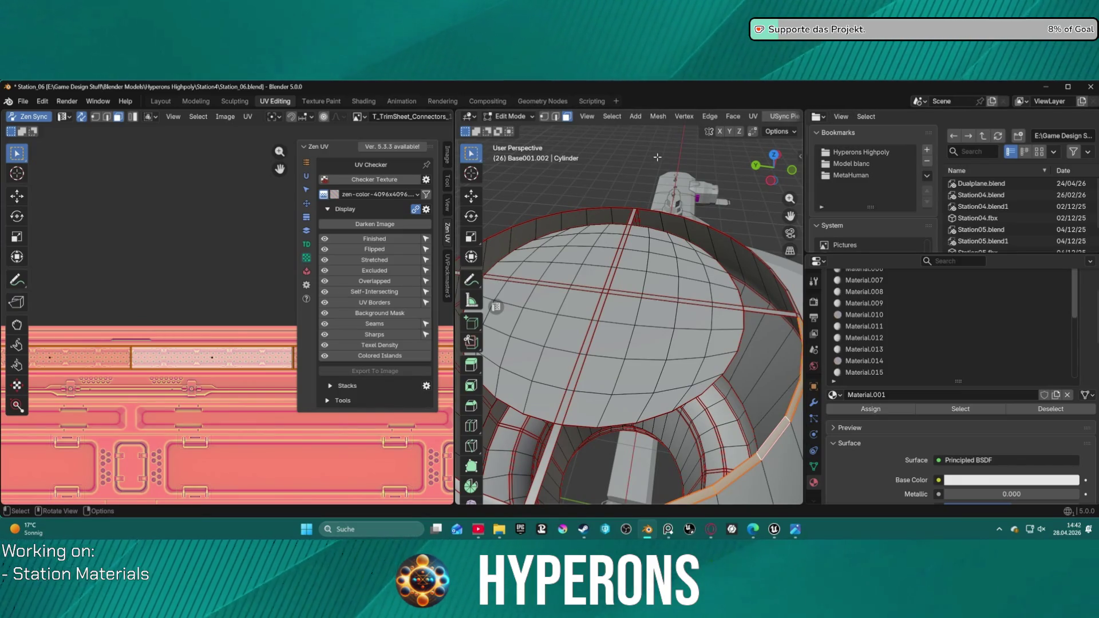
pyautogui.hotkey('ctrl', 'Tab')
# - Leave Vertex Paint via Object Mode and return the station base to Edit Mode
pyautogui.press('8')
pyautogui.hotkey('ctrl', 'Tab')
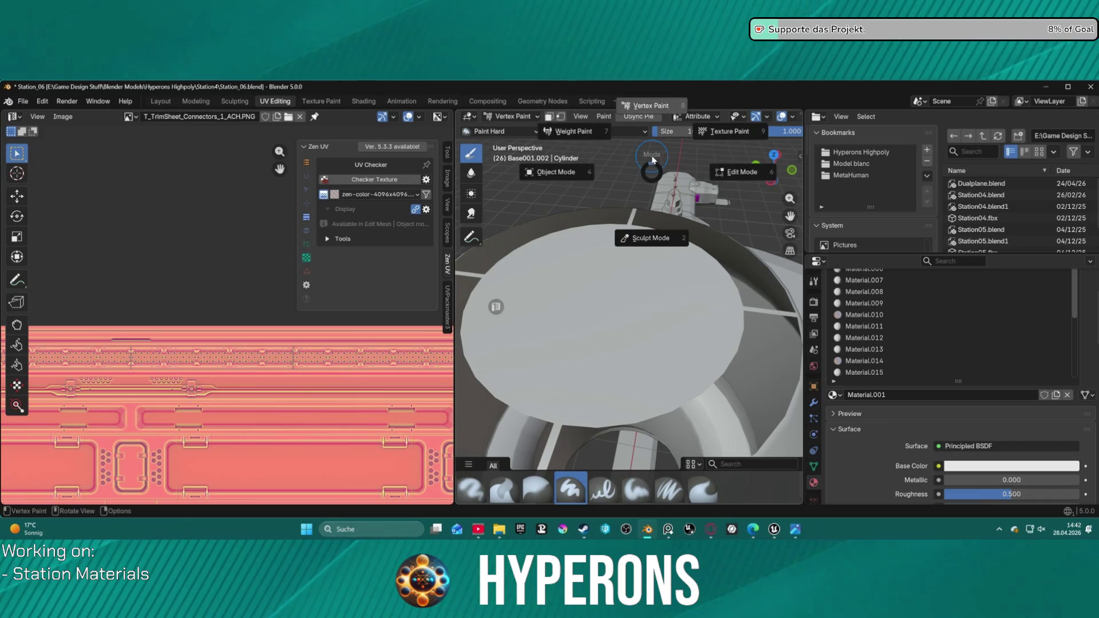
pyautogui.click(582, 168)
pyautogui.scroll(-3, 647, 198)
pyautogui.hotkey('ctrl', 'Tab')
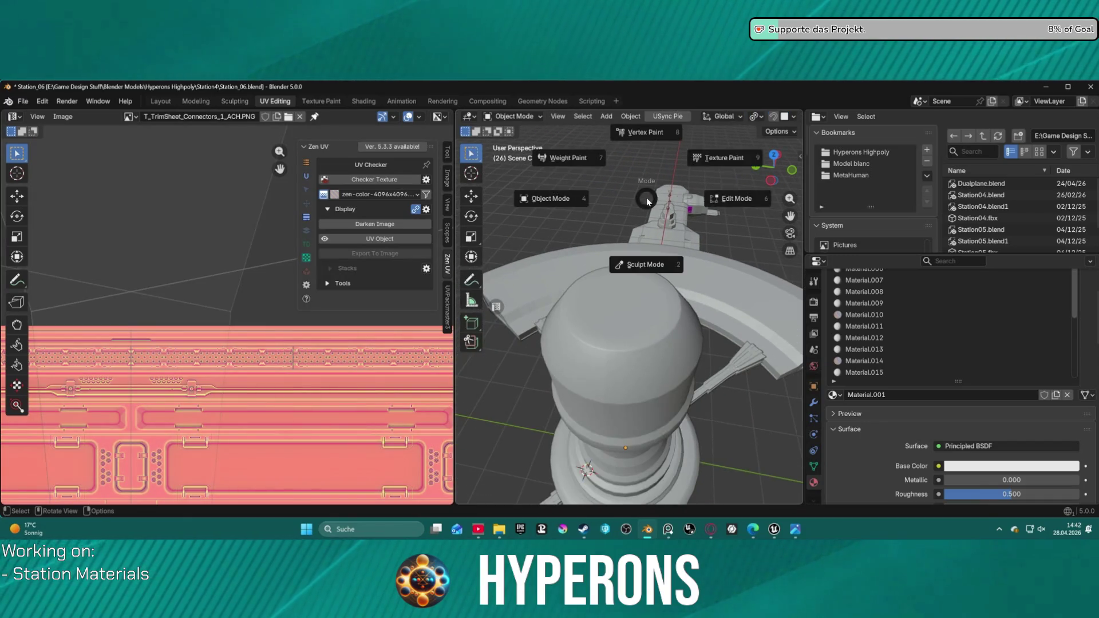
pyautogui.click(757, 208)
pyautogui.scroll(2, 699, 348)
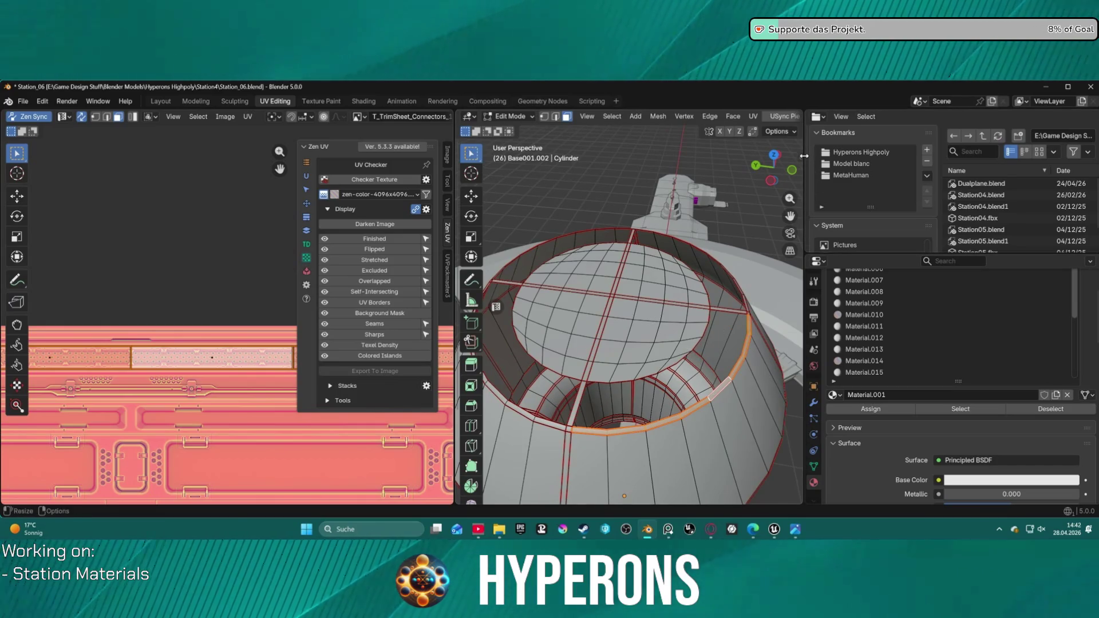
# - Widen the 3D viewport over the file browser and toggle the overlays off and on
pyautogui.moveTo(804, 151); pyautogui.dragTo(1033, 141)
pyautogui.click(1007, 116)
pyautogui.click(1007, 116)
pyautogui.click(1020, 117)
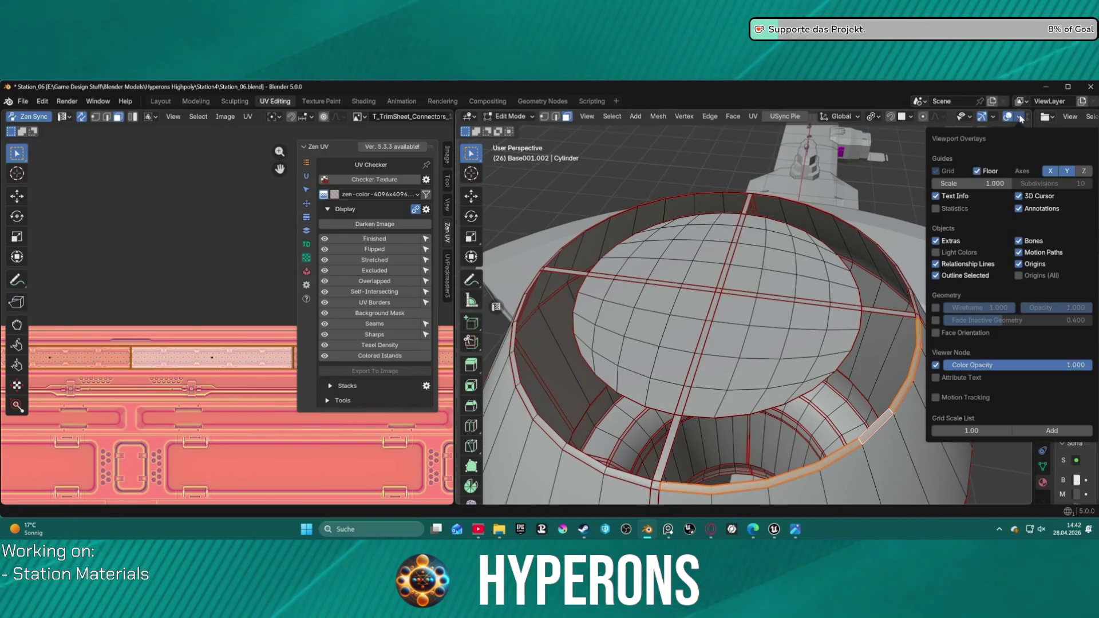
pyautogui.click(1019, 117)
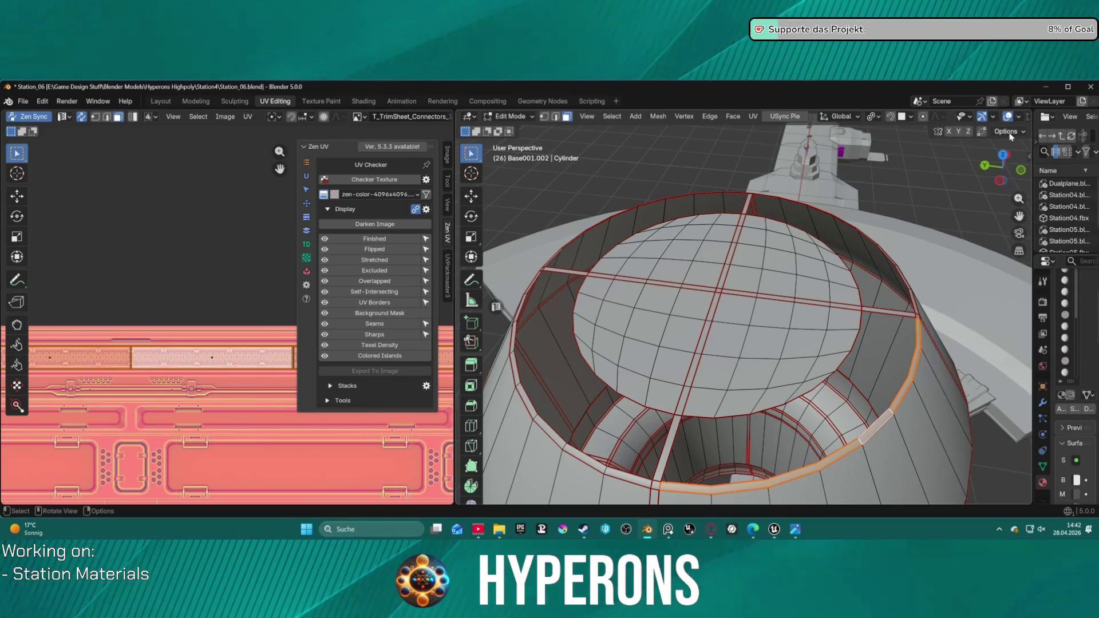
pyautogui.moveTo(1033, 134); pyautogui.dragTo(1033, 151)
pyautogui.scroll(-4, 788, 206)
pyautogui.scroll(2, 787, 206)
pyautogui.scroll(-2, 787, 206)
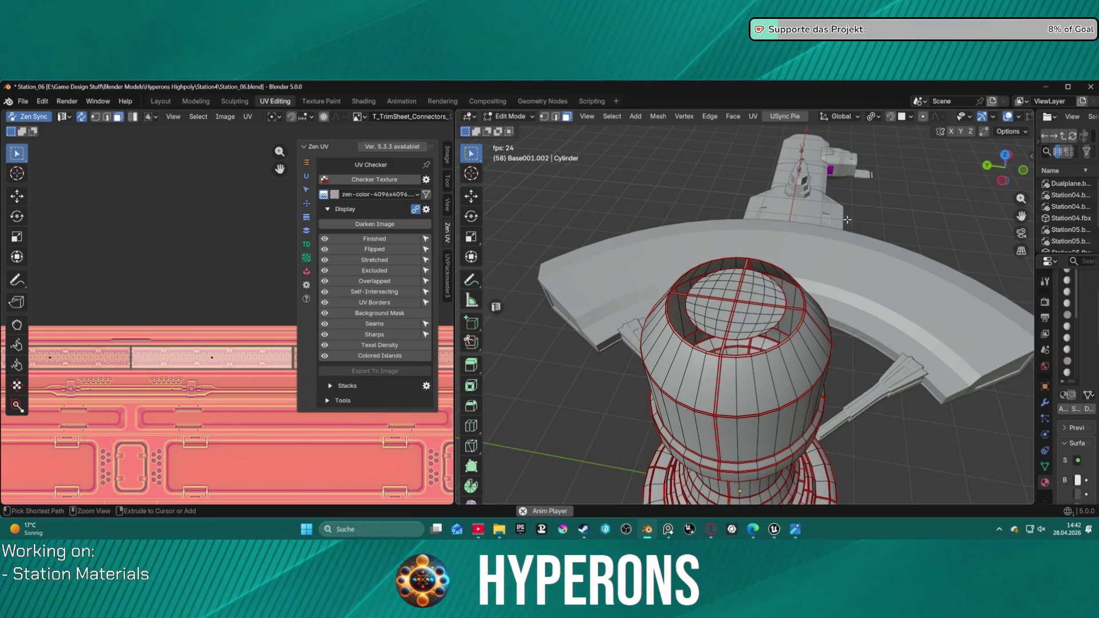
pyautogui.hotkey('ctrl', 'space')
pyautogui.hotkey('ctrl', 'space')
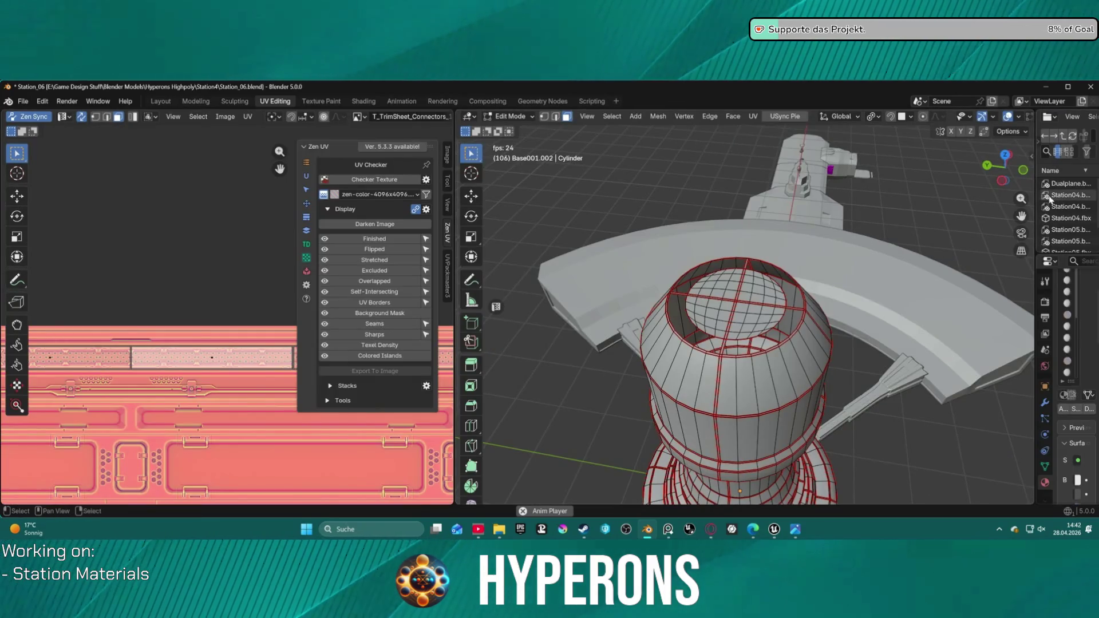
pyautogui.click(170, 103)
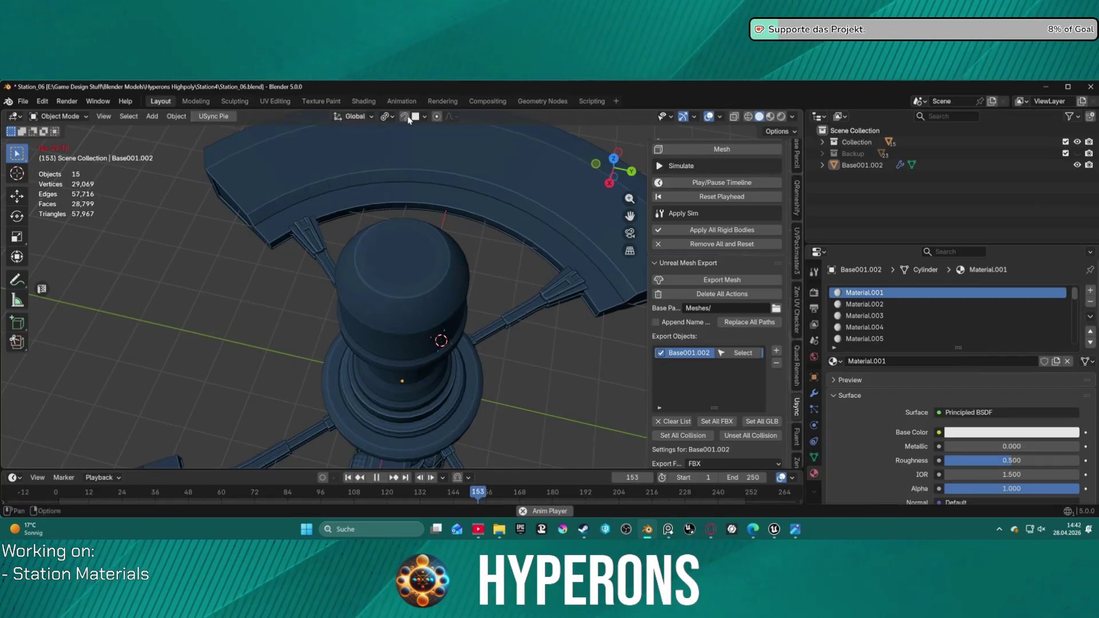
pyautogui.click(770, 116)
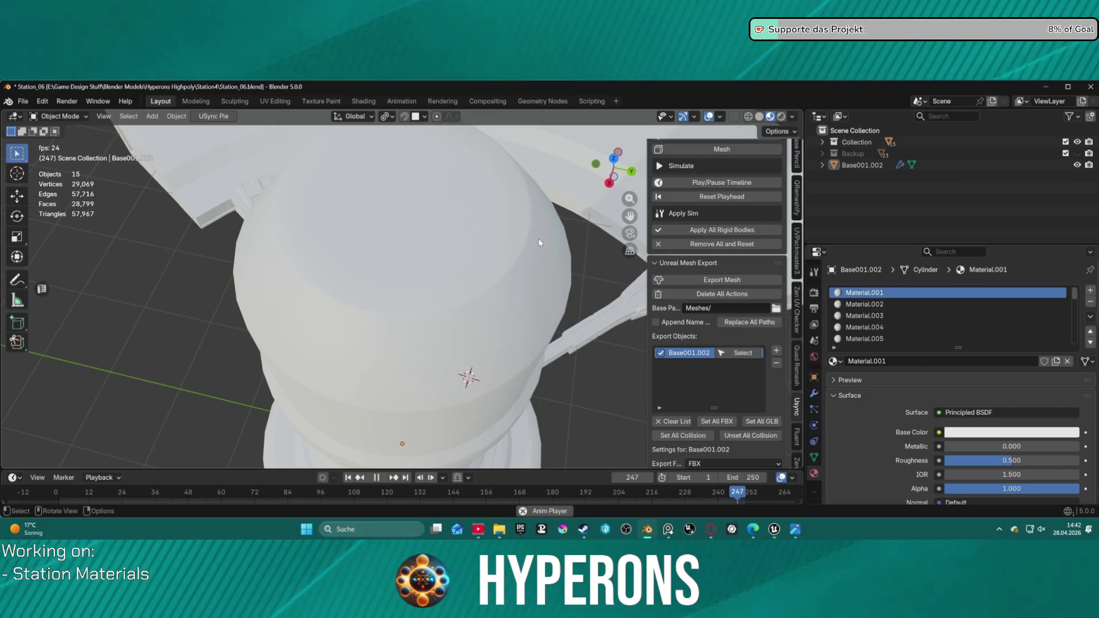
pyautogui.hotkey('ctrl', 'Tab')
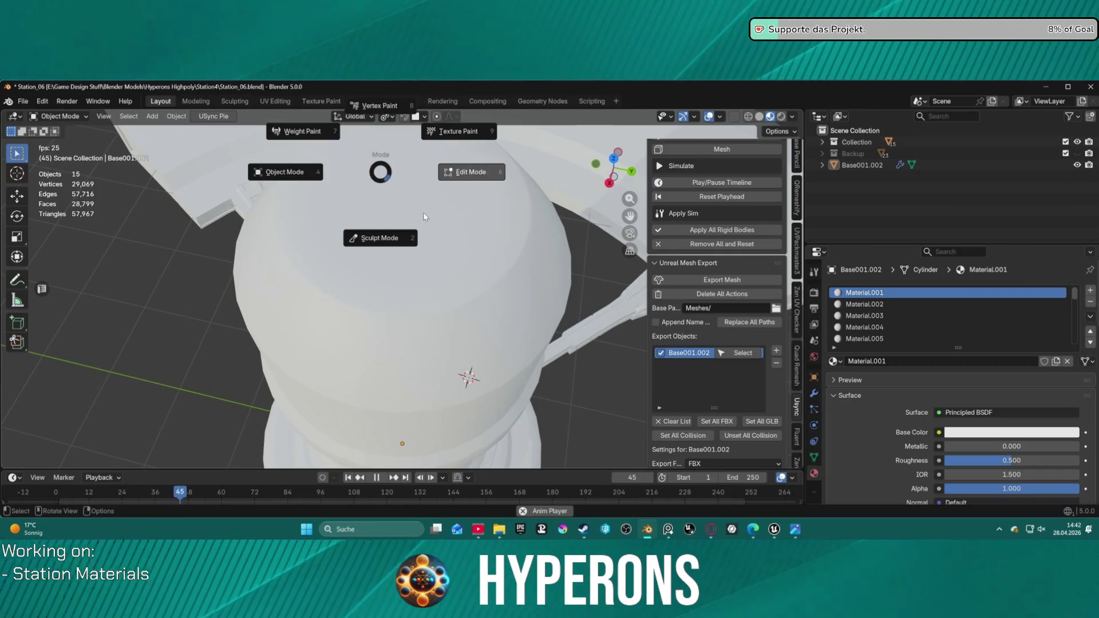
pyautogui.click(272, 99)
pyautogui.click(275, 103)
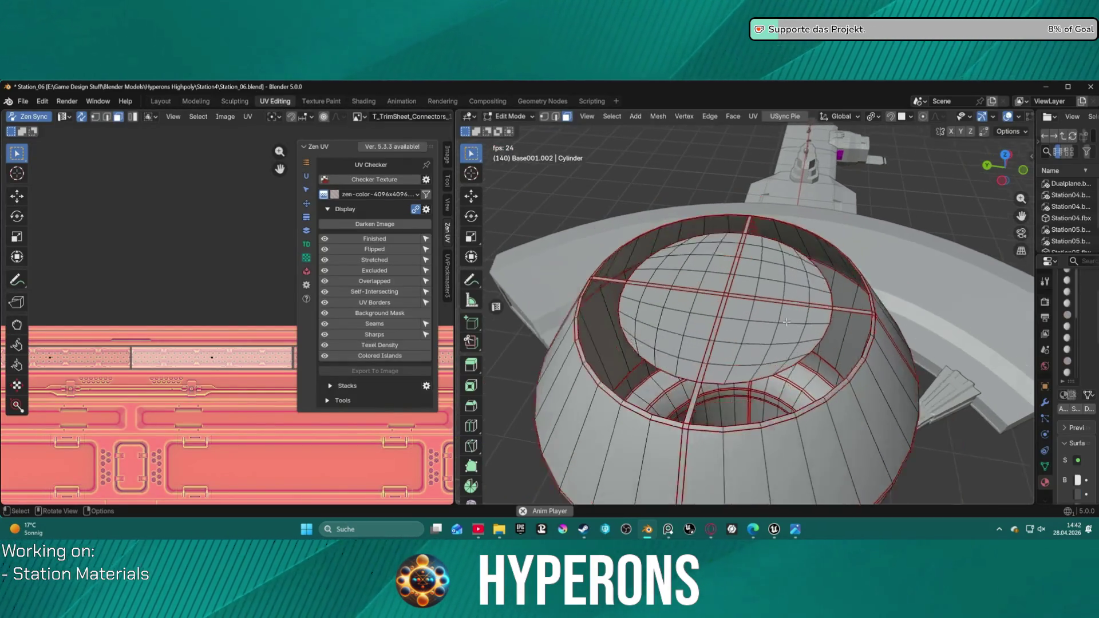
pyautogui.scroll(5, 658, 303)
pyautogui.scroll(-2, 210, 320)
pyautogui.scroll(-1, 137, 418)
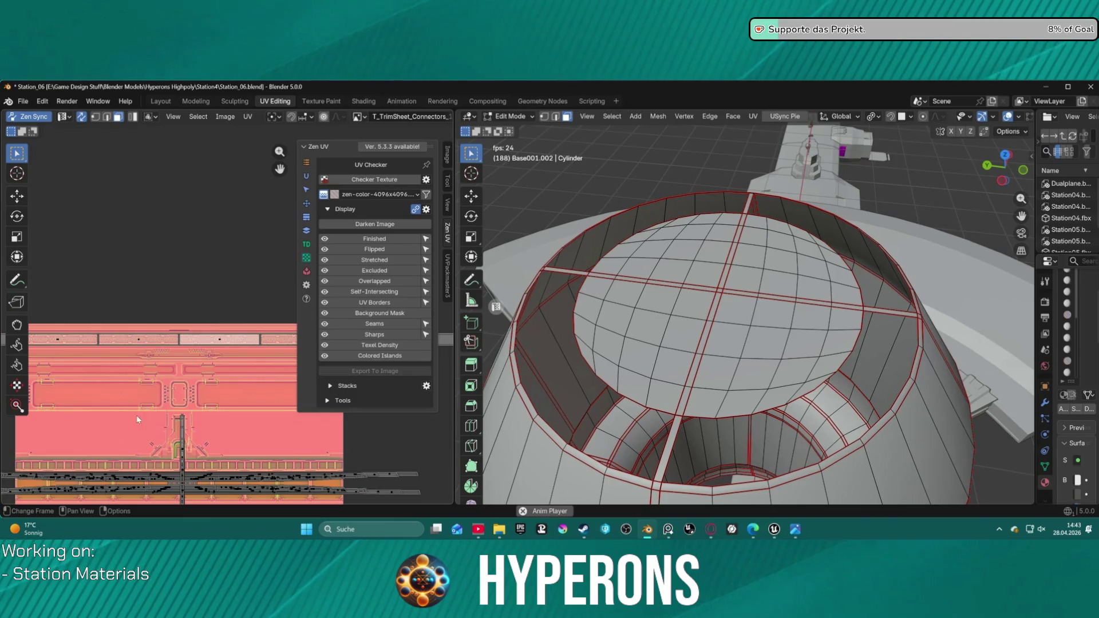
pyautogui.moveTo(249, 261); pyautogui.dragTo(318, 186, button='middle')
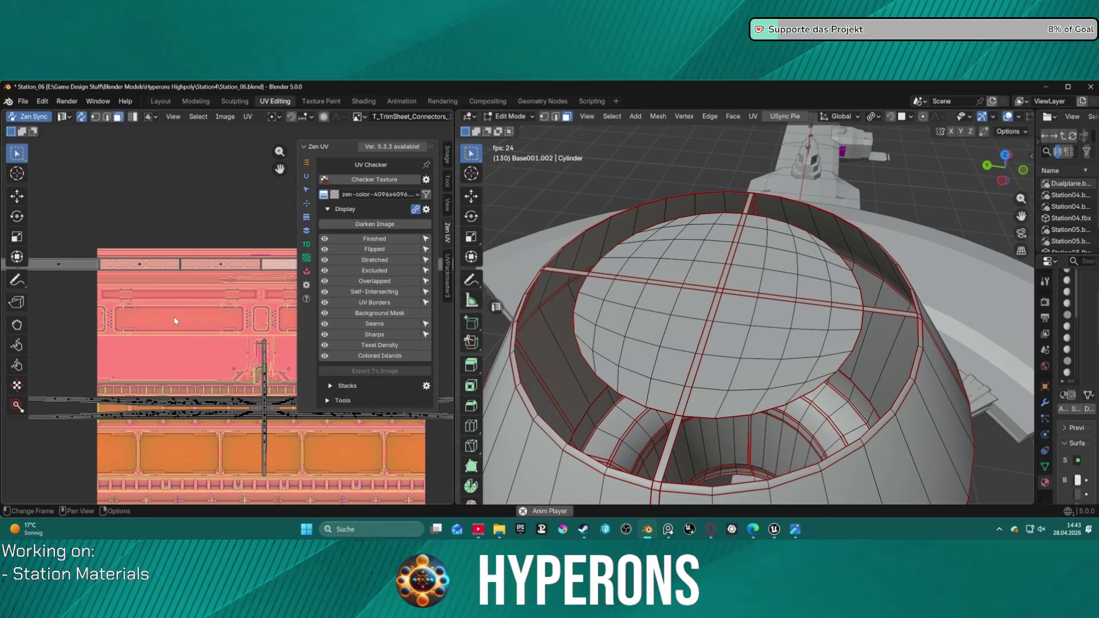
pyautogui.scroll(1, 195, 331)
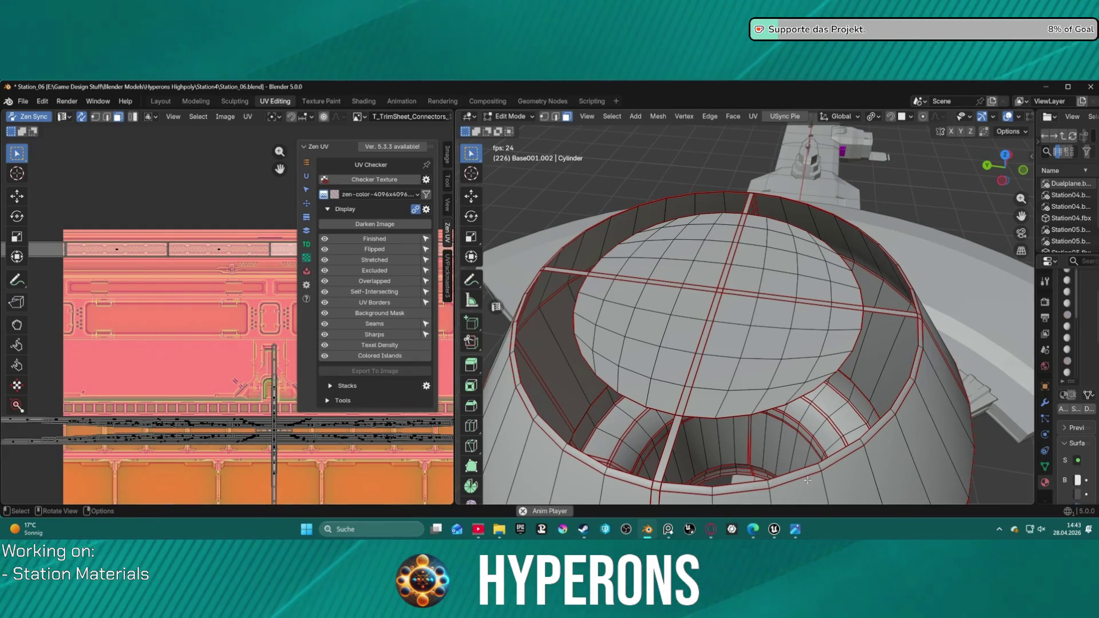
# - Export Base001.002 for Unreal from the Layout workspace and bring up the Unreal Editor windows
pyautogui.click(159, 100)
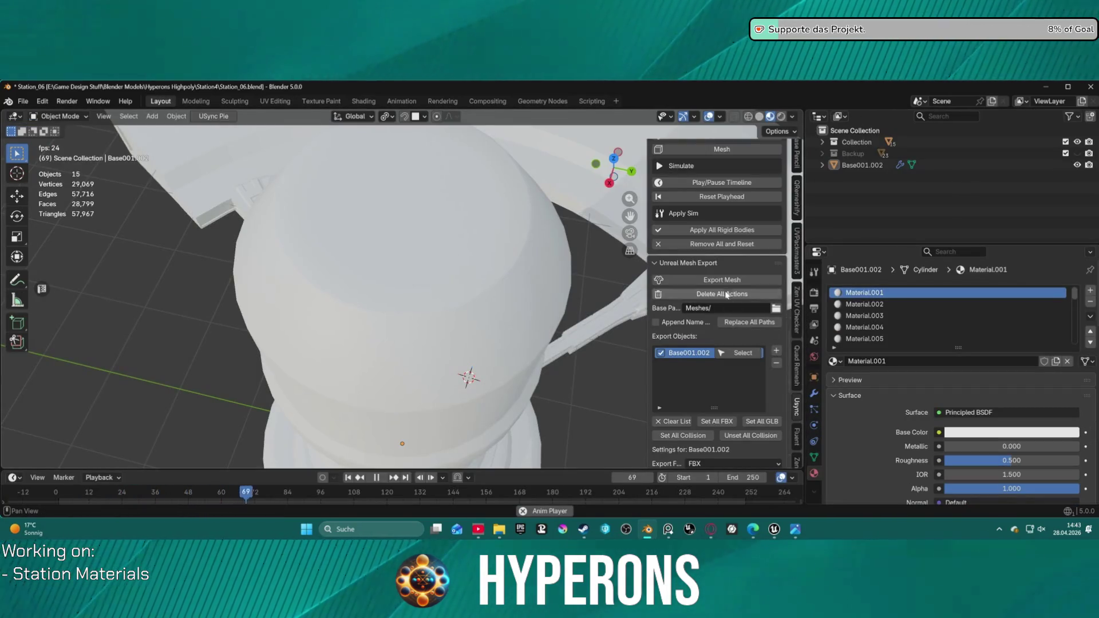
pyautogui.click(713, 279)
pyautogui.click(774, 529)
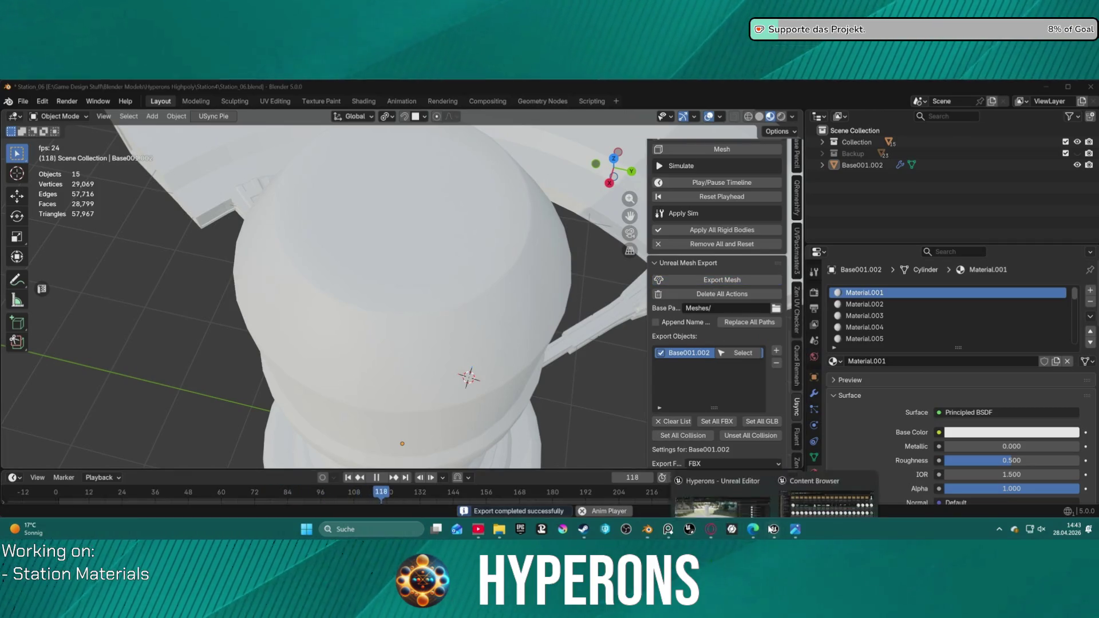
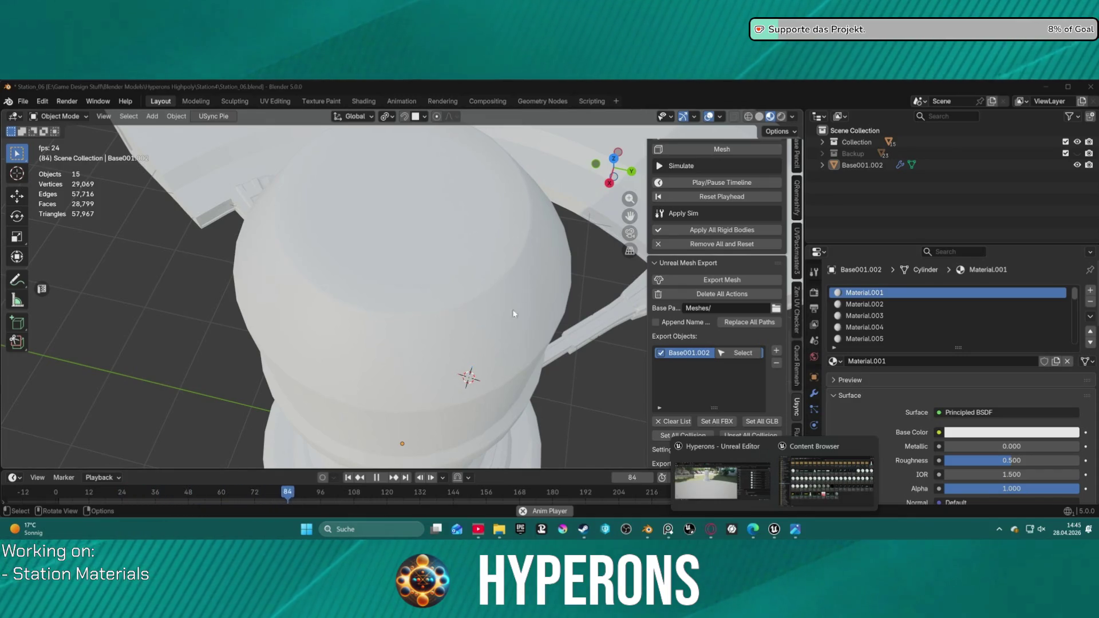
# - Select the Base001.002 mesh, then switch over to the Unreal Engine editor
pyautogui.click(507, 285)
pyautogui.press('F3')
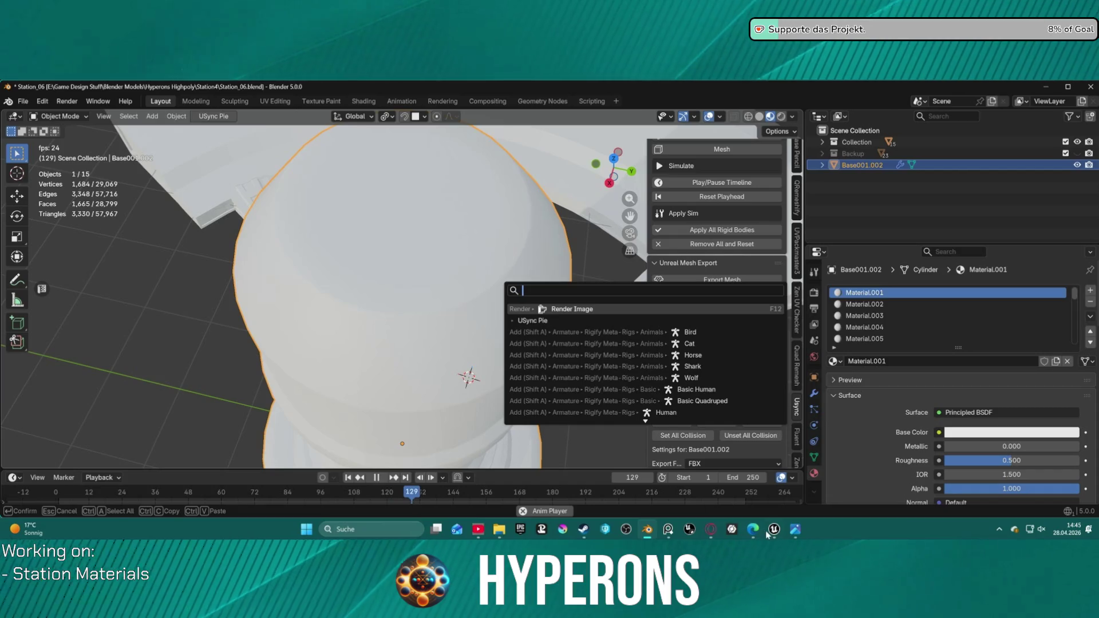
pyautogui.moveTo(773, 530)
pyautogui.click(696, 475)
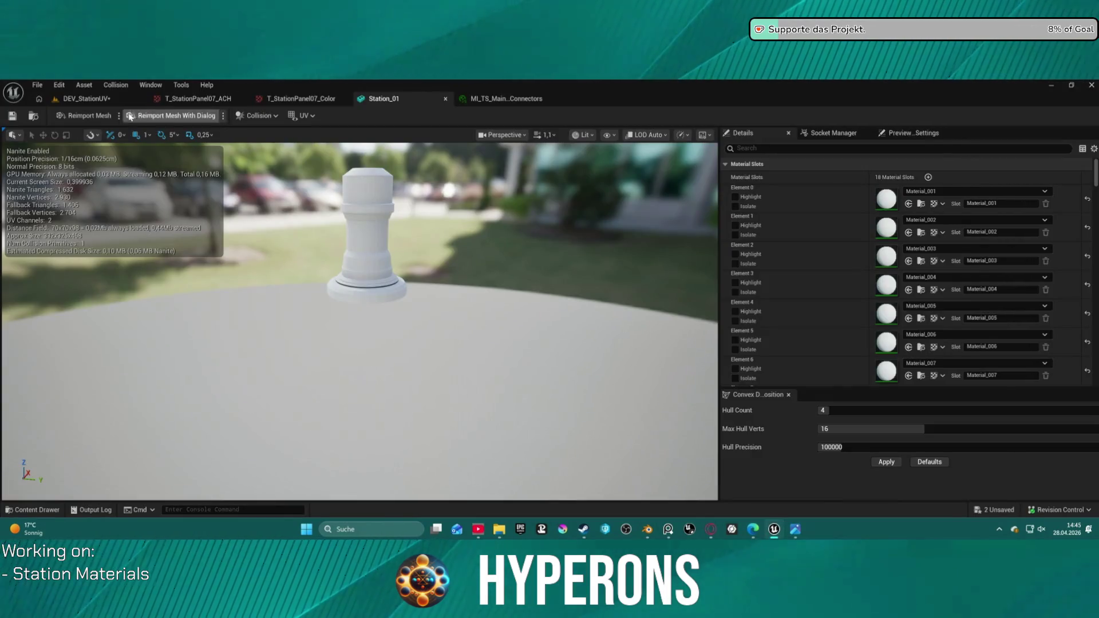
# - Reimport the station meshes in the DEV_StationUV level and inspect the station ring
pyautogui.click(86, 99)
pyautogui.click(666, 179)
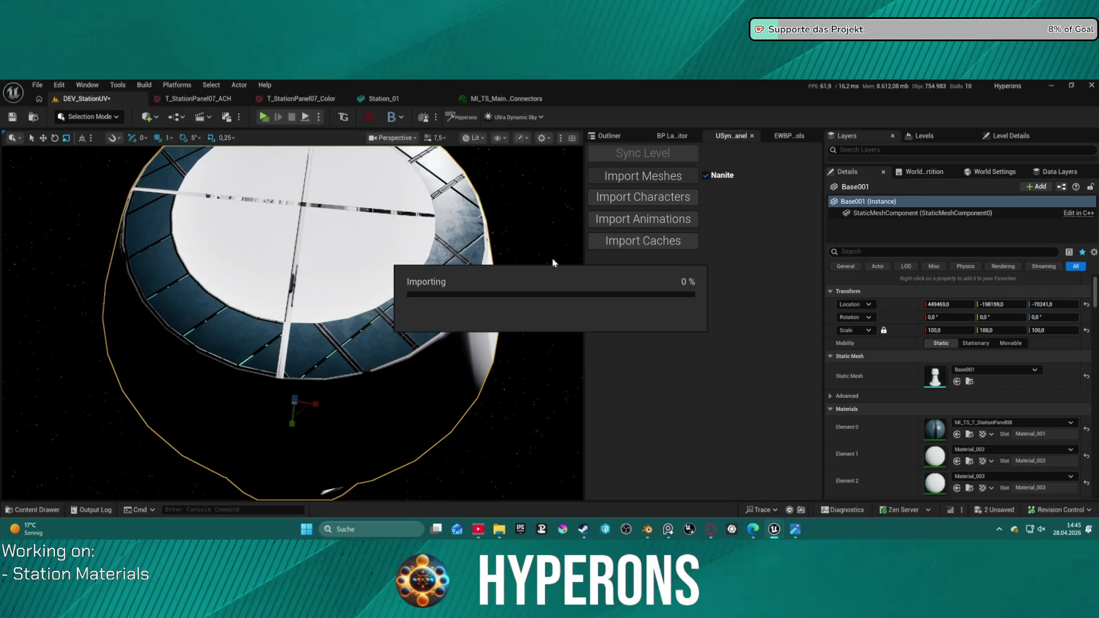
pyautogui.moveTo(444, 348)
pyautogui.mouseDown(button='right')
pyautogui.moveTo(444, 320)
pyautogui.moveTo(423, 329)
pyautogui.moveTo(423, 318)
pyautogui.mouseUp(button='right')
pyautogui.scroll(-3, 423, 329)
pyautogui.scroll(-3, 423, 323)
pyautogui.scroll(-10, 973, 412)
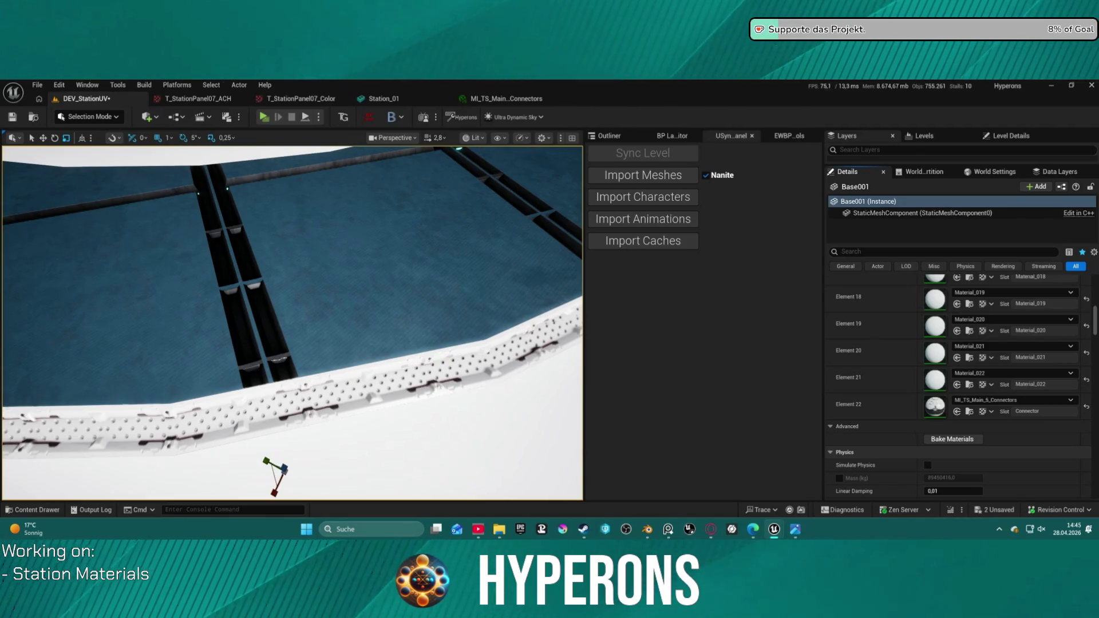
# - Assign MI_TS_Metallic_1_Connectors to the Connector slot, then return to Blender
pyautogui.click(958, 412)
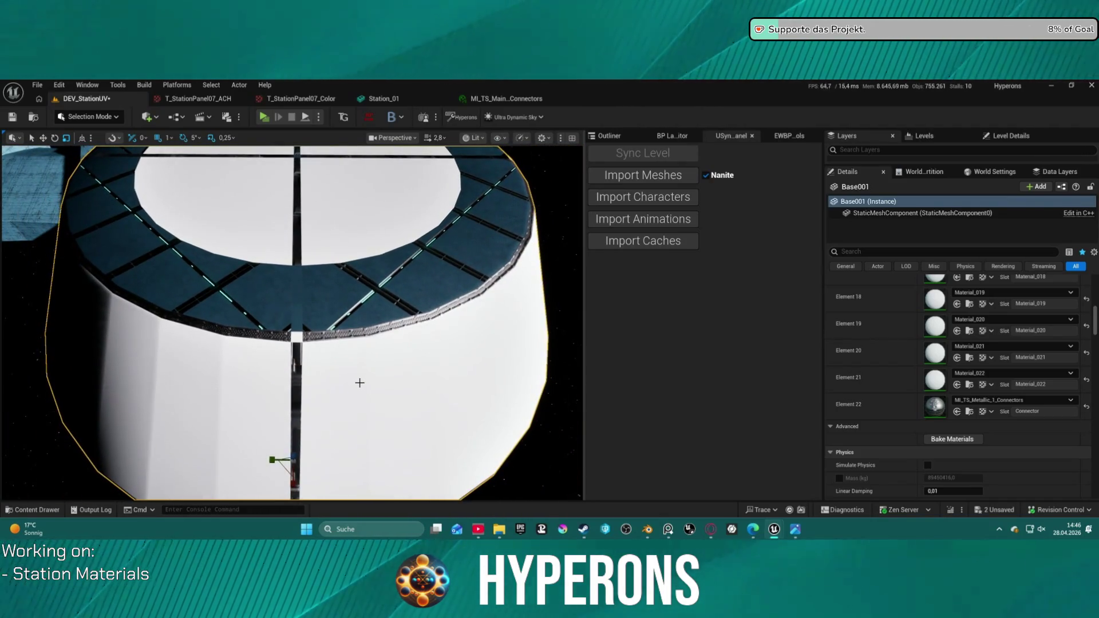
pyautogui.click(218, 100)
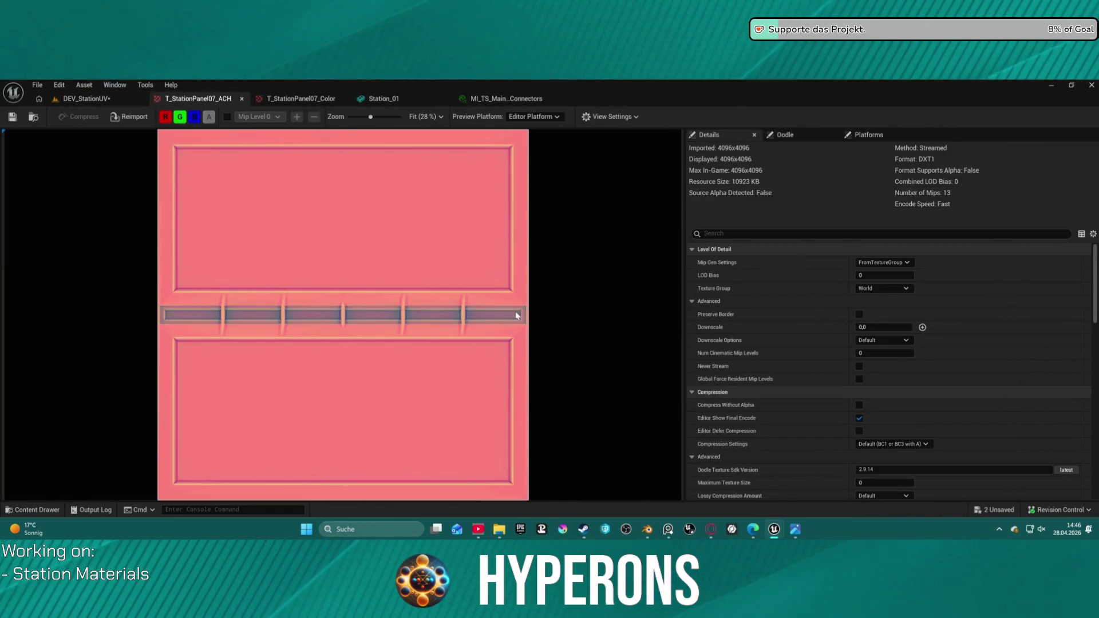
pyautogui.click(645, 528)
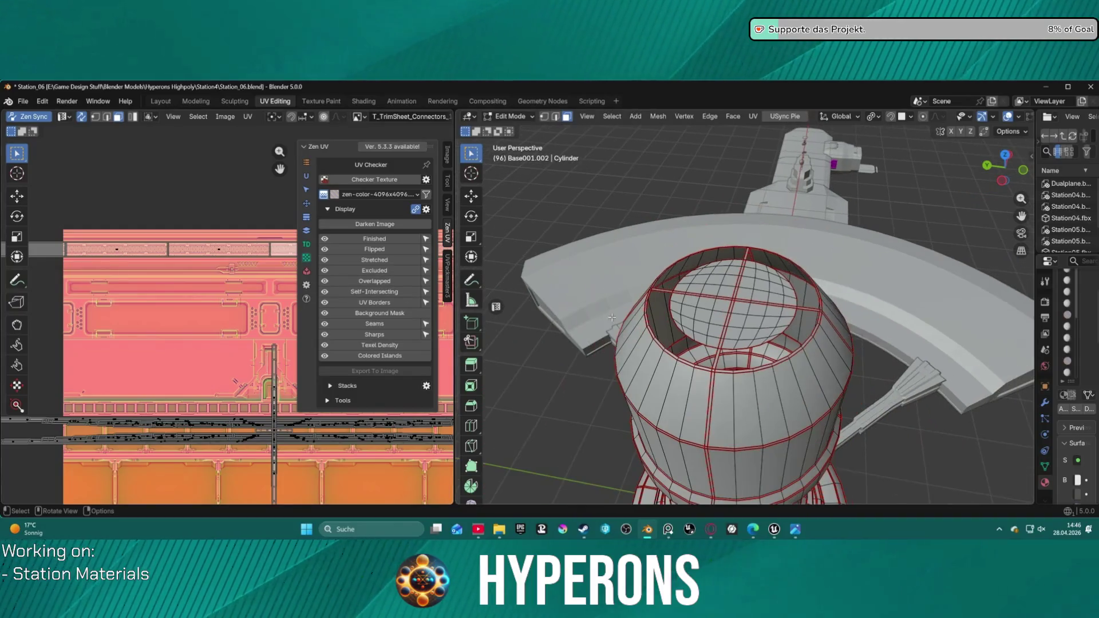
# - Move the UV strip below the trim sheet up onto the connector band
pyautogui.keyDown('shift'); pyautogui.scroll(-3, 255, 315); pyautogui.keyUp('shift')
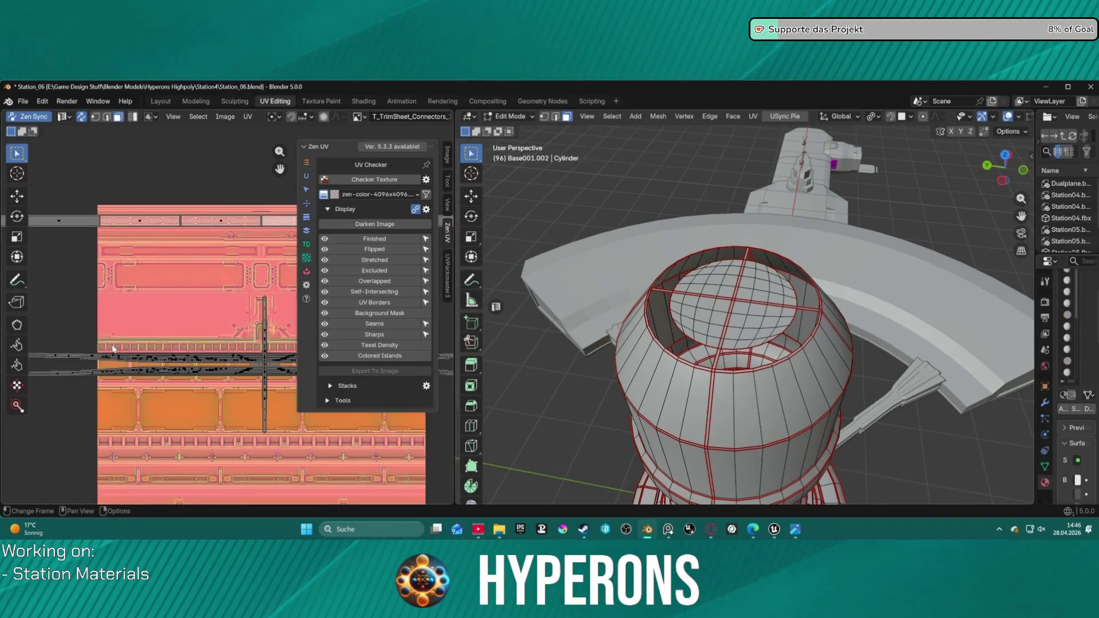
pyautogui.click(258, 363)
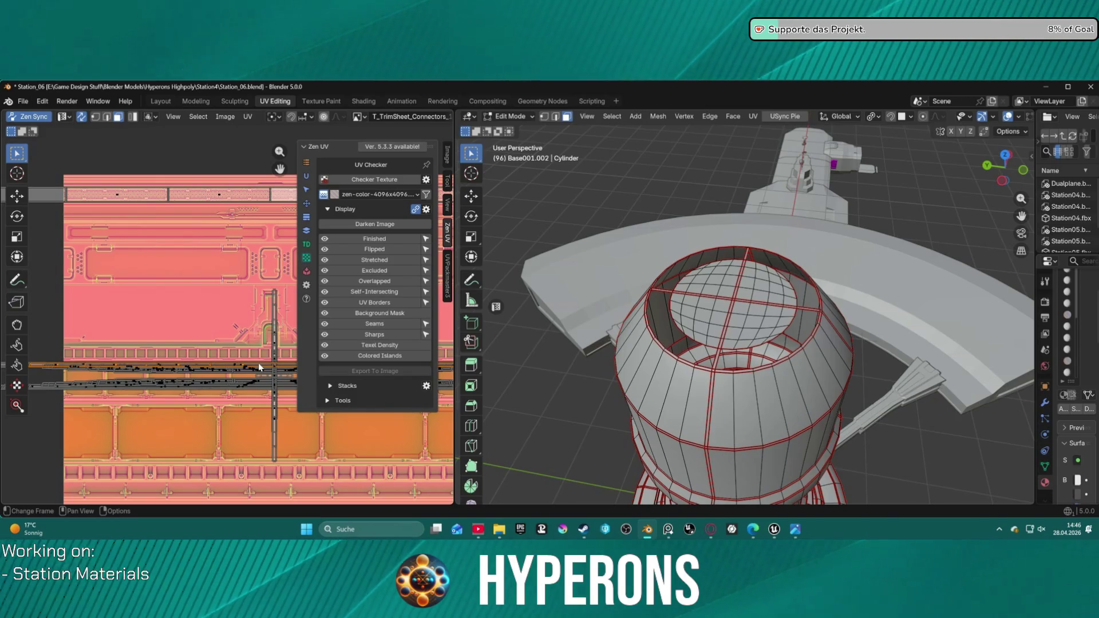
pyautogui.press('g')
pyautogui.click(260, 195)
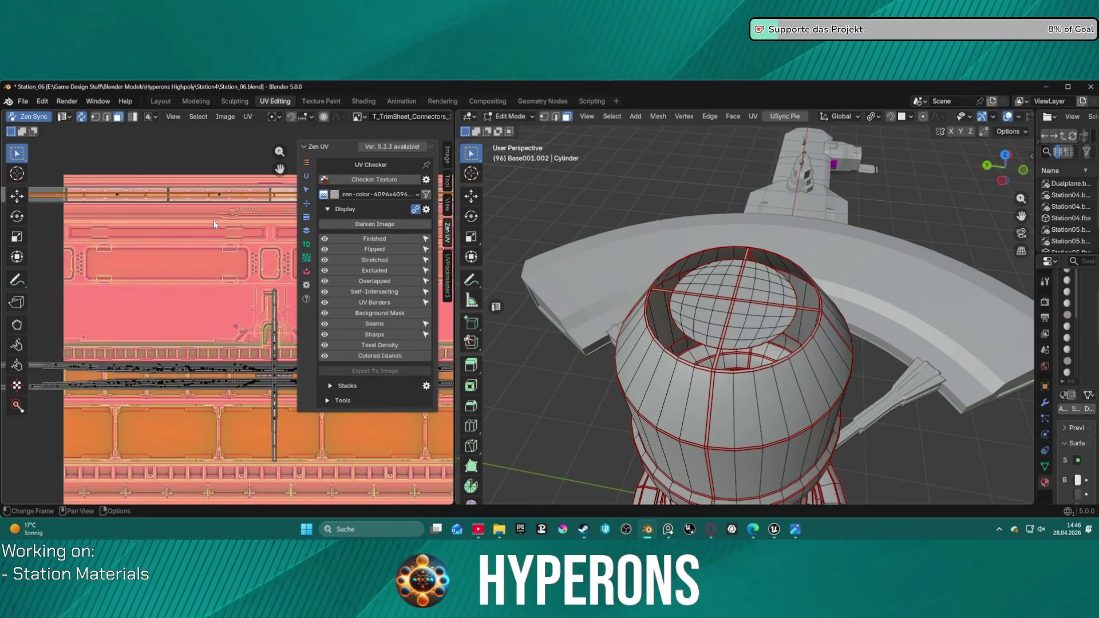
# - Bring up the Zen UV transform tools and maximize the UV editor to full window
pyautogui.scroll(2, 207, 220)
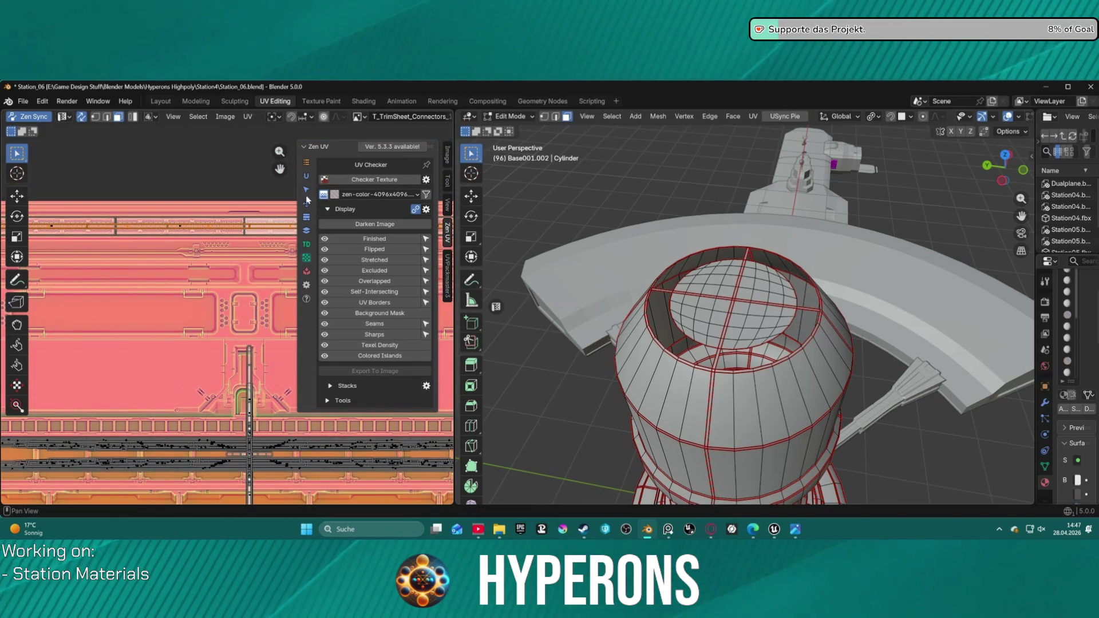
pyautogui.click(306, 203)
pyautogui.hotkey('ctrl', 'space')
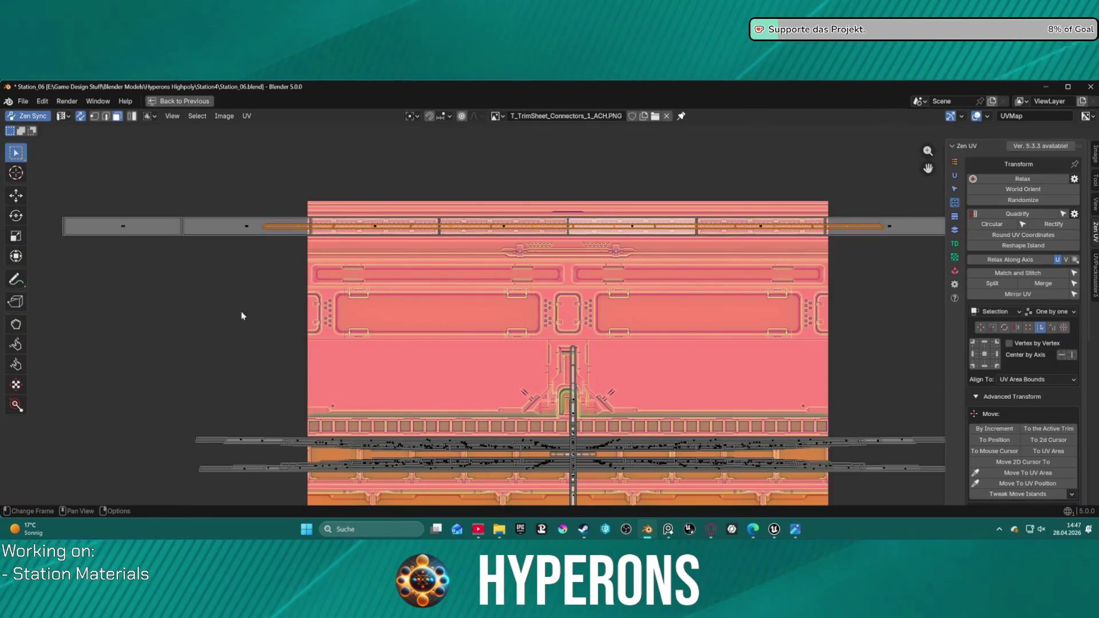
# - Widen the UV strip, shift it, and center it along one axis with Zen UV
pyautogui.moveTo(570, 276); pyautogui.dragTo(398, 307, button='middle')
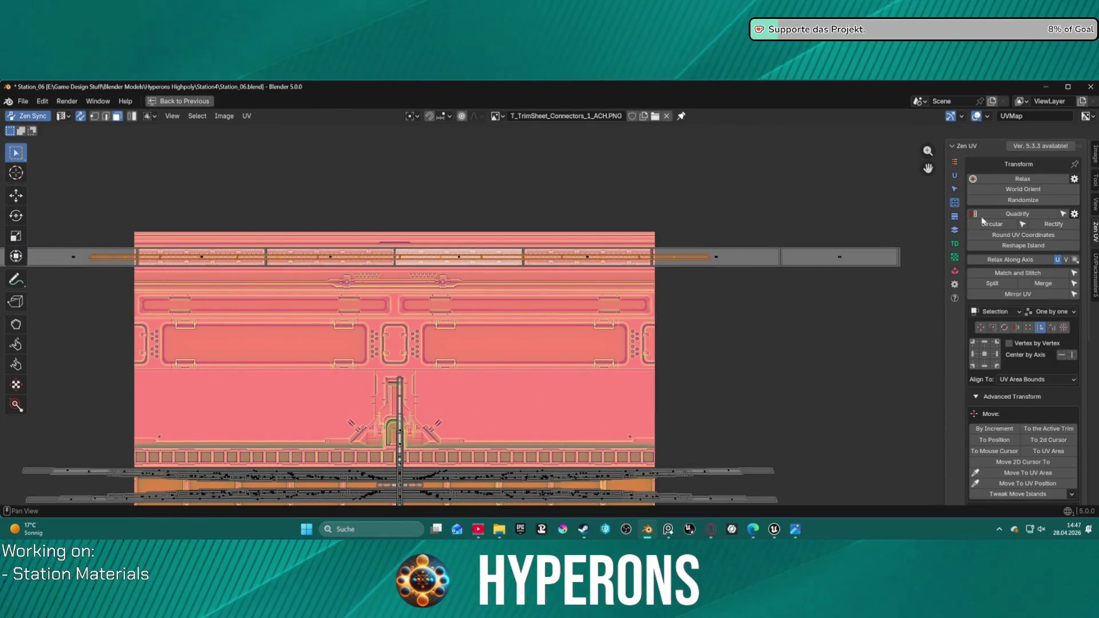
pyautogui.press('s')
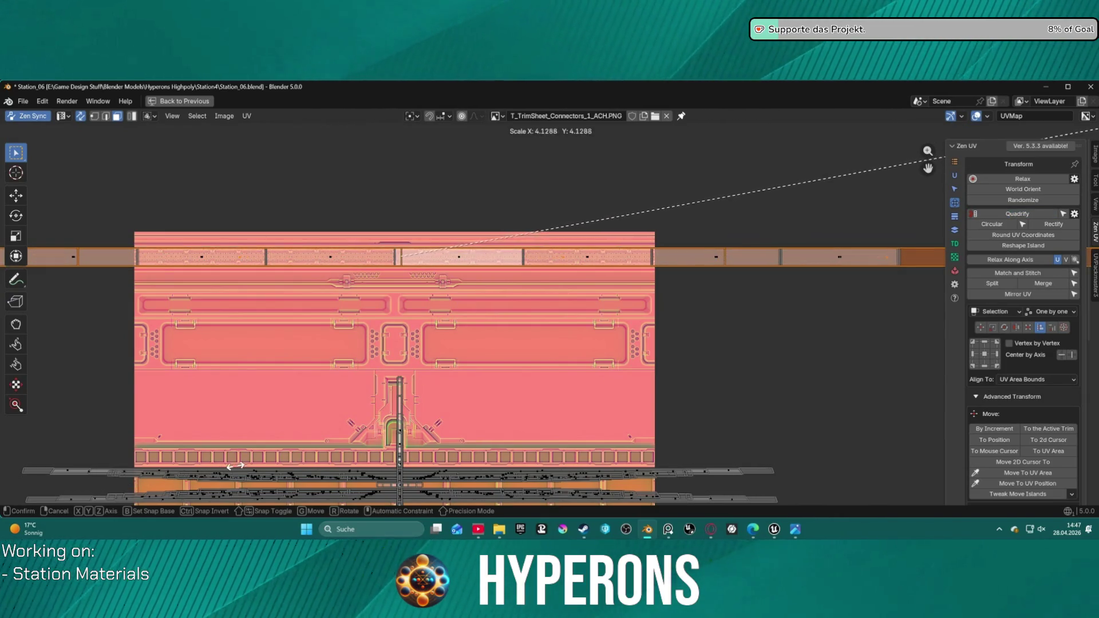
pyautogui.click(255, 461)
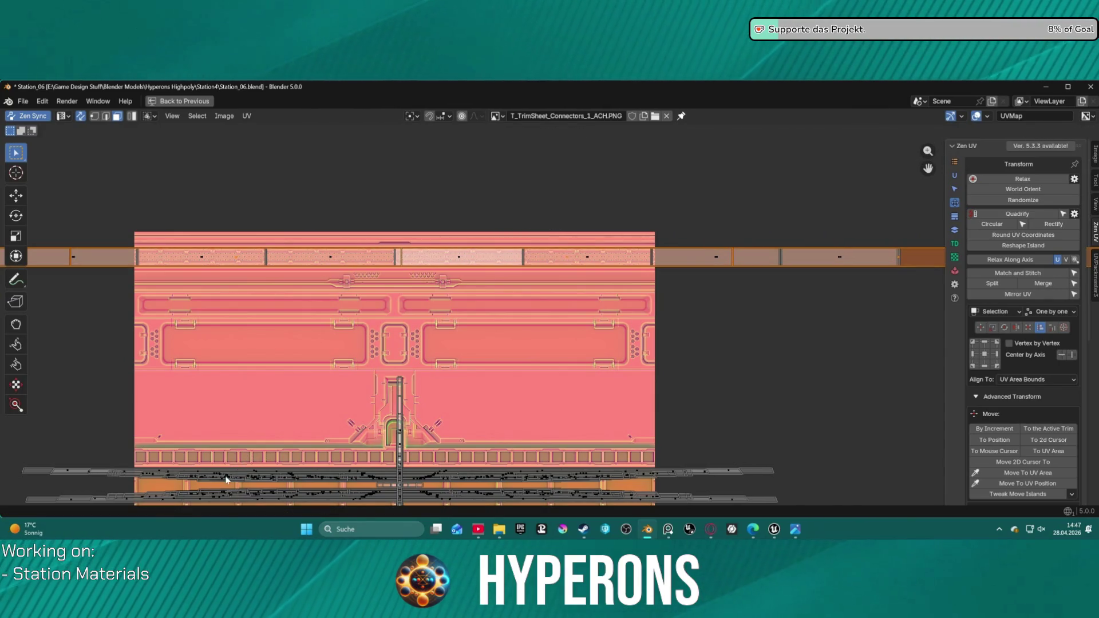
pyautogui.press('g')
pyautogui.click(234, 475)
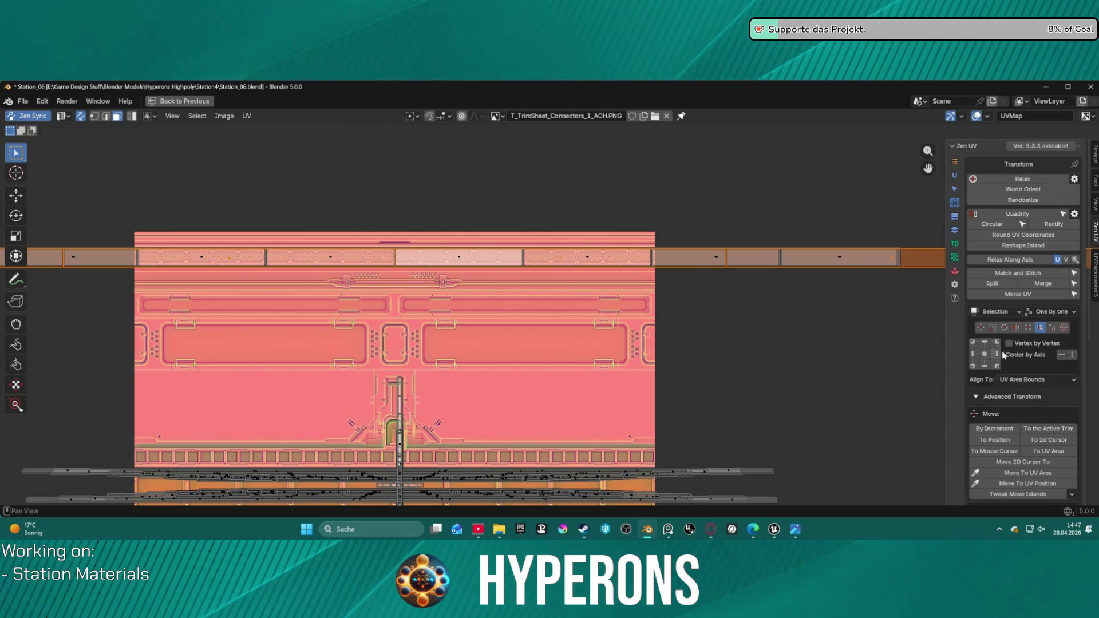
pyautogui.click(1063, 356)
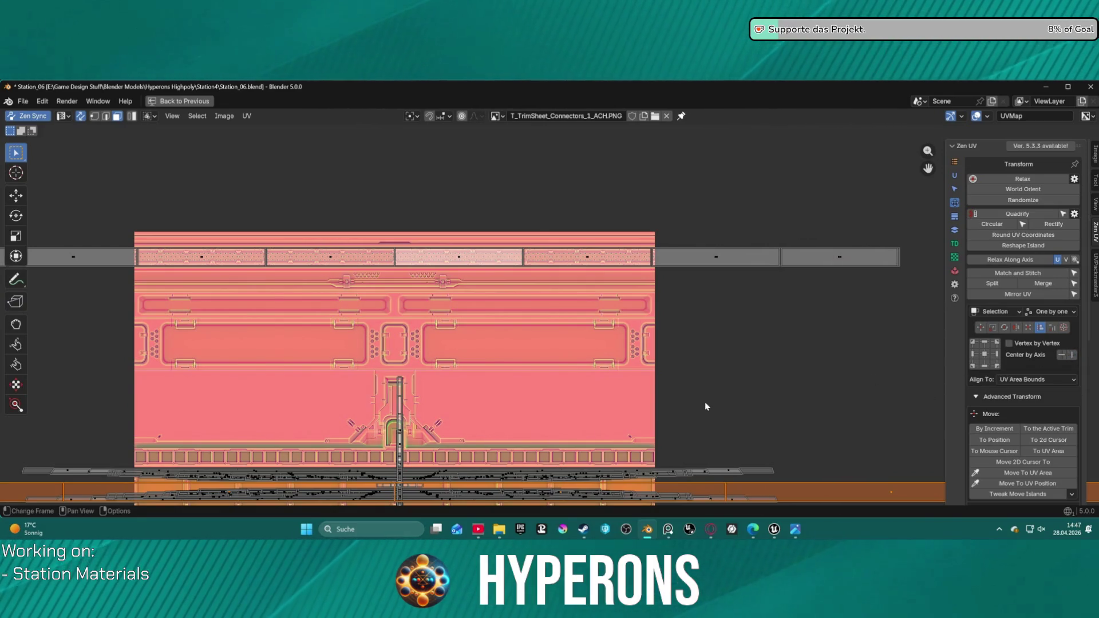
# - Nudge the strip back onto the connector band, finishing with a Y-constrained move
pyautogui.press('g')
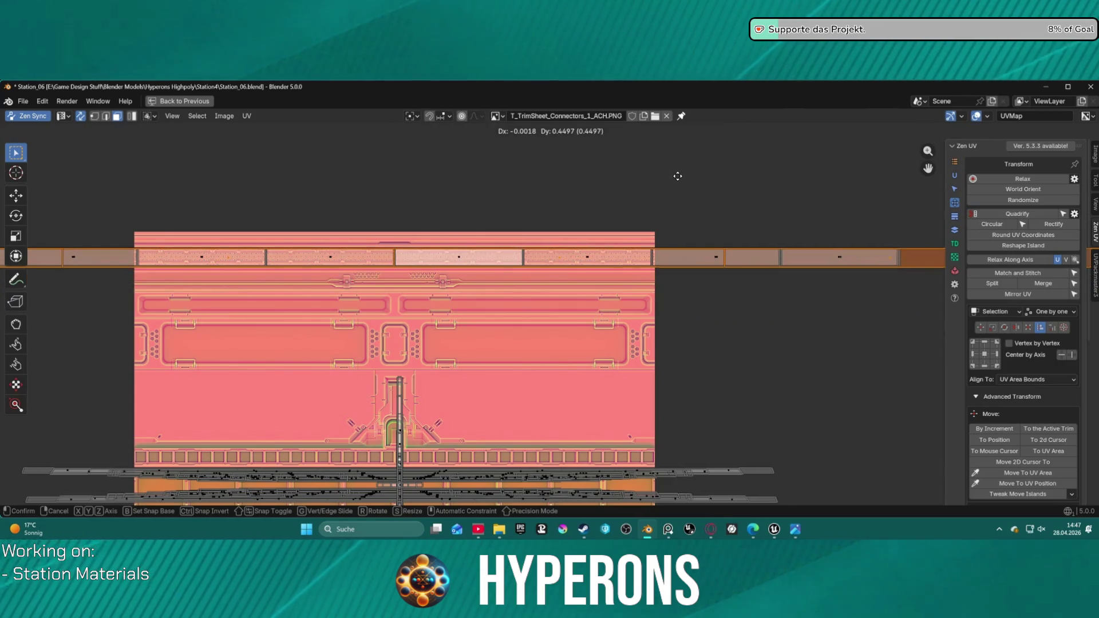
pyautogui.click(677, 176)
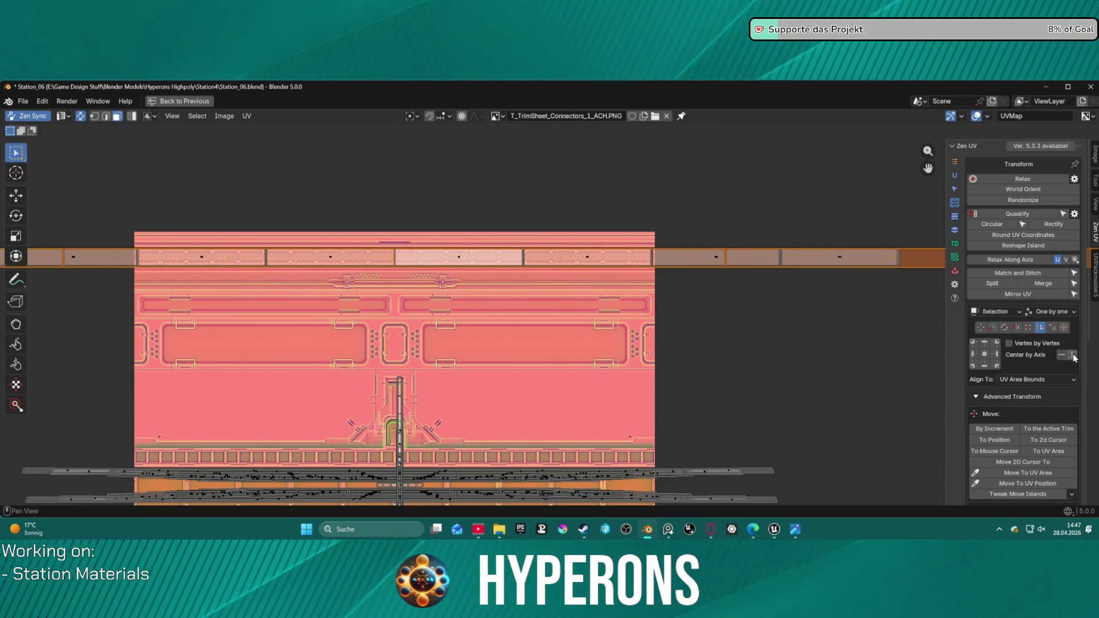
pyautogui.scroll(3, 488, 289)
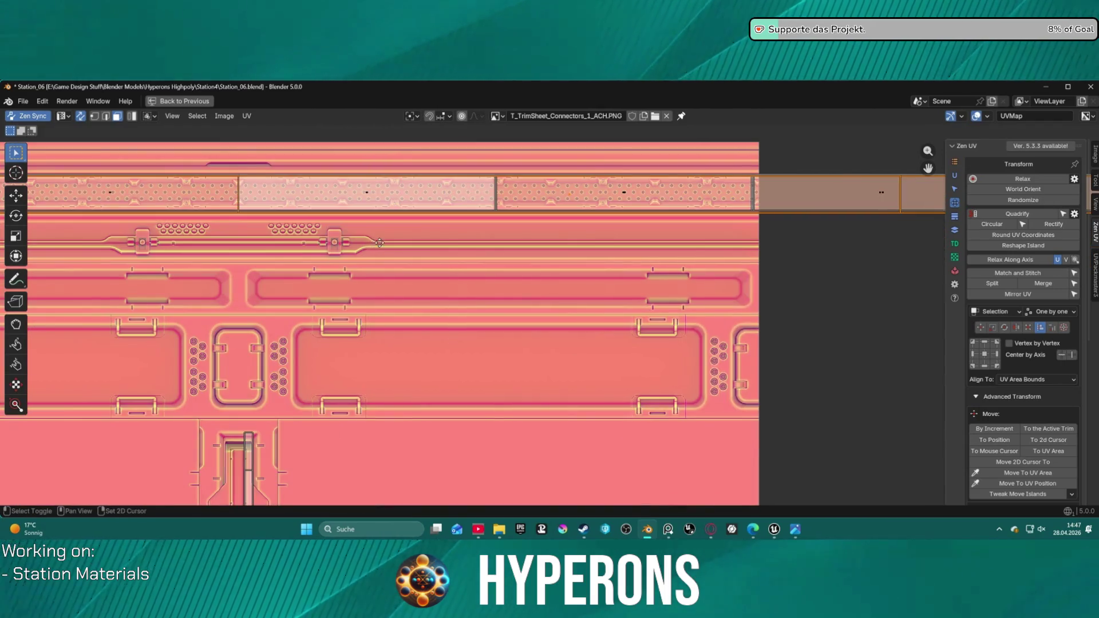
pyautogui.press('g')
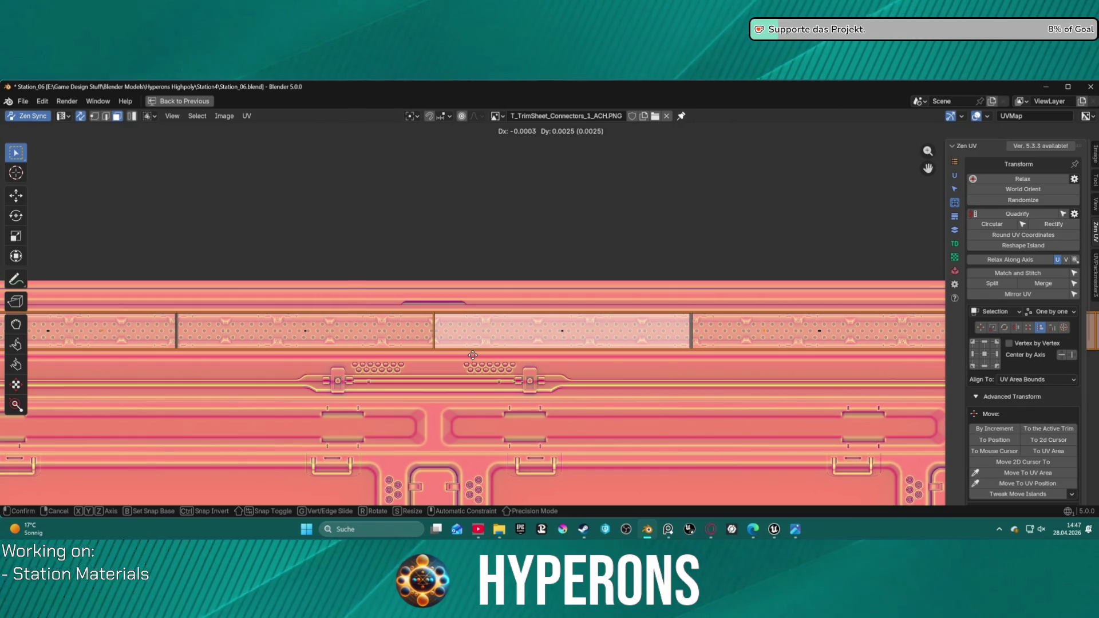
pyautogui.click(473, 355)
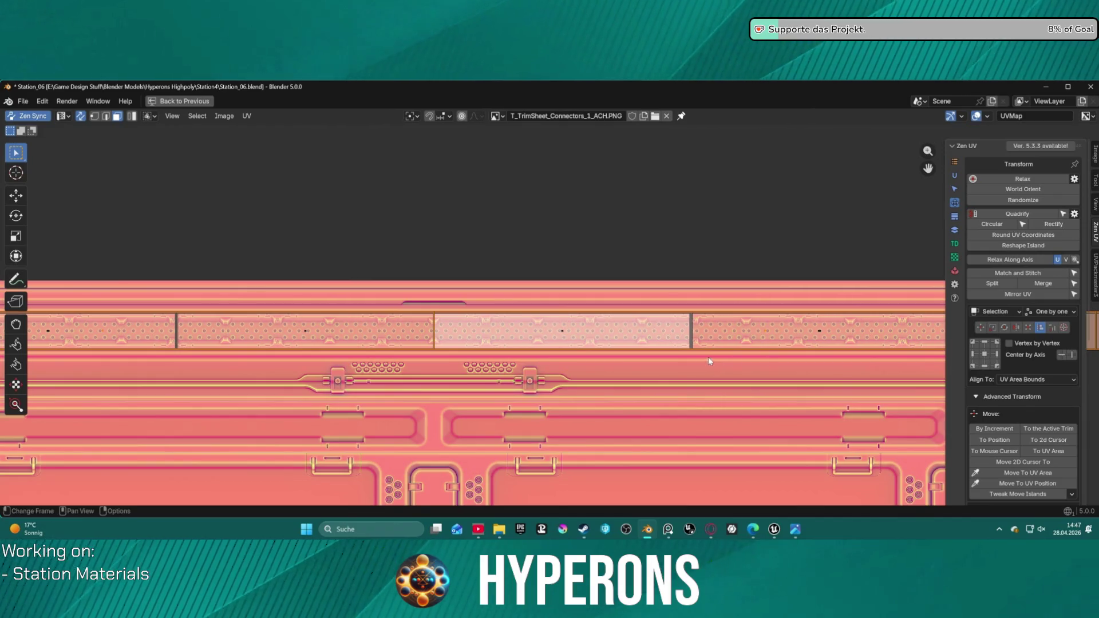
pyautogui.press('g')
pyautogui.press('y')
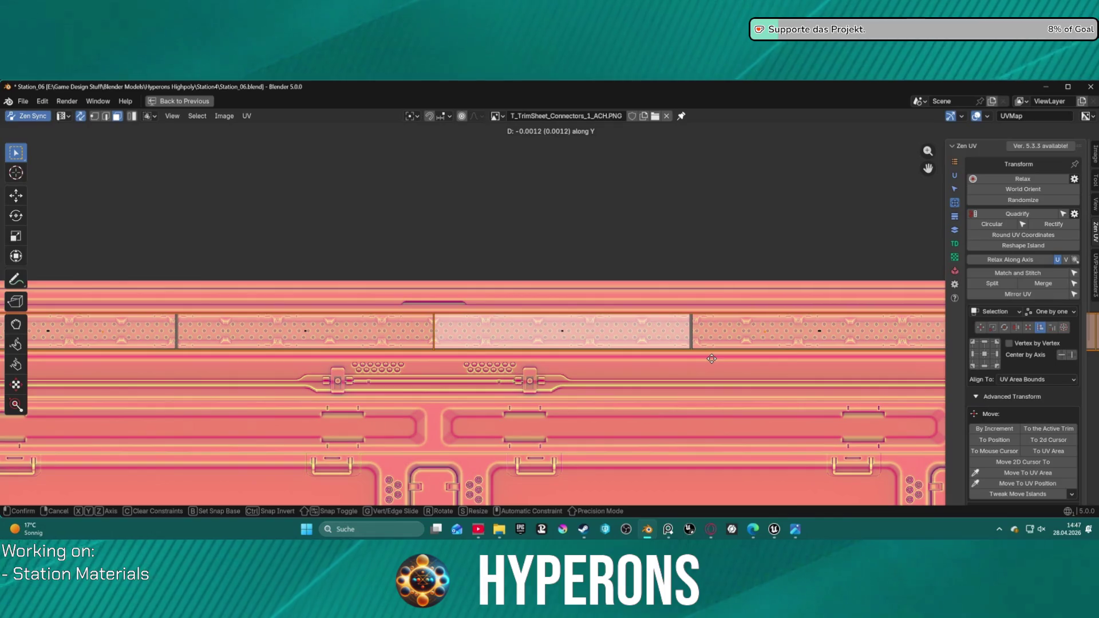
pyautogui.click(767, 361)
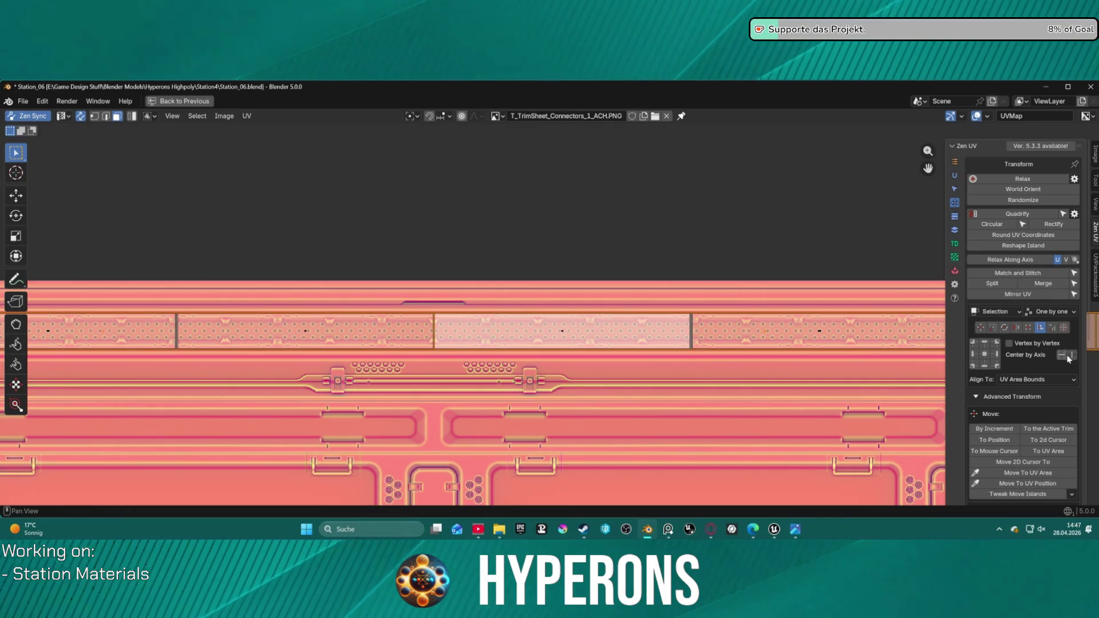
pyautogui.scroll(-5, 614, 399)
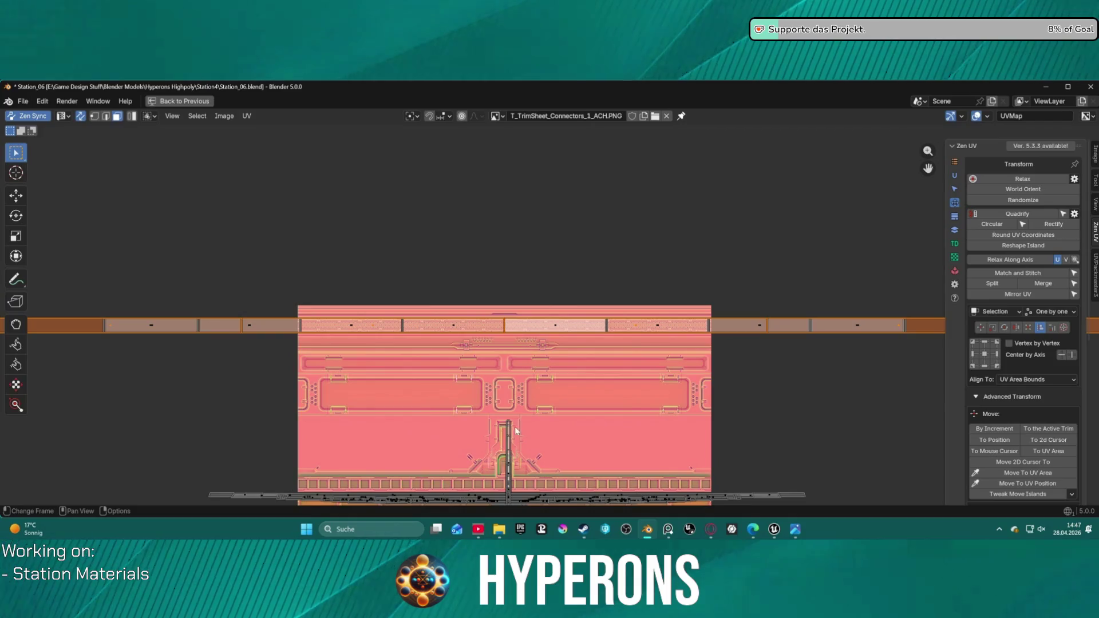
# - Select the bottom UV islands and strip for trial moves, cancelling them to keep positions
pyautogui.click(352, 497)
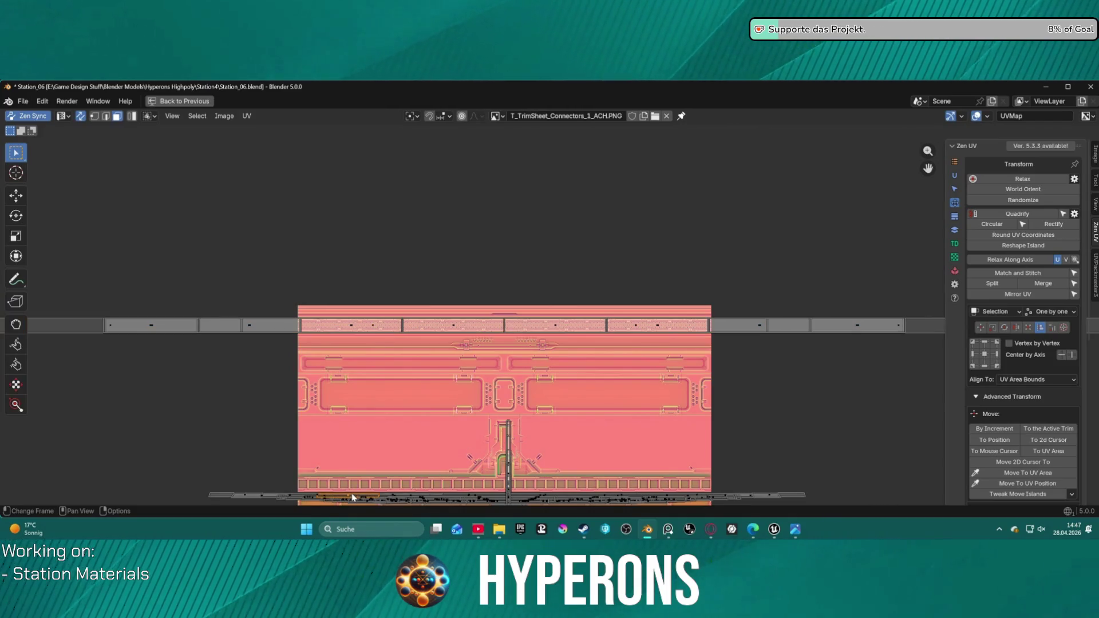
pyautogui.keyDown('shift'); pyautogui.click(404, 498); pyautogui.keyUp('shift')
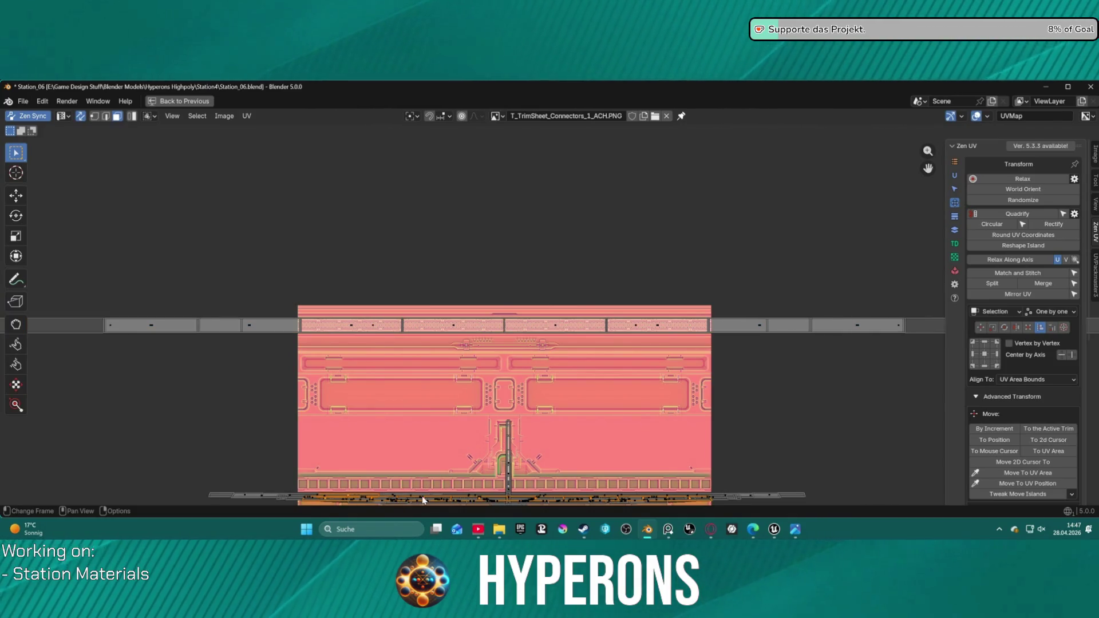
pyautogui.press('g')
pyautogui.press('Escape')
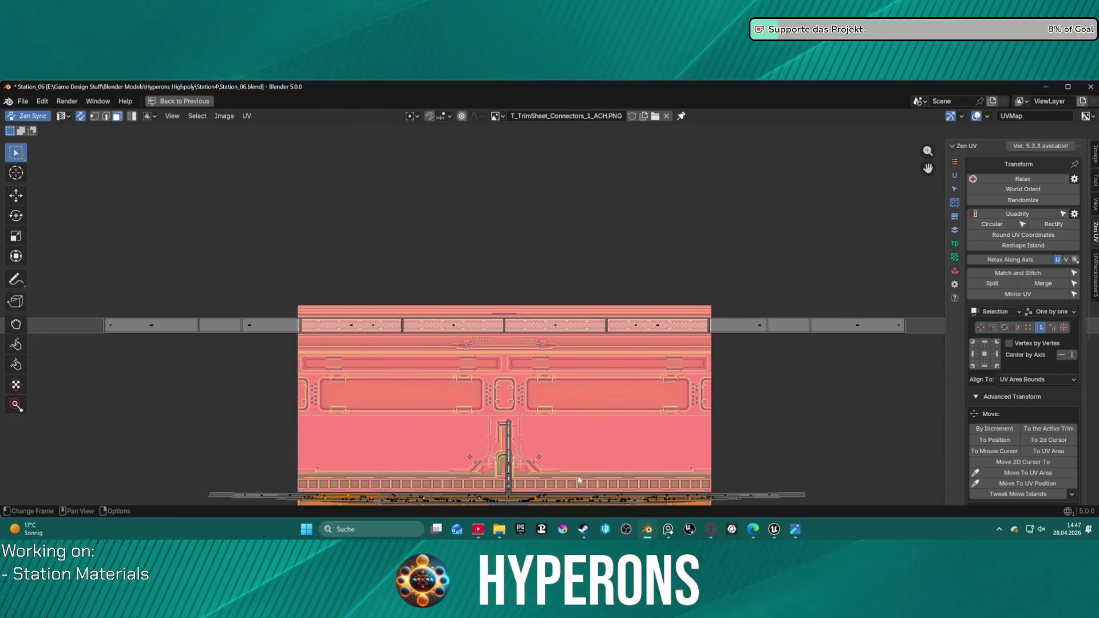
pyautogui.click(801, 495)
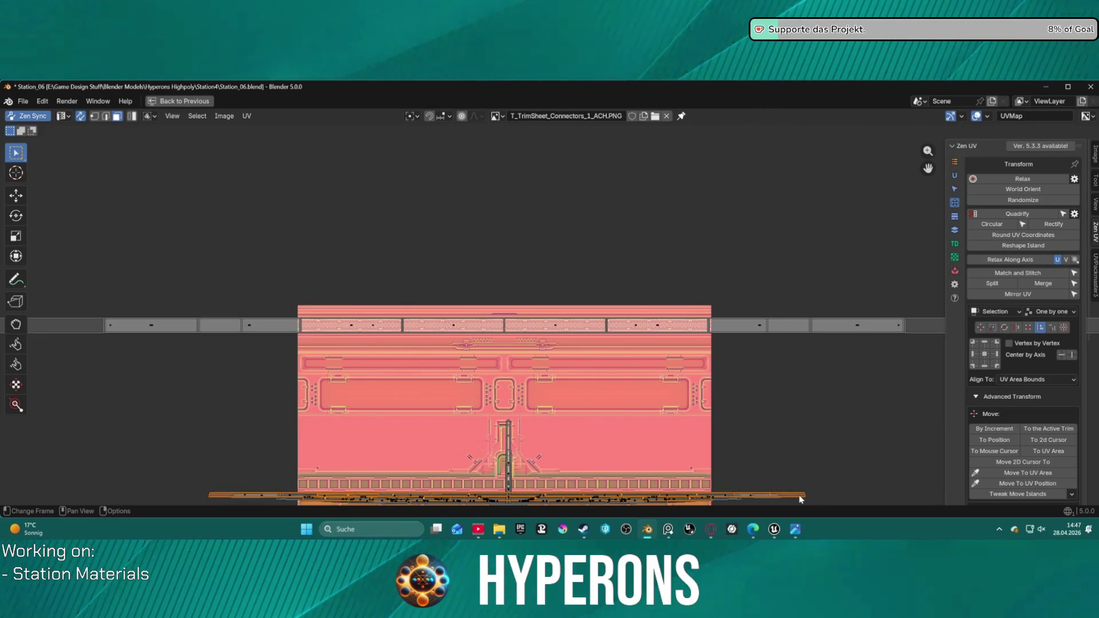
pyautogui.press('g')
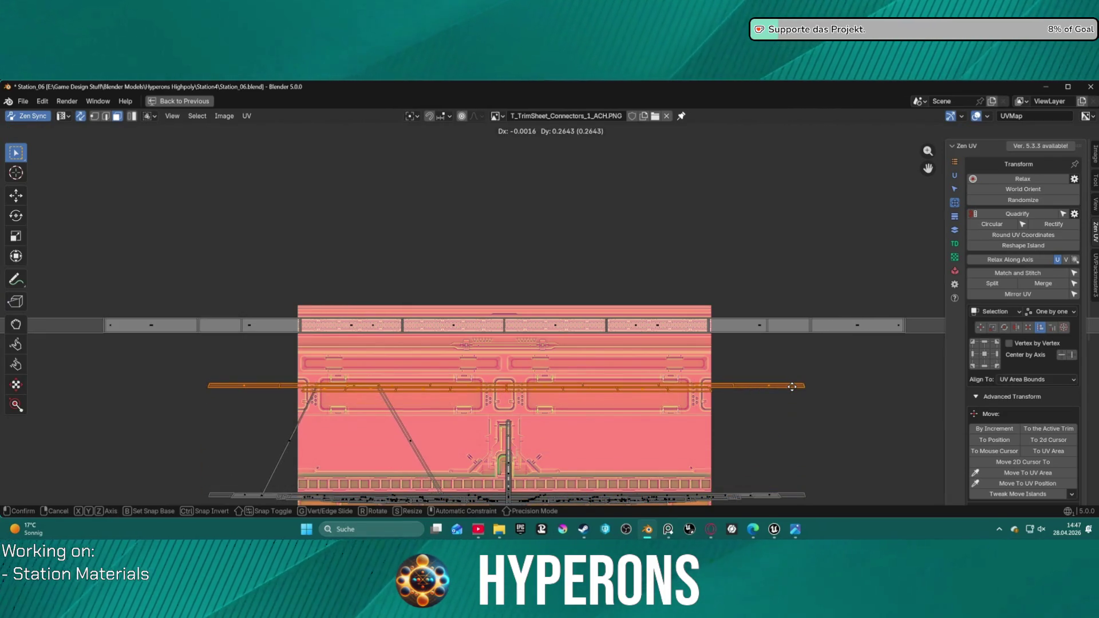
pyautogui.rightClick(801, 399)
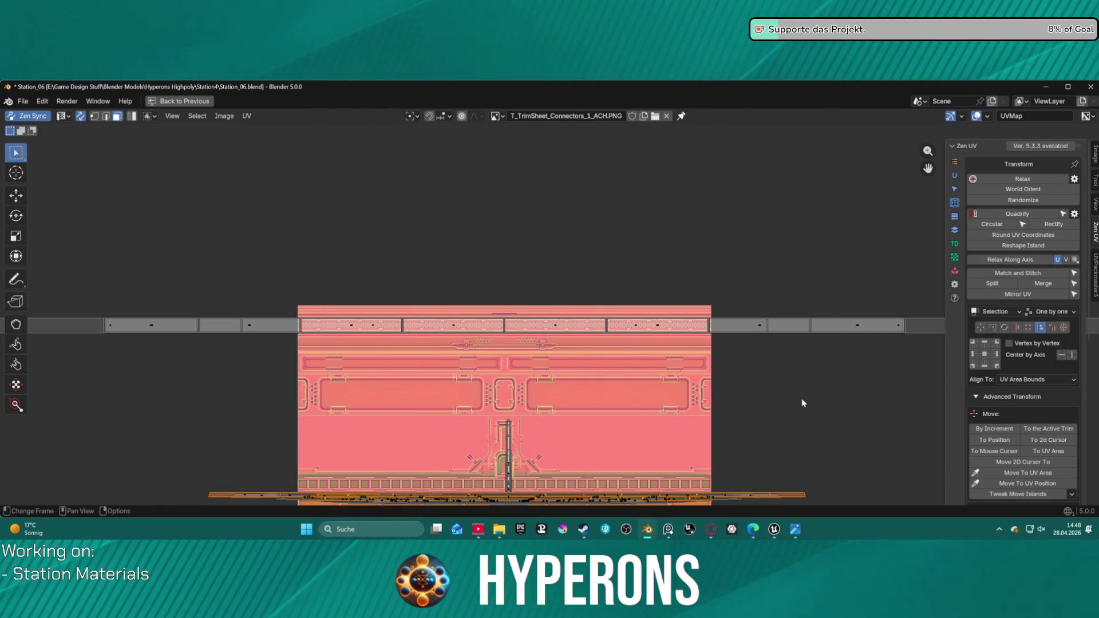
pyautogui.scroll(-1, 640, 449)
pyautogui.moveTo(597, 413)
pyautogui.mouseDown(button='middle')
pyautogui.moveTo(611, 377)
pyautogui.moveTo(611, 309)
pyautogui.mouseUp(button='middle')
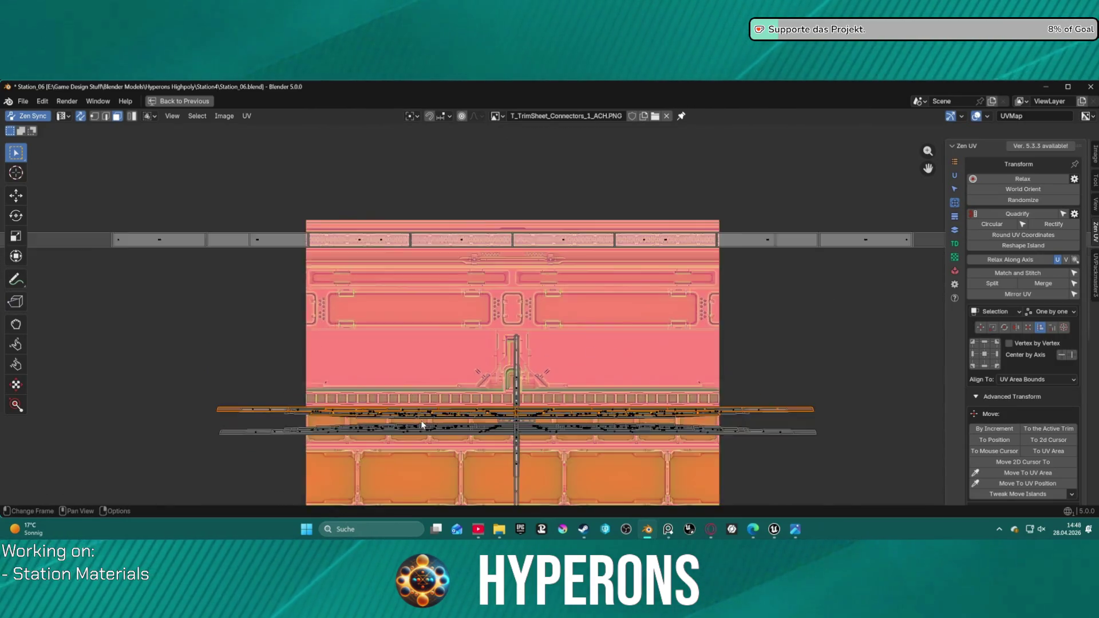
pyautogui.scroll(3, 329, 426)
pyautogui.moveTo(330, 426); pyautogui.dragTo(447, 366, button='middle')
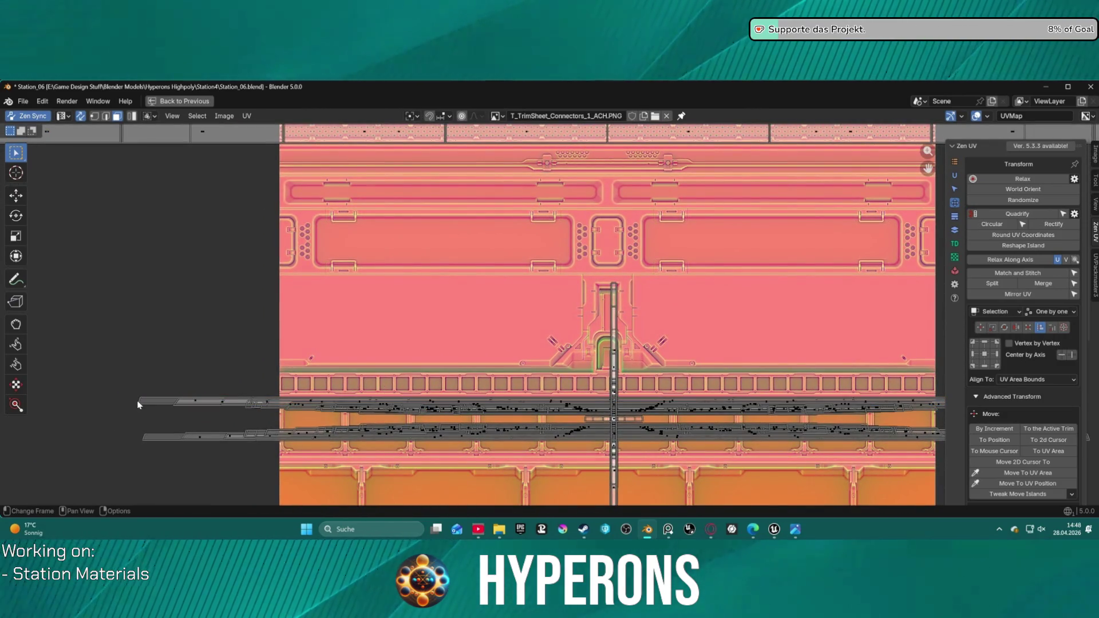
# - Select the whole upper strip and place it just above the connector band
pyautogui.click(140, 406)
pyautogui.press('l')
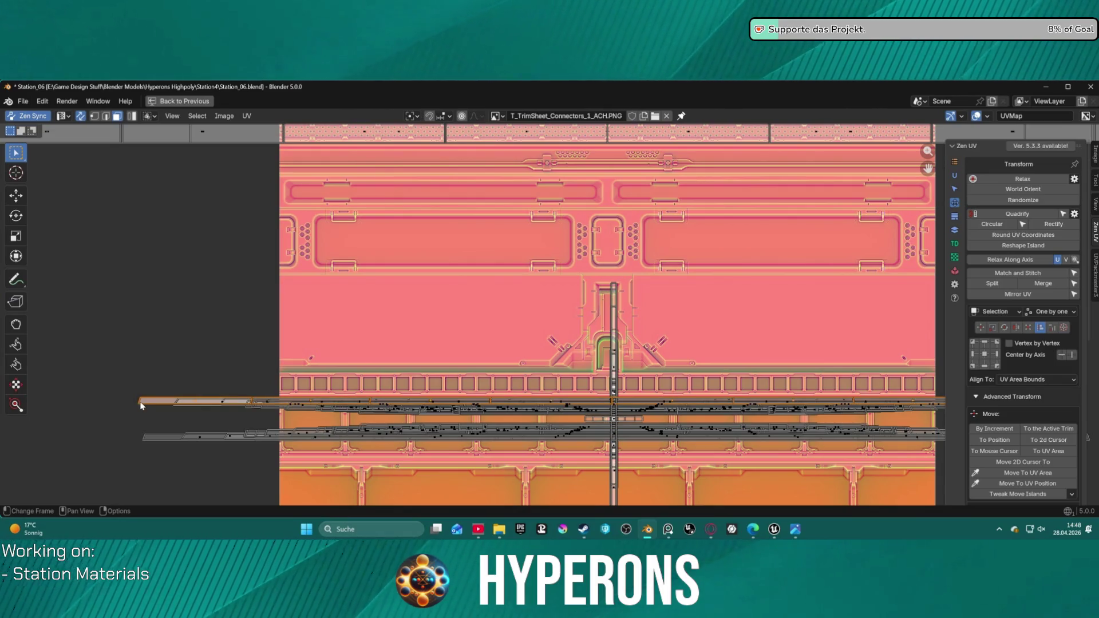
pyautogui.scroll(-3, 170, 393)
pyautogui.scroll(2, 170, 393)
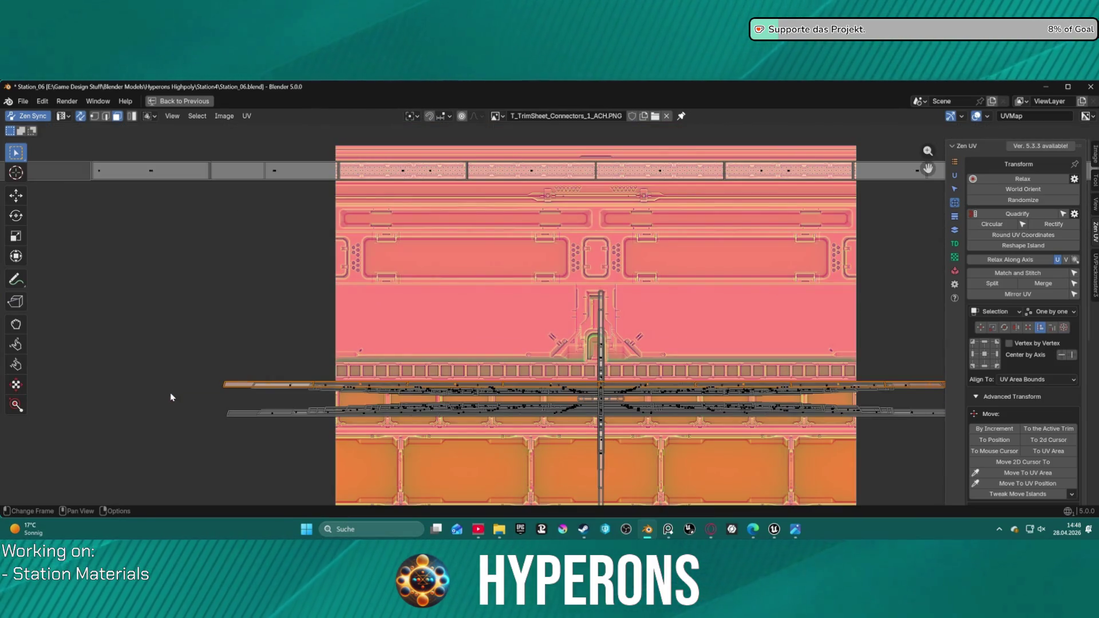
pyautogui.press('g')
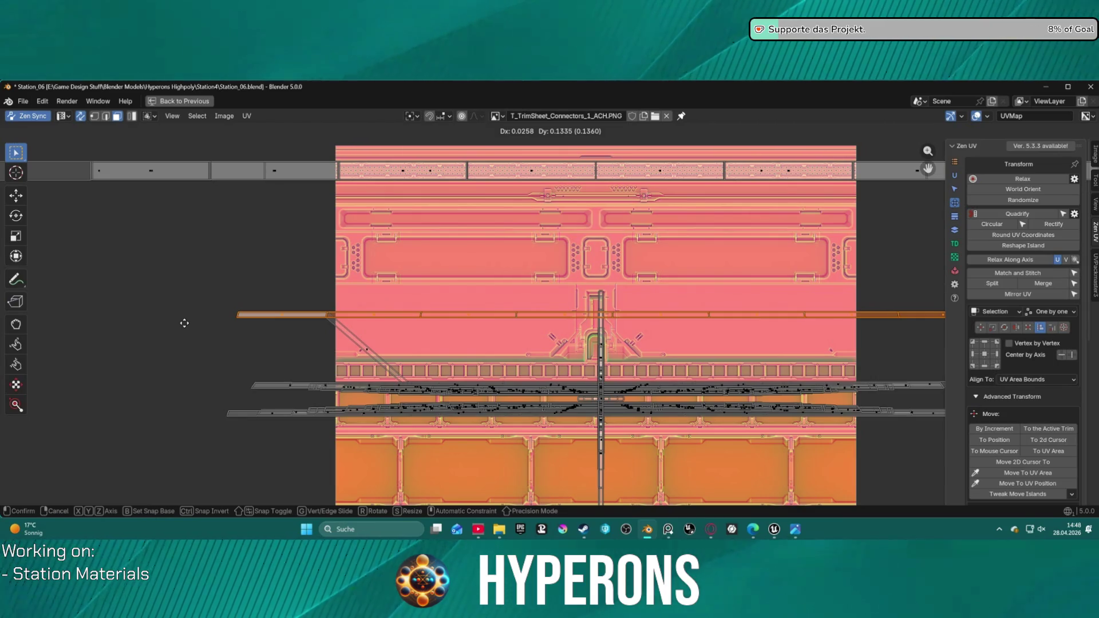
pyautogui.click(194, 347)
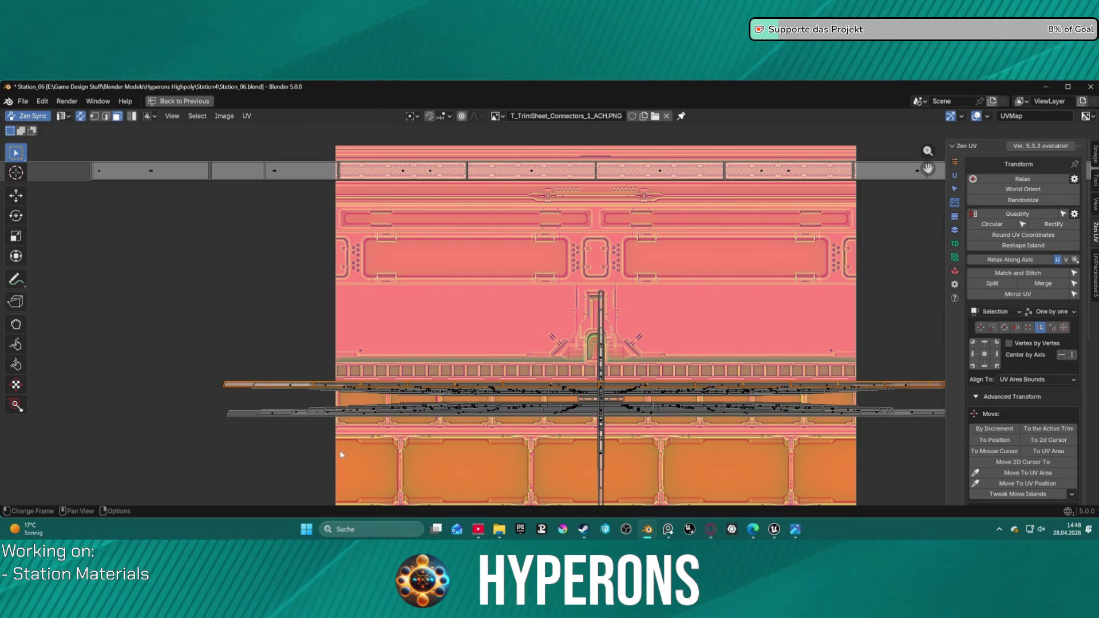
# - Align both horizontal strips onto a common centre line with Zen UV Center by Axis
pyautogui.moveTo(184, 345)
pyautogui.mouseDown()
pyautogui.moveTo(796, 449)
pyautogui.moveTo(1006, 448)
pyautogui.mouseUp()
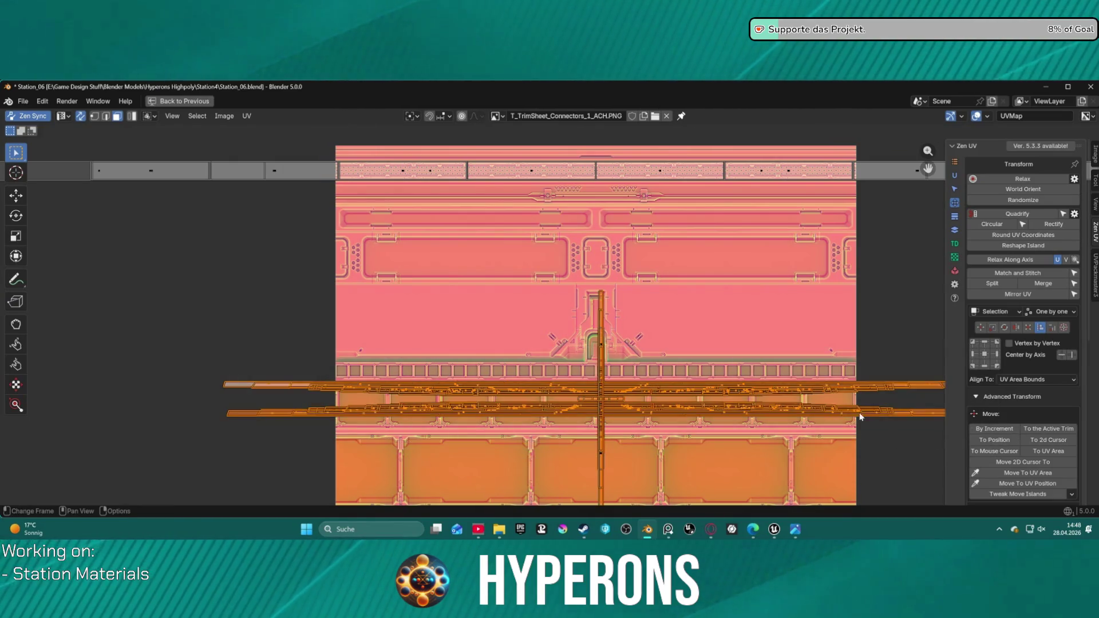
pyautogui.scroll(-2, 830, 415)
pyautogui.scroll(2, 551, 323)
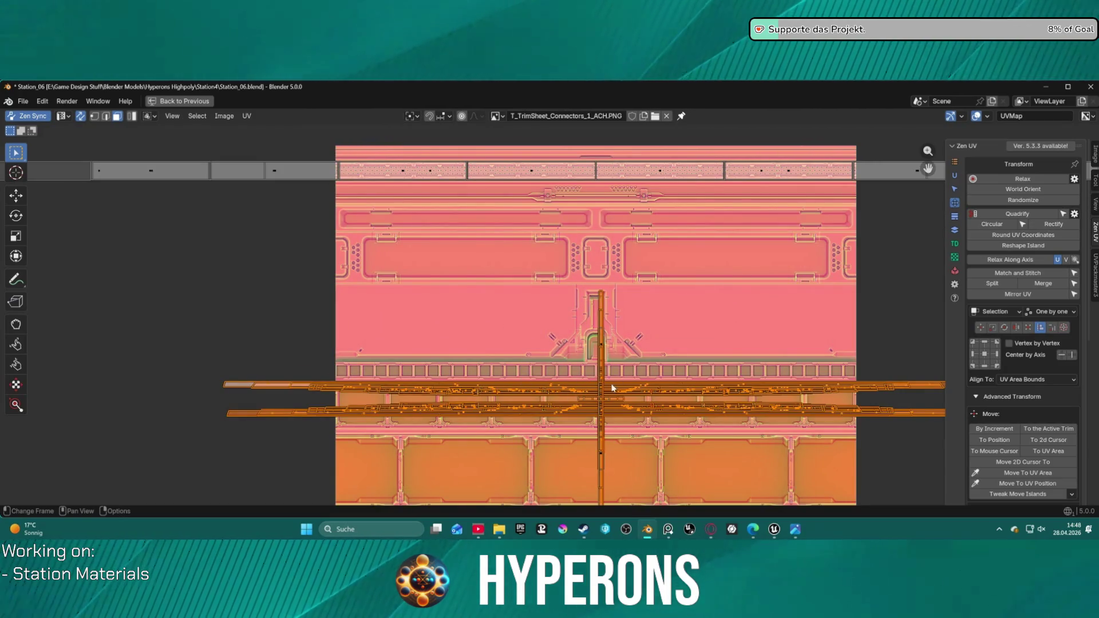
pyautogui.click(1062, 355)
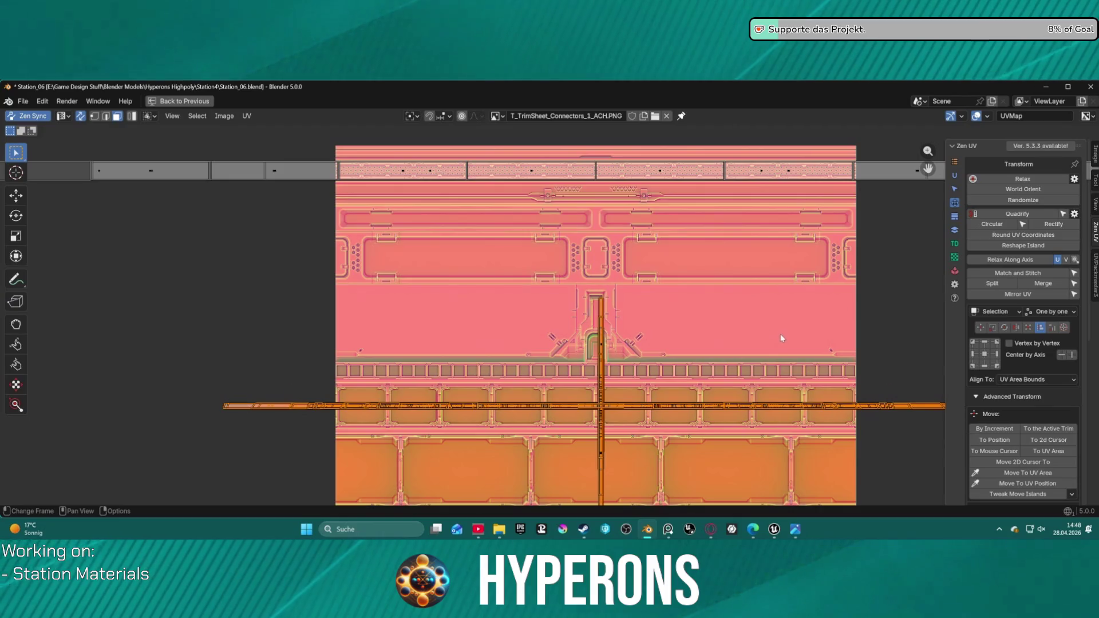
pyautogui.scroll(-2, 547, 306)
pyautogui.scroll(1, 543, 295)
pyautogui.click(620, 339)
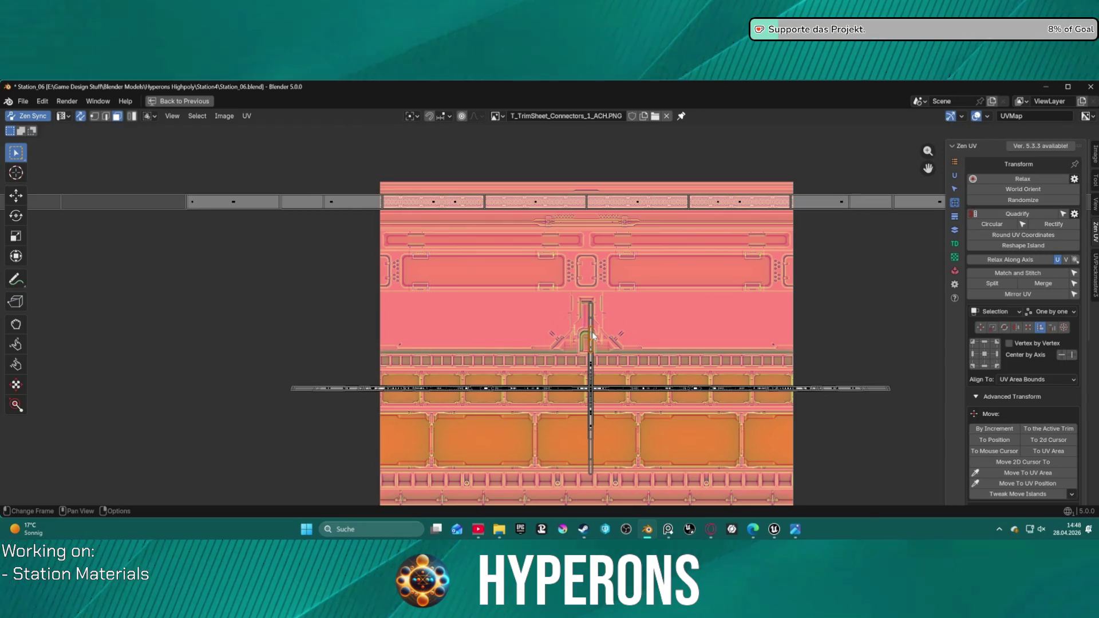
pyautogui.moveTo(635, 365); pyautogui.dragTo(636, 365)
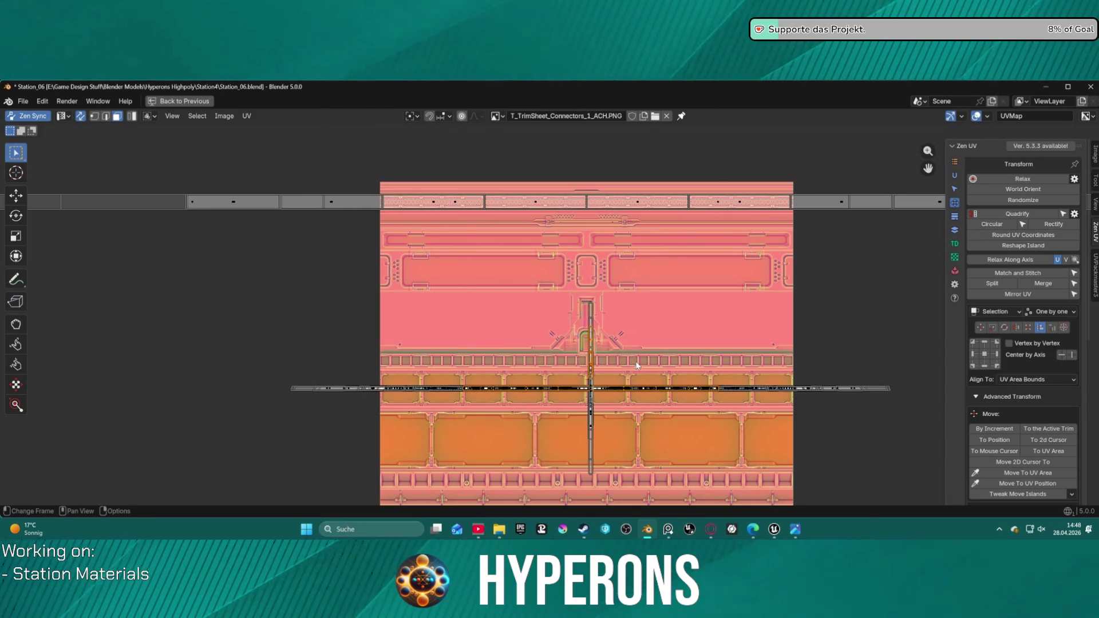
pyautogui.click(610, 362)
pyautogui.scroll(2, 610, 453)
# - Select the central vertical strip and try a leftward move, cancelling it
pyautogui.click(614, 476)
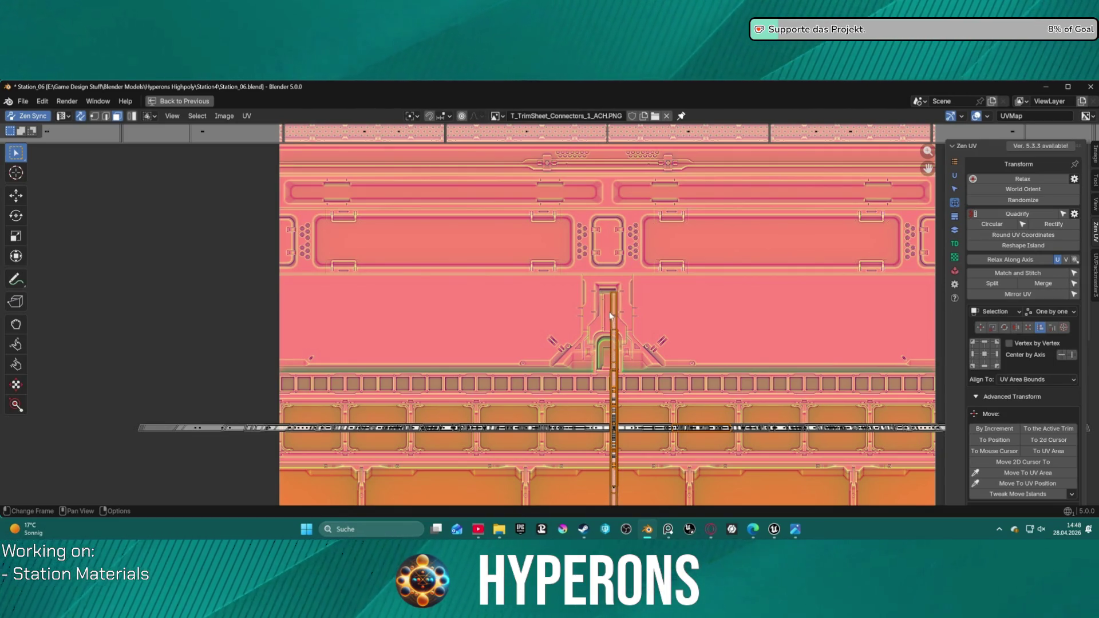
pyautogui.moveTo(609, 355)
pyautogui.mouseDown()
pyautogui.moveTo(206, 339)
pyautogui.moveTo(336, 307)
pyautogui.moveTo(434, 308)
pyautogui.mouseUp()
pyautogui.press('Escape')
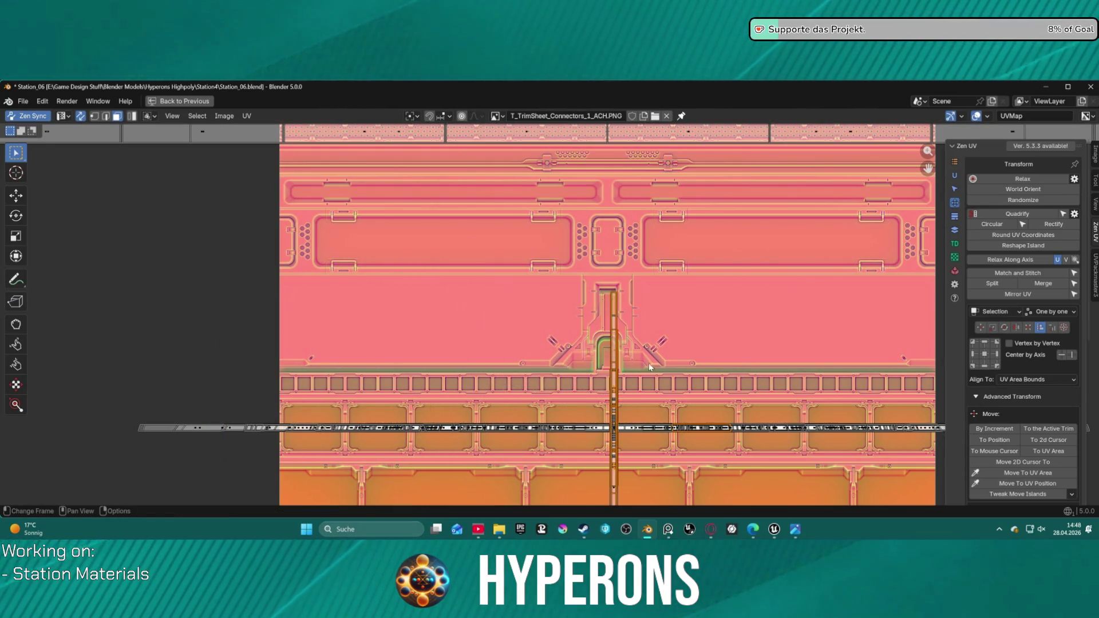
pyautogui.click(600, 331)
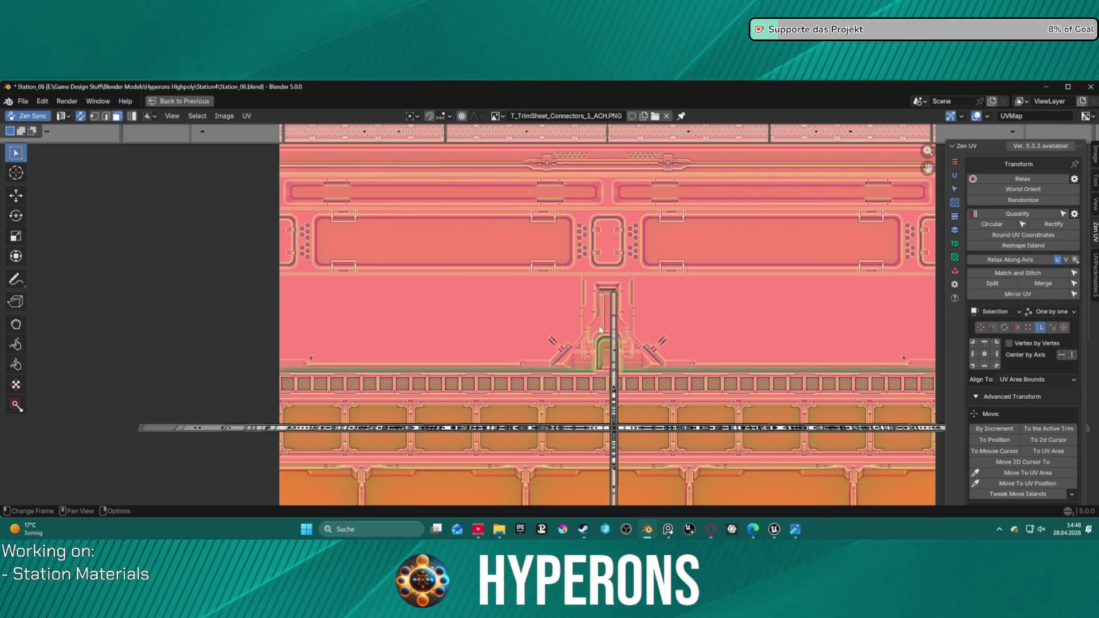
# - Park a vertical strip left of the texture and slightly shift both vertical strips
pyautogui.click(619, 395)
pyautogui.press('g')
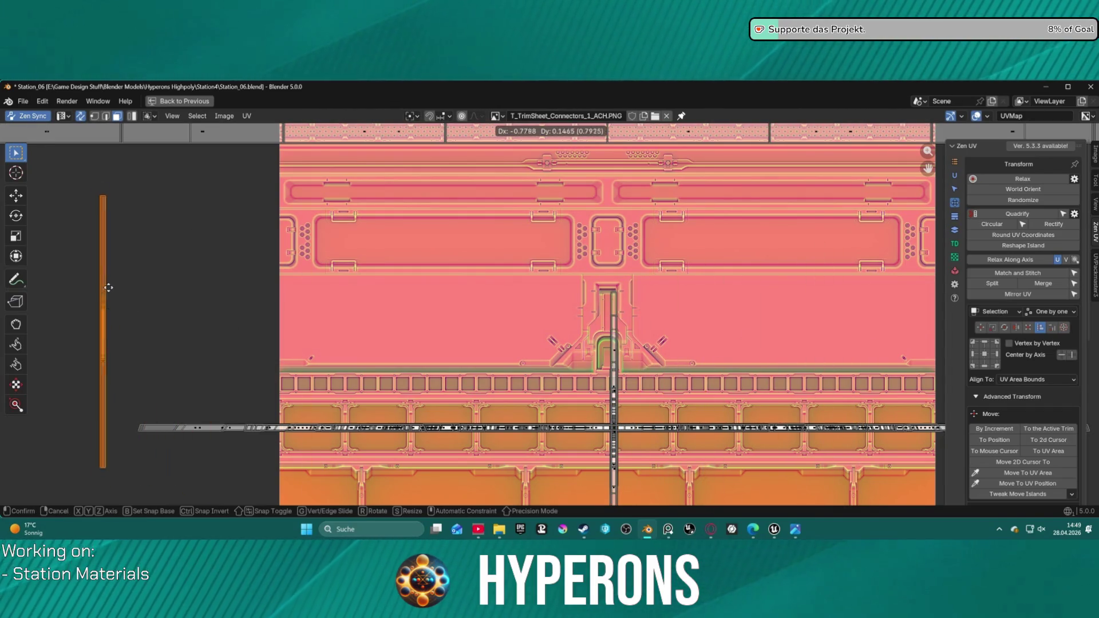
pyautogui.click(109, 258)
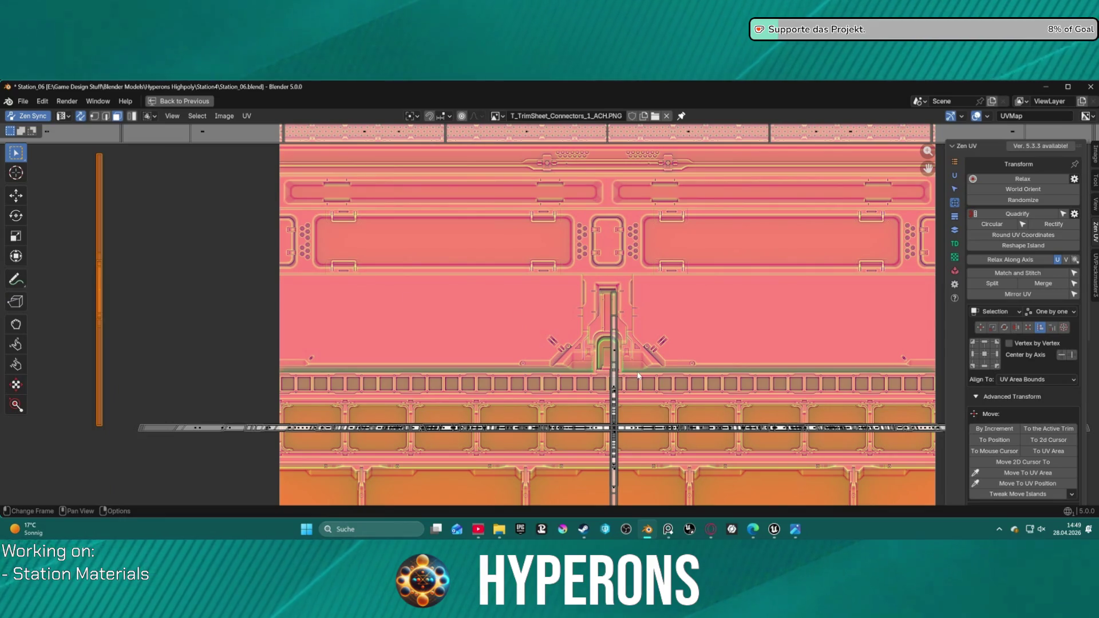
pyautogui.click(612, 366)
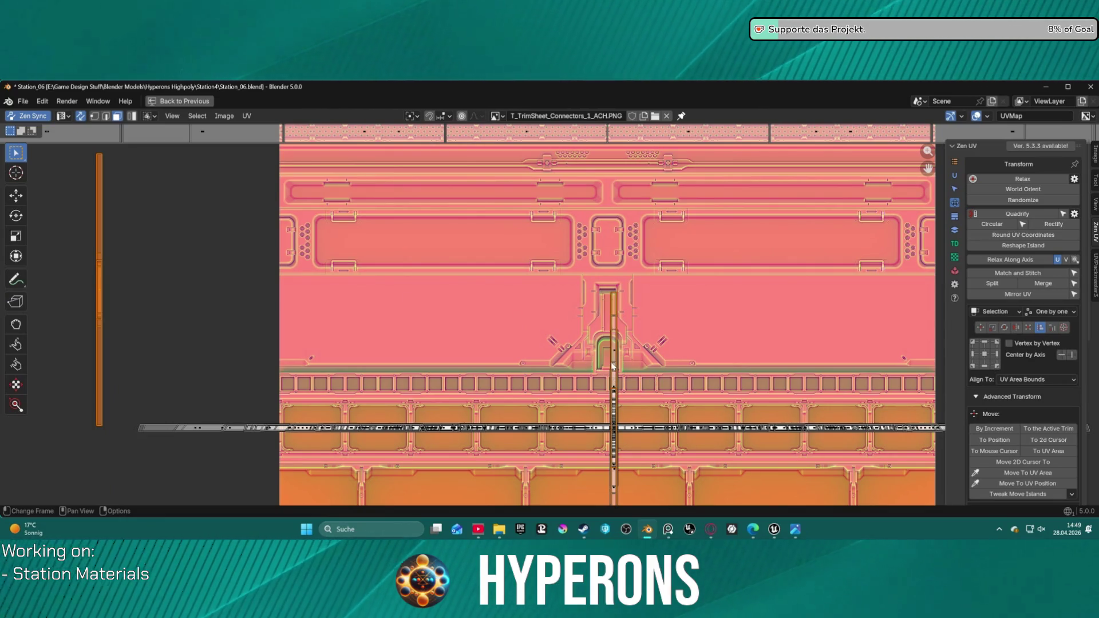
pyautogui.press('g')
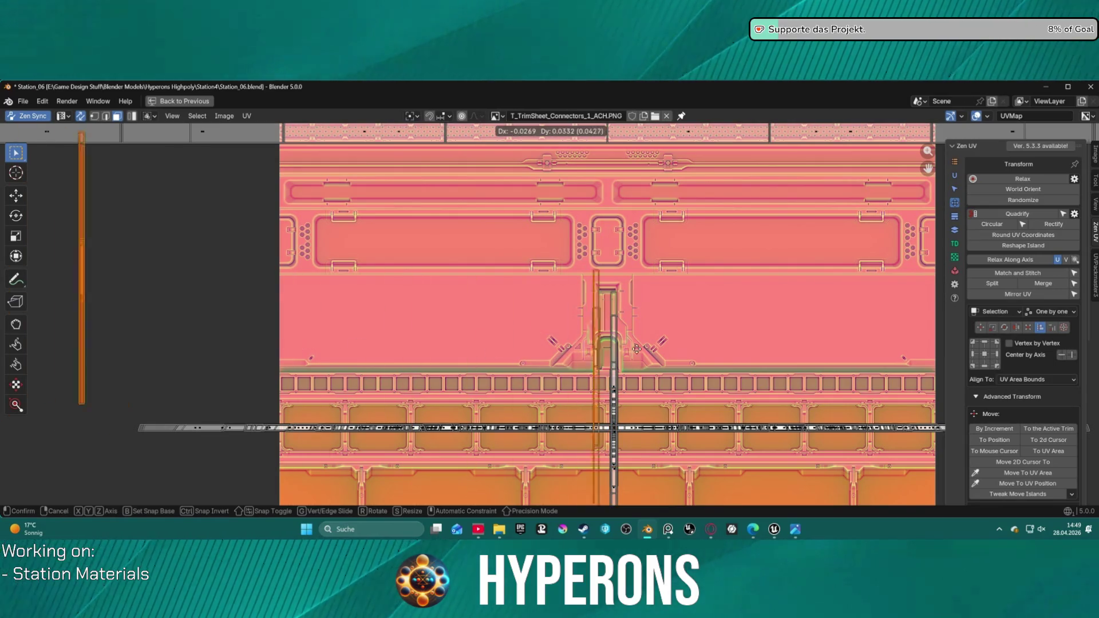
pyautogui.click(603, 363)
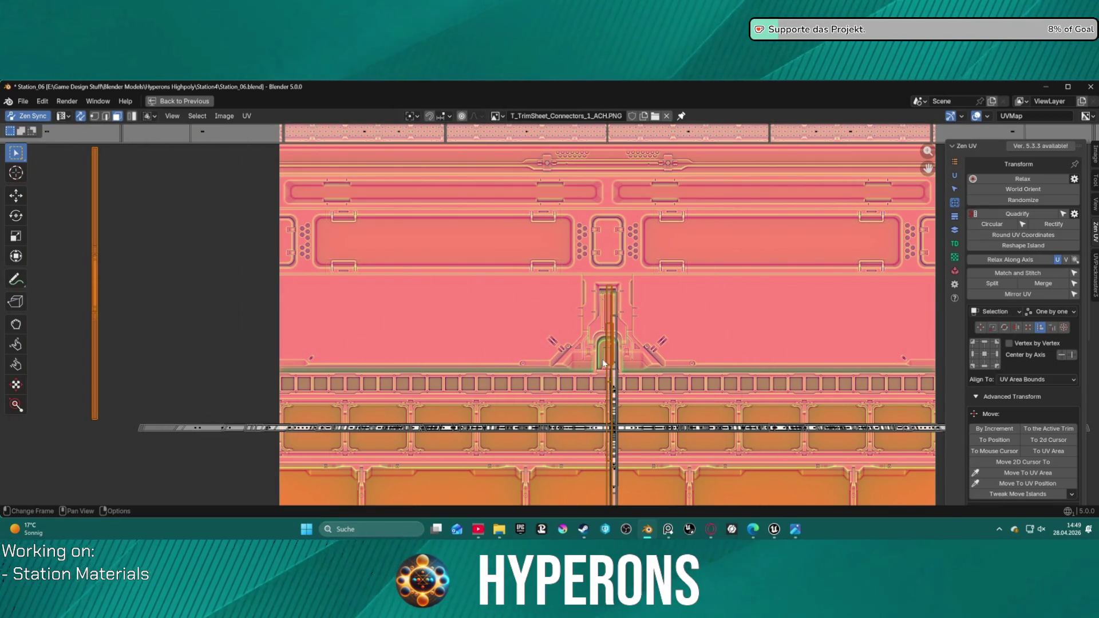
pyautogui.click(573, 345)
pyautogui.scroll(-2, 570, 332)
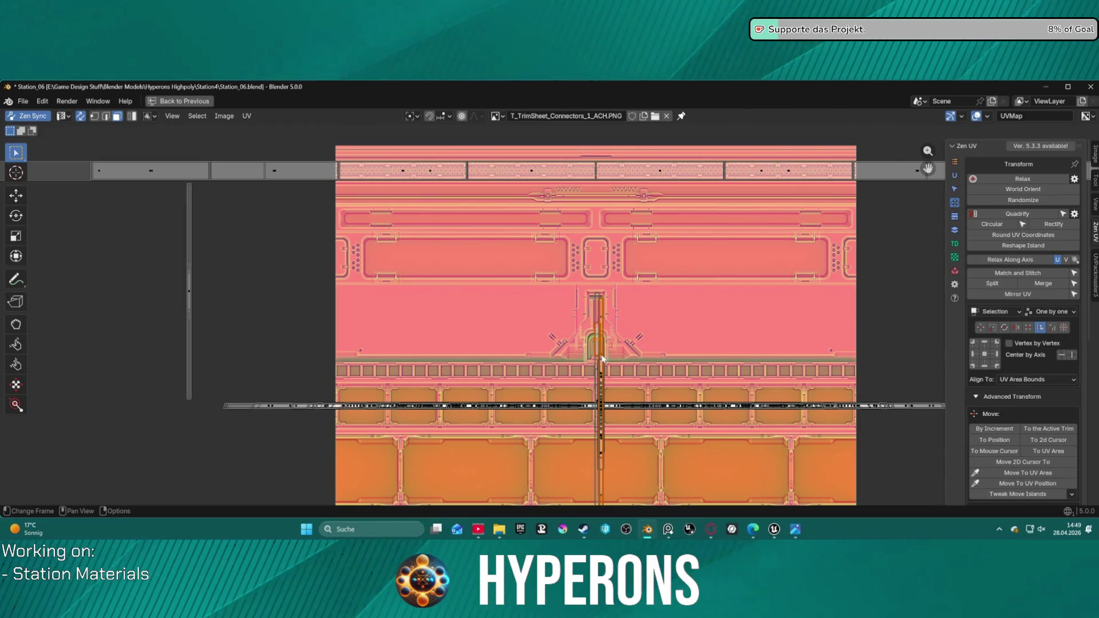
# - Move two vertical strips side by side to the left of the trim sheet
pyautogui.moveTo(605, 359)
pyautogui.mouseDown()
pyautogui.moveTo(255, 330)
pyautogui.moveTo(161, 310)
pyautogui.mouseUp()
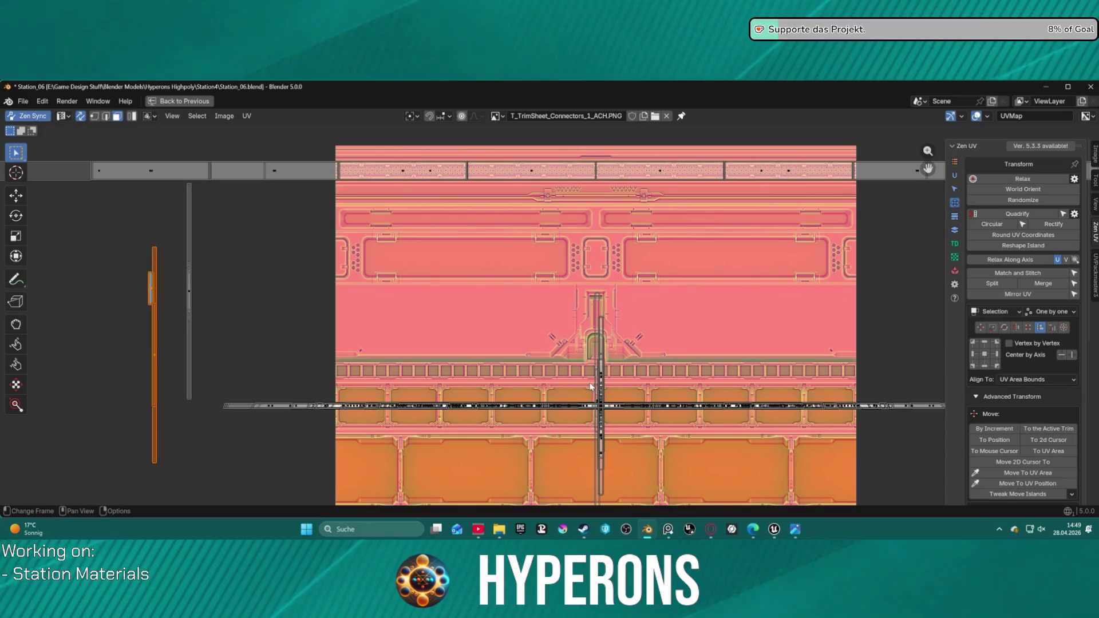
pyautogui.keyDown('shift'); pyautogui.click(600, 363); pyautogui.keyUp('shift')
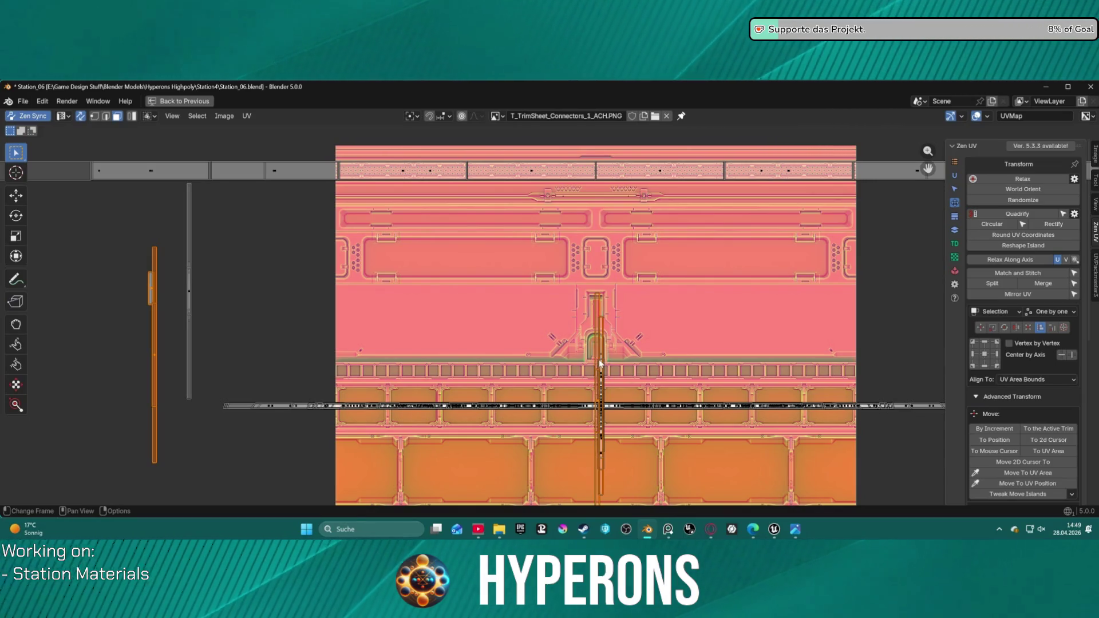
pyautogui.moveTo(597, 369); pyautogui.dragTo(131, 353)
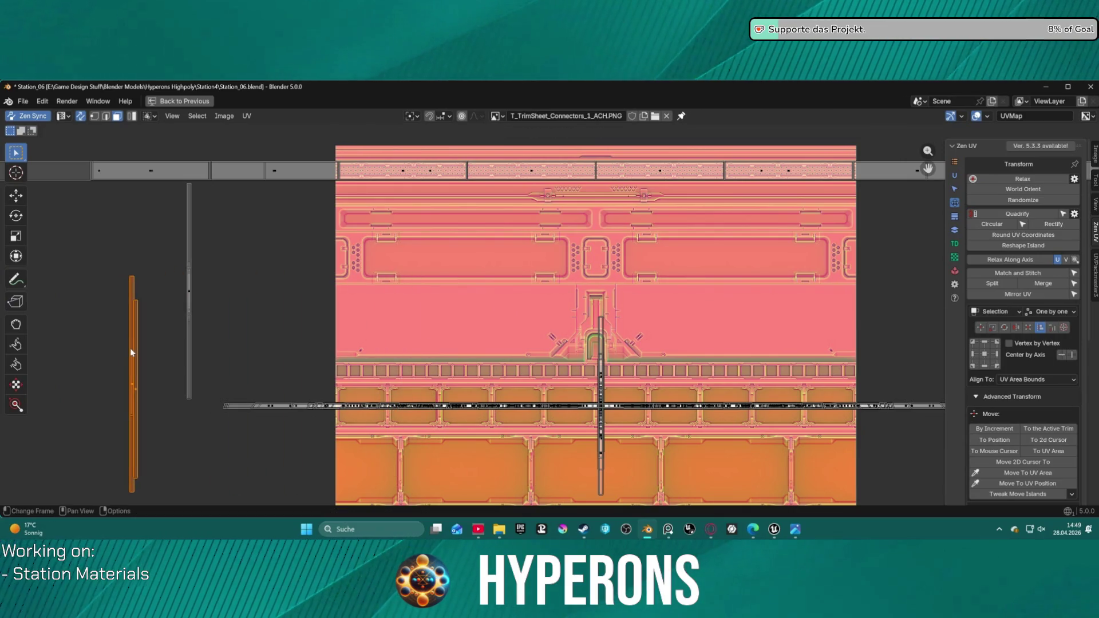
pyautogui.click(657, 363)
# - Move the next central vertical strip out left, adjusting its position a couple of times
pyautogui.click(593, 368)
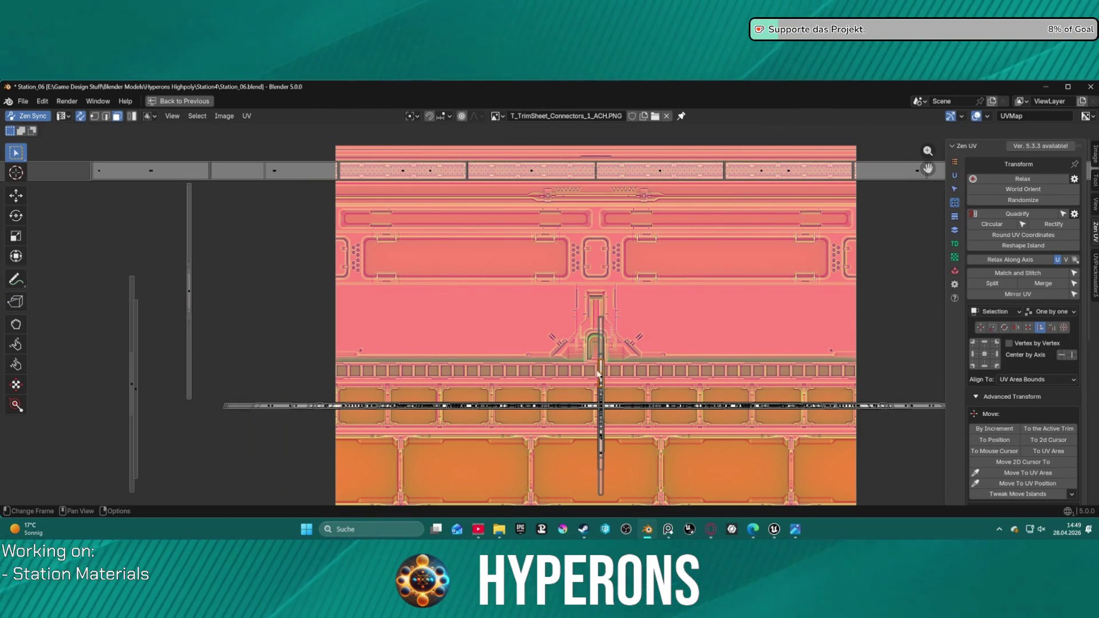
pyautogui.moveTo(564, 375); pyautogui.dragTo(117, 325)
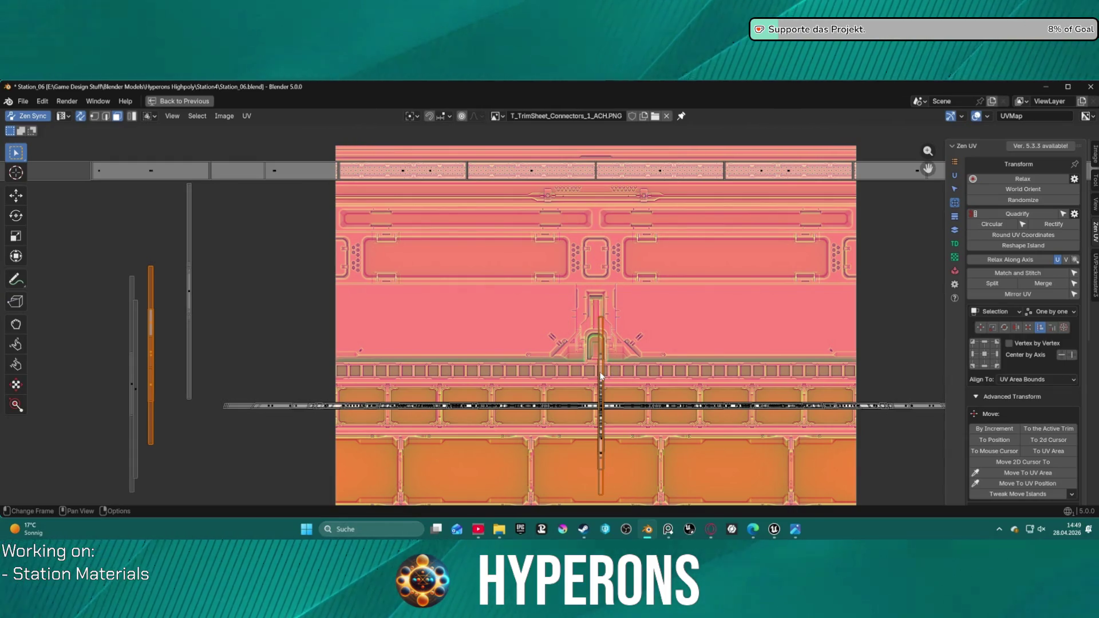
pyautogui.press('g')
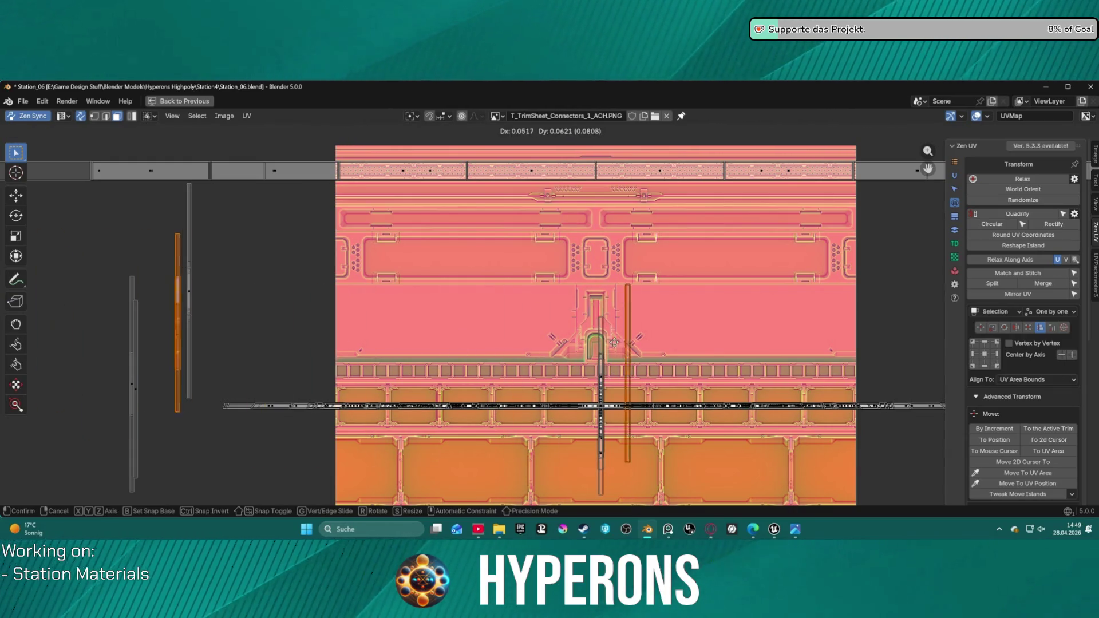
pyautogui.click(622, 338)
pyautogui.hotkey('alt', 'a')
pyautogui.press('g')
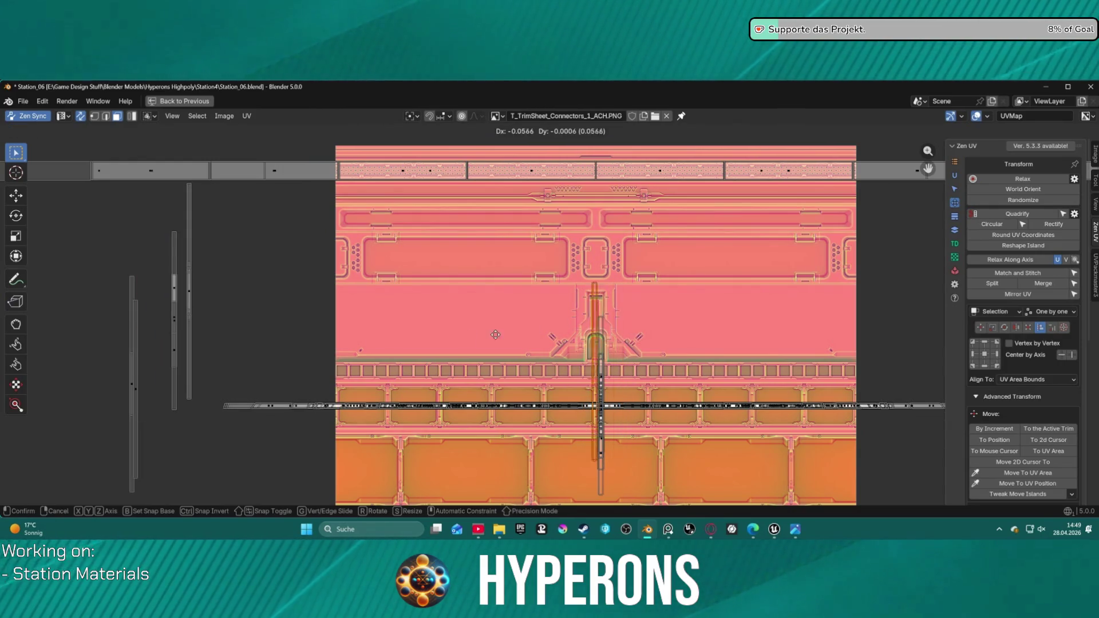
pyautogui.click(595, 386)
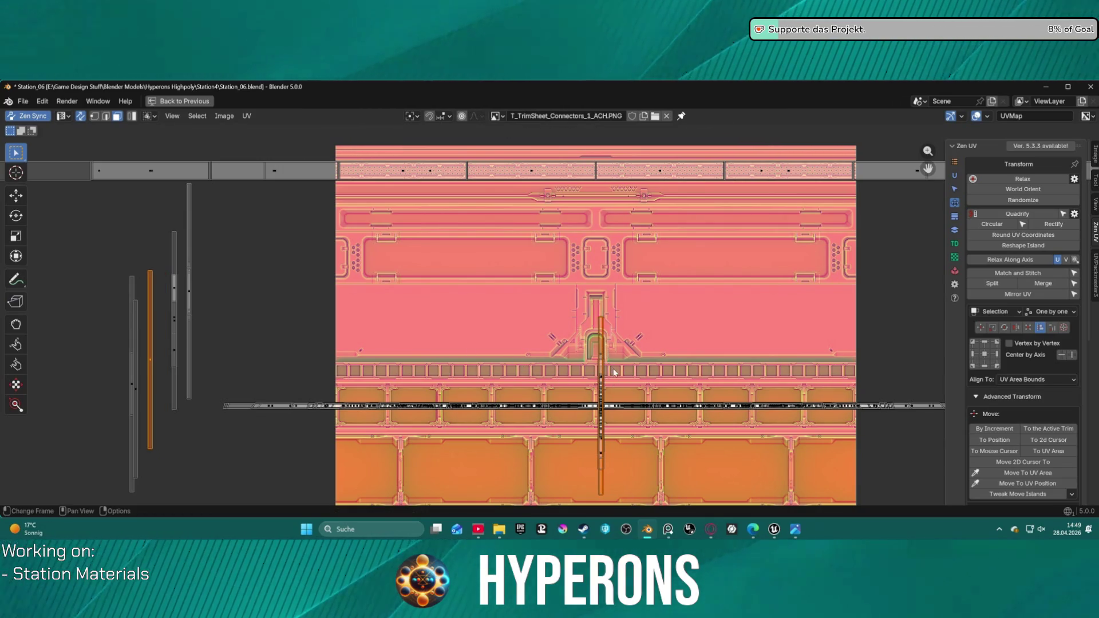
# - Set another strip beside the others and place the central strip among the left strips
pyautogui.press('g')
pyautogui.click(653, 352)
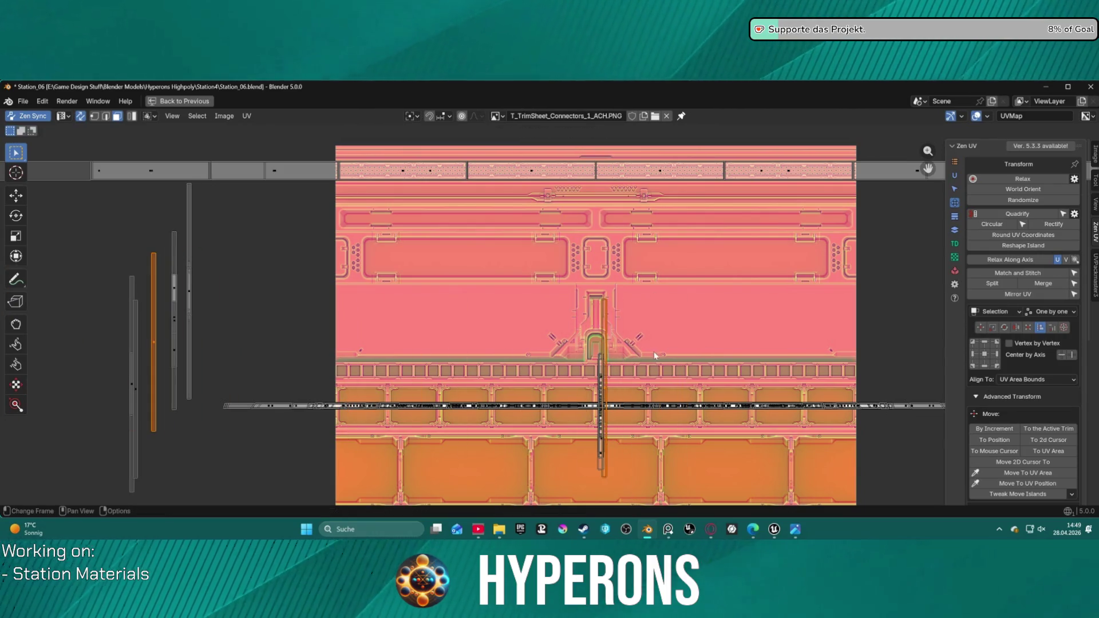
pyautogui.click(666, 352)
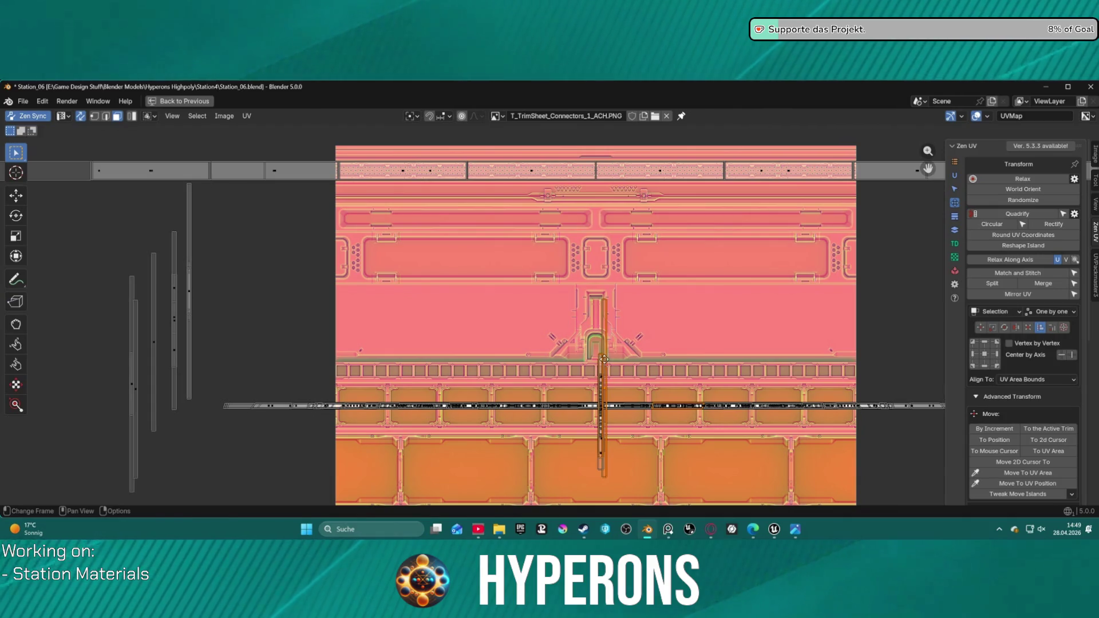
pyautogui.press('g')
pyautogui.press('Escape')
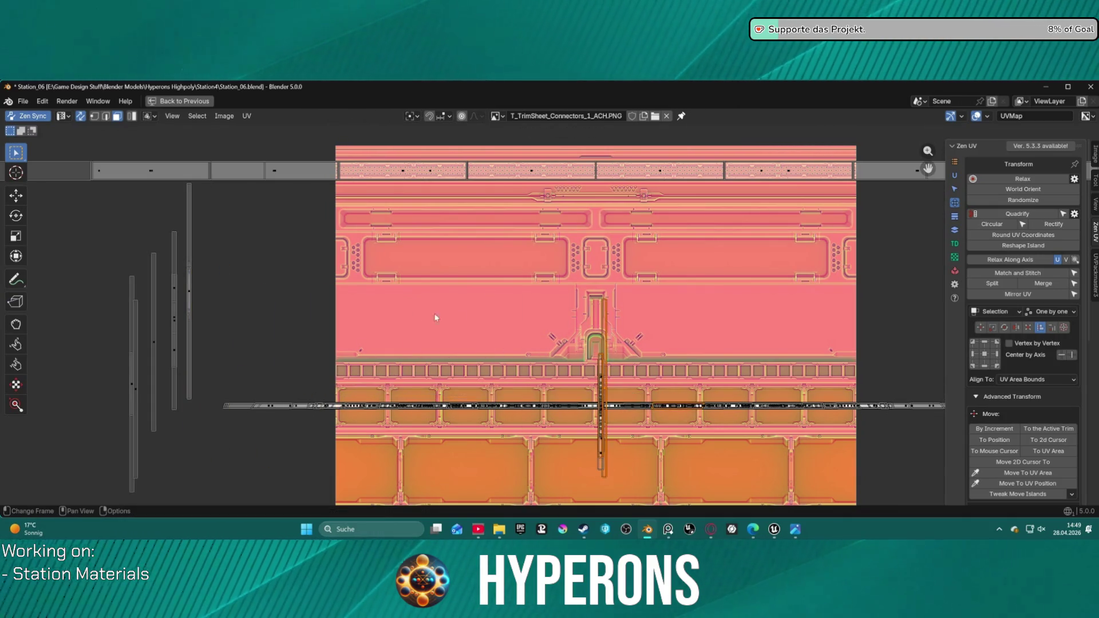
pyautogui.click(630, 340)
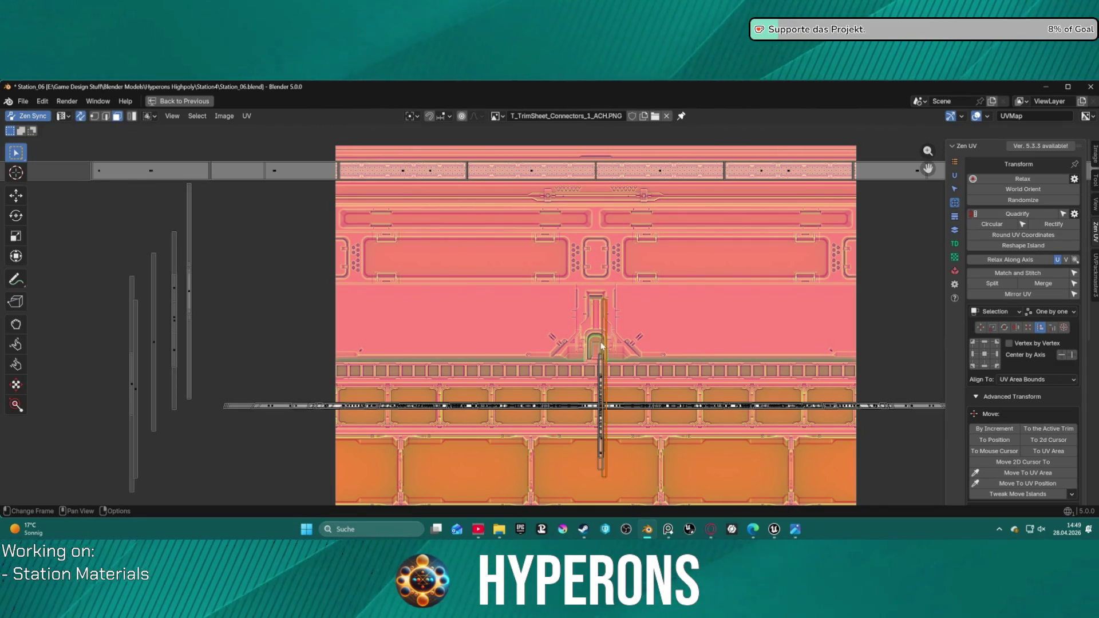
pyautogui.press('g')
pyautogui.click(196, 286)
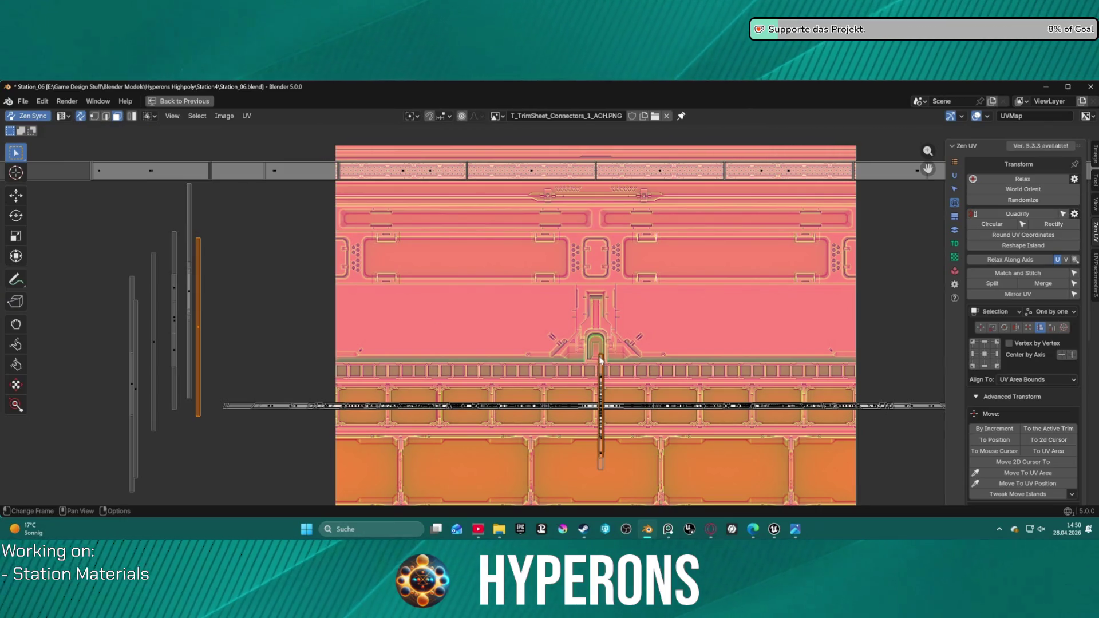
# - Shift the two selected islands up and right, then deselect them
pyautogui.moveTo(597, 361)
pyautogui.mouseDown()
pyautogui.moveTo(251, 314)
pyautogui.moveTo(530, 345)
pyautogui.moveTo(179, 358)
pyautogui.moveTo(182, 422)
pyautogui.mouseUp()
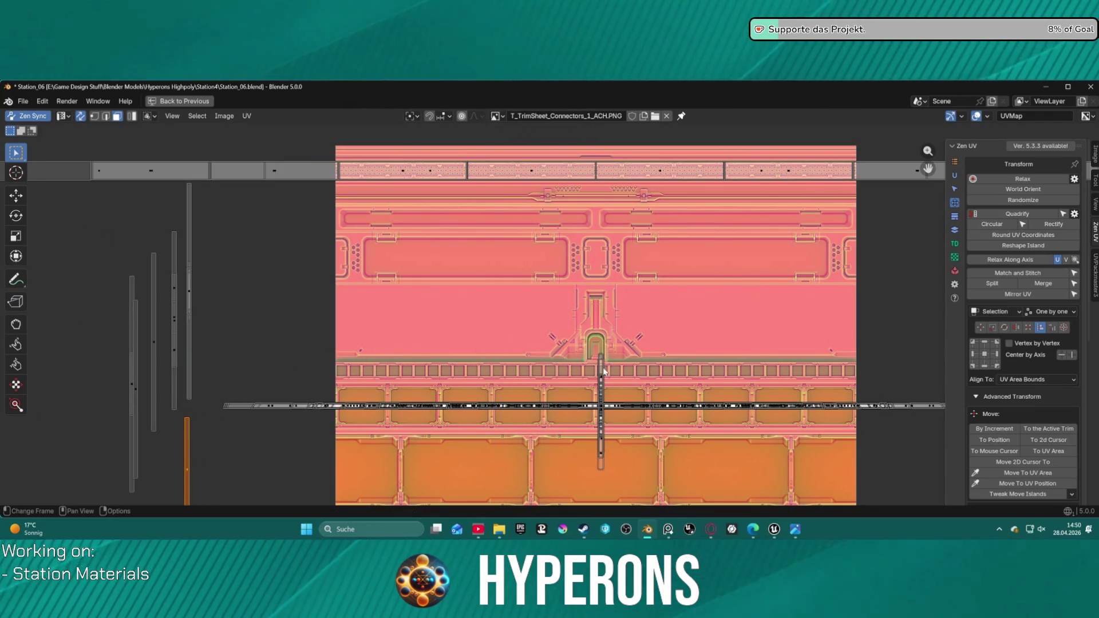
pyautogui.moveTo(601, 373)
pyautogui.mouseDown()
pyautogui.moveTo(537, 370)
pyautogui.moveTo(631, 333)
pyautogui.mouseUp()
pyautogui.click(635, 362)
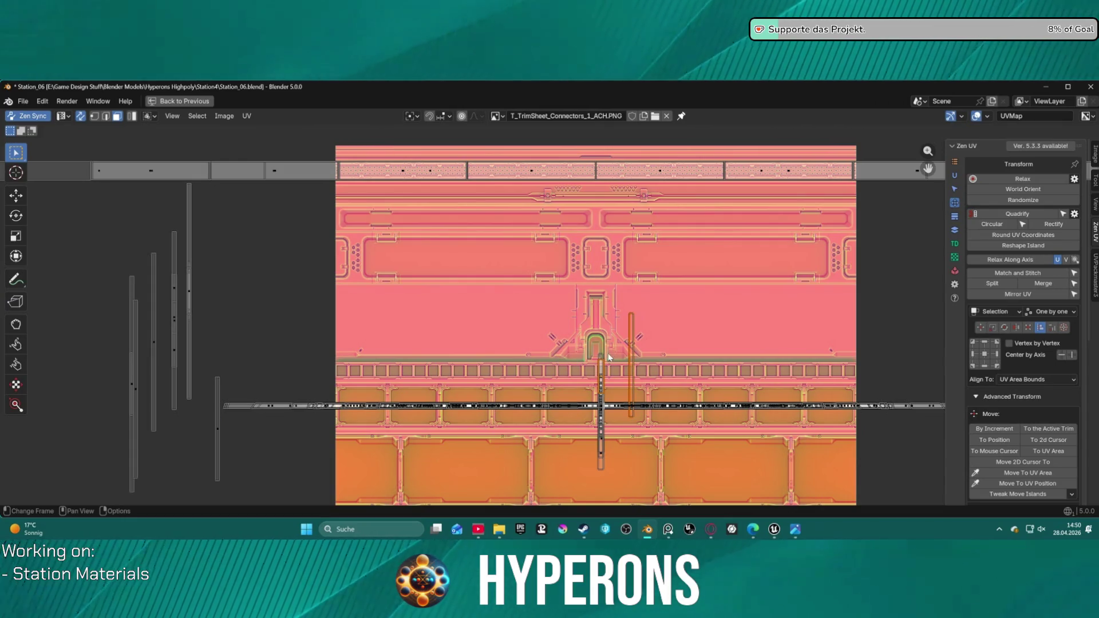
# - Move the strip right of centre and the central vertical strip into the left group
pyautogui.click(627, 347)
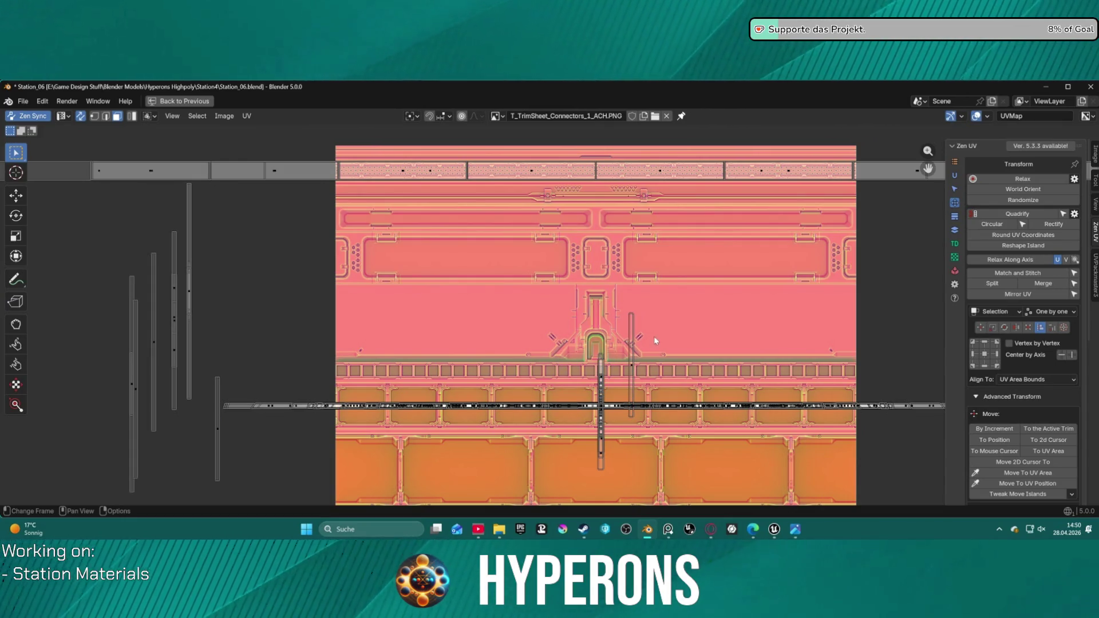
pyautogui.press('g')
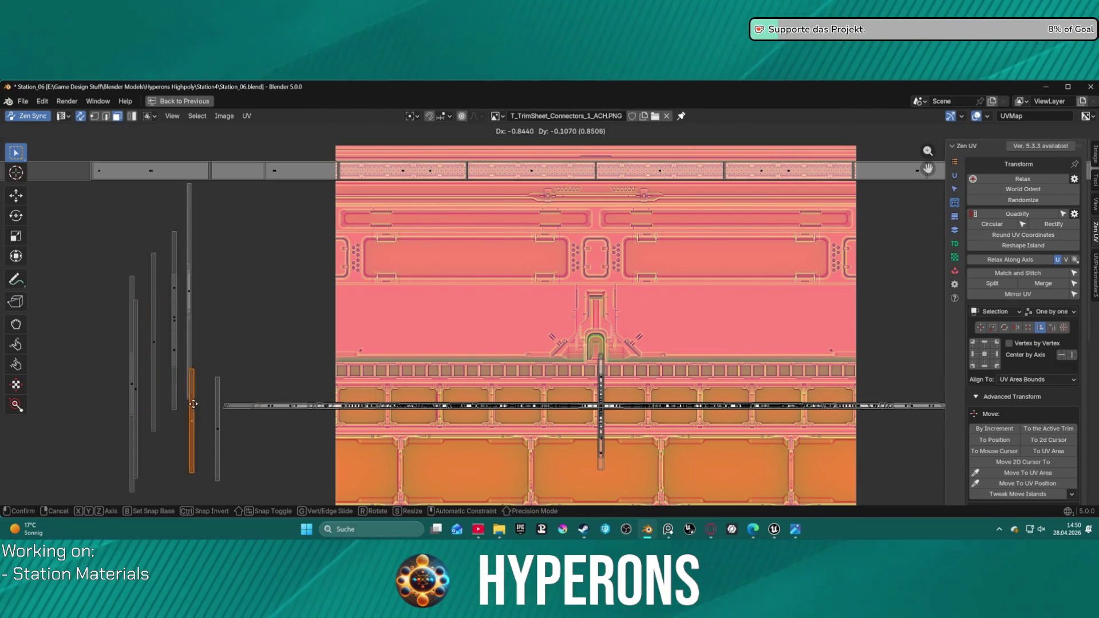
pyautogui.click(235, 407)
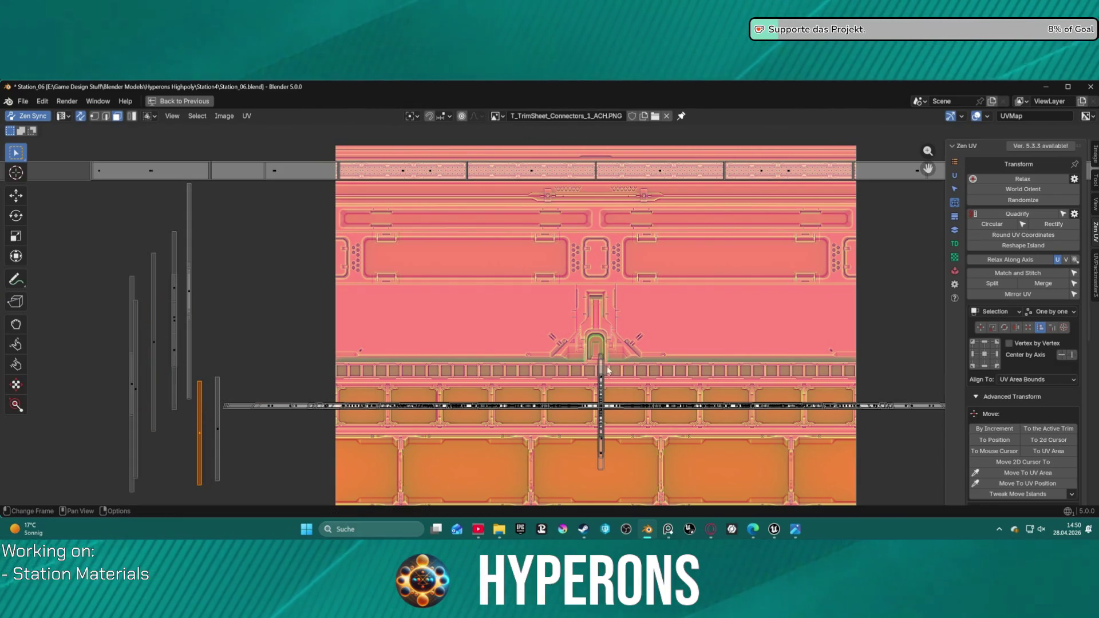
pyautogui.press('g')
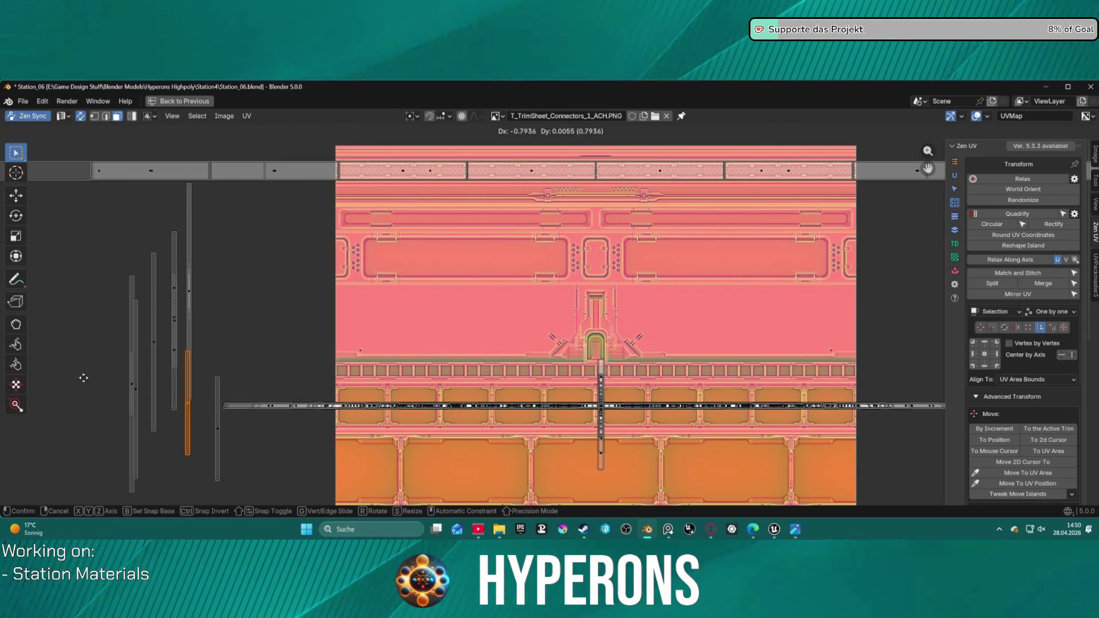
pyautogui.click(90, 438)
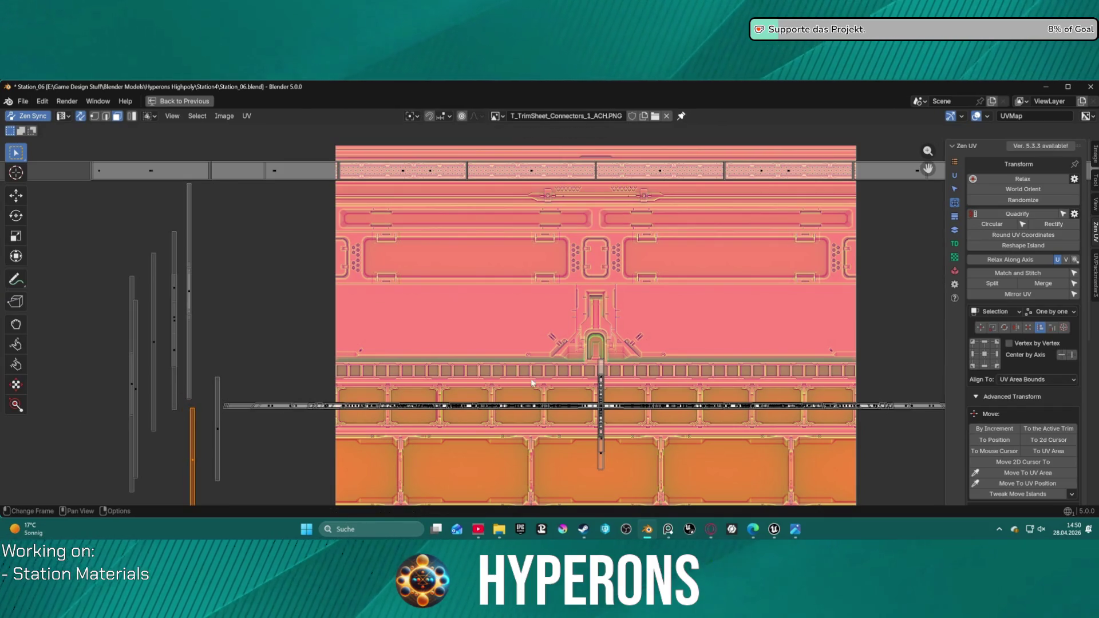
pyautogui.click(612, 379)
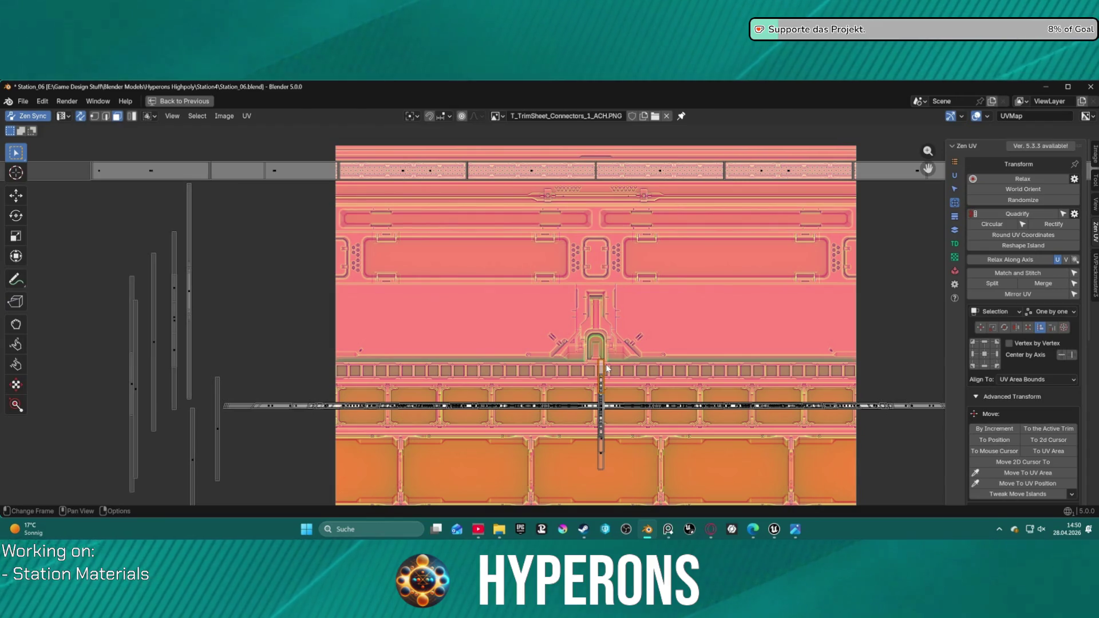
pyautogui.press('g')
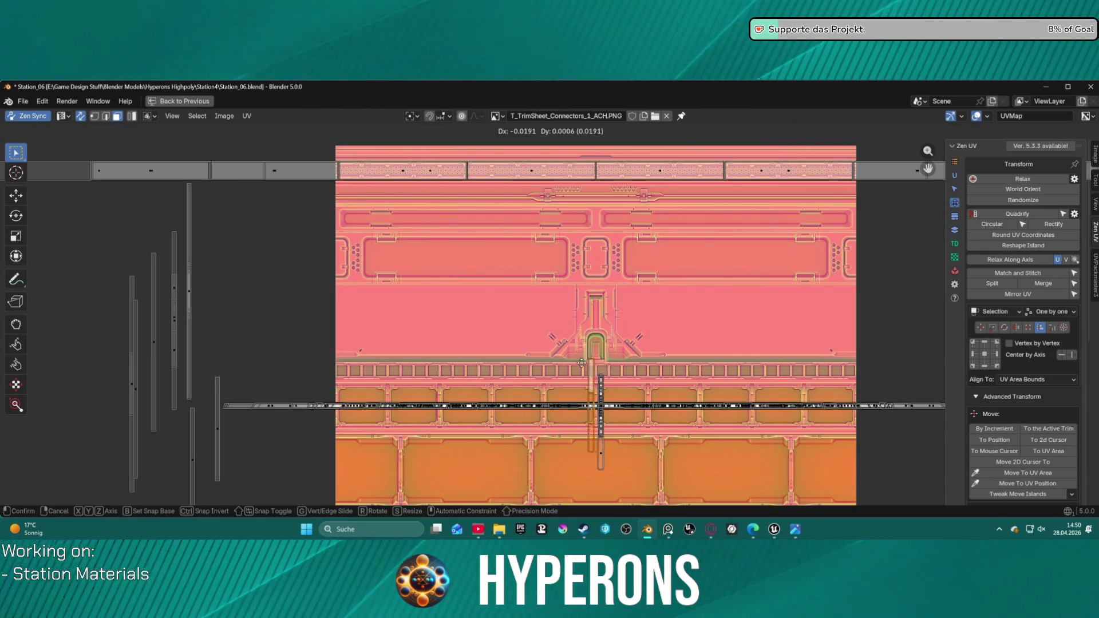
pyautogui.click(307, 284)
# - Move the lower piece of the vertical strip off to the left, then box-select remaining islands
pyautogui.click(601, 389)
pyautogui.click(603, 457)
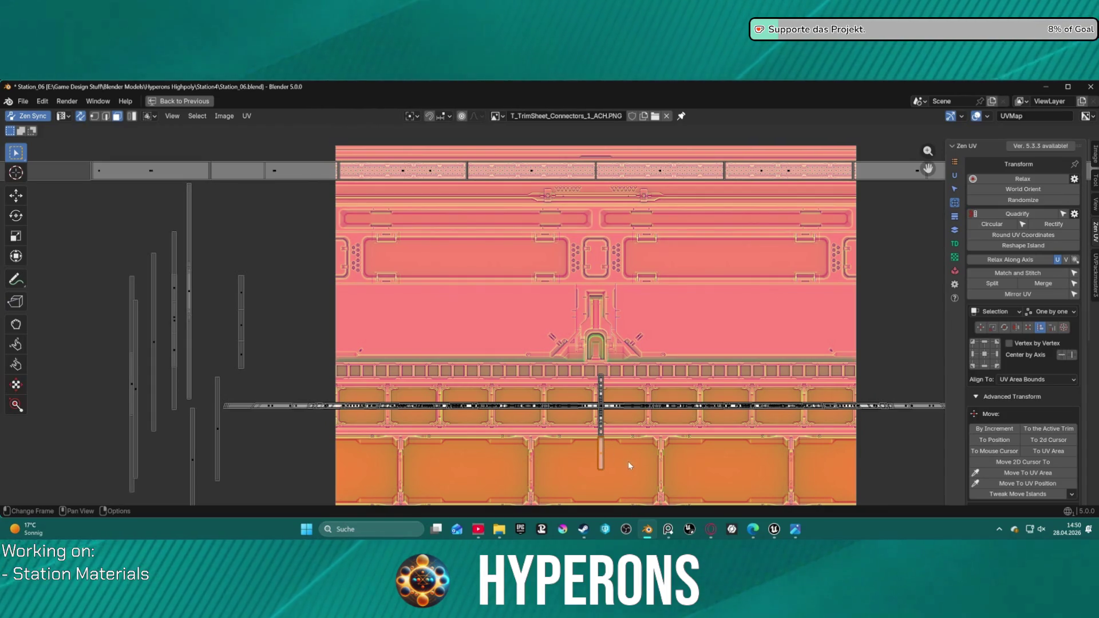
pyautogui.click(910, 406)
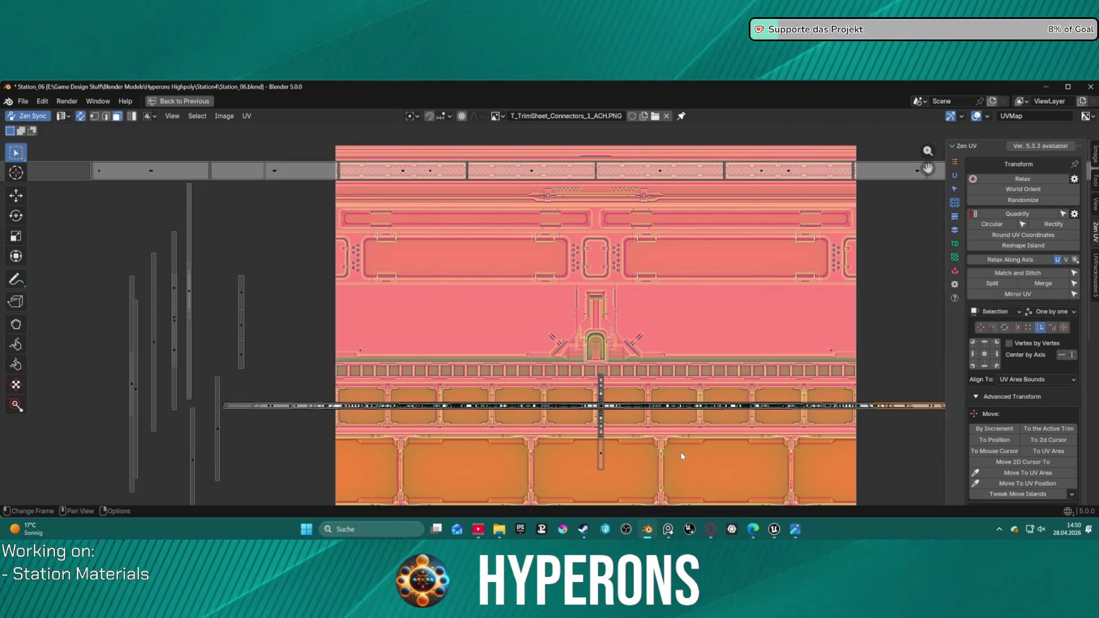
pyautogui.click(599, 459)
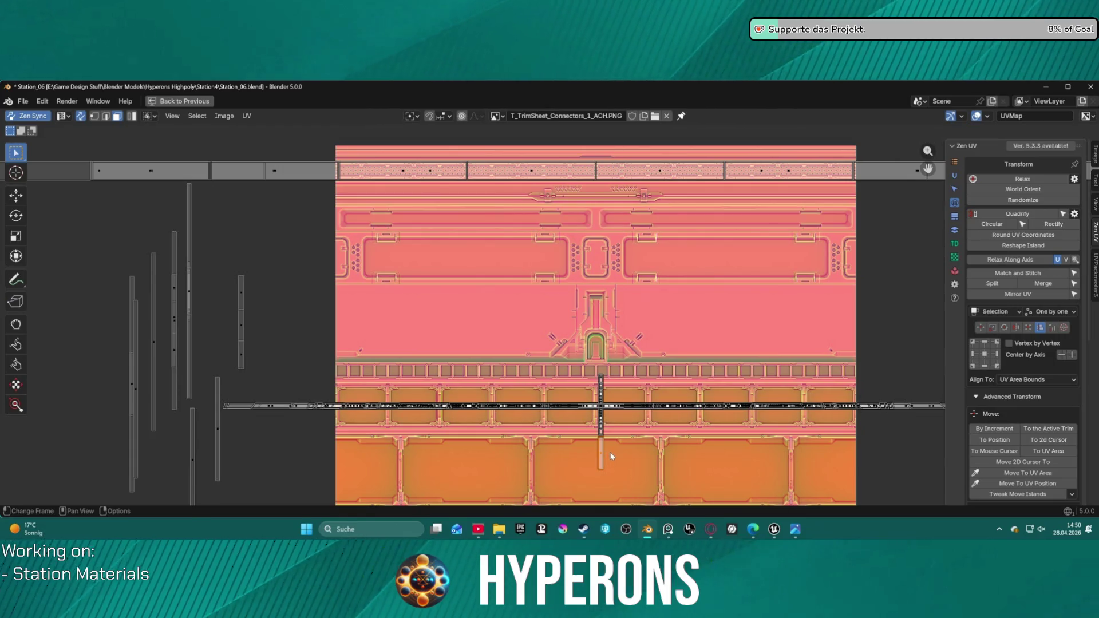
pyautogui.press('g')
pyautogui.click(278, 461)
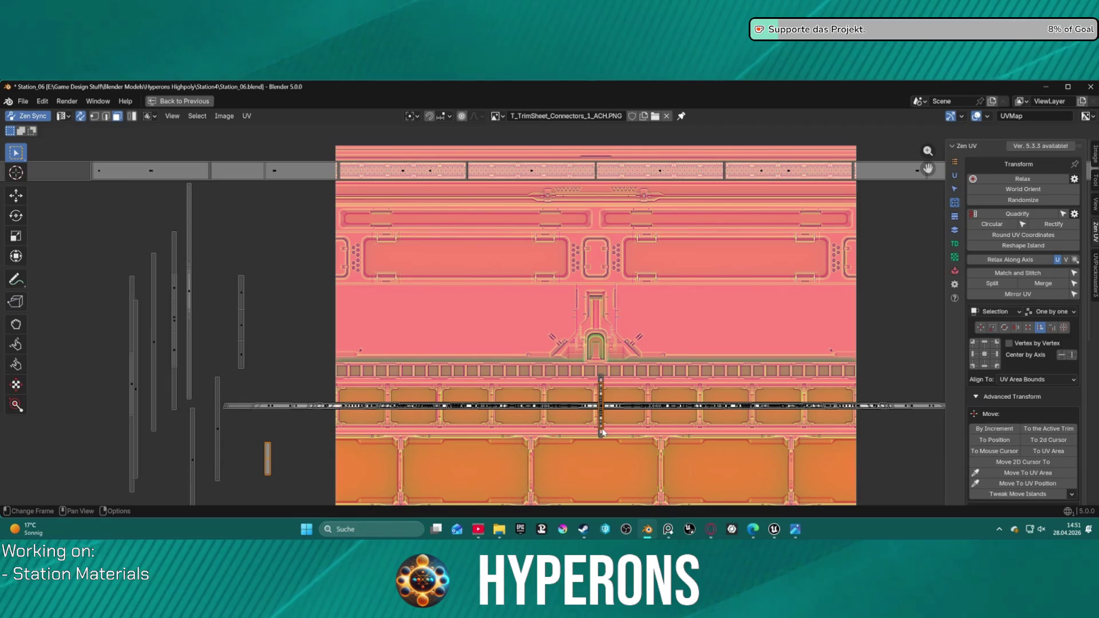
pyautogui.press('g')
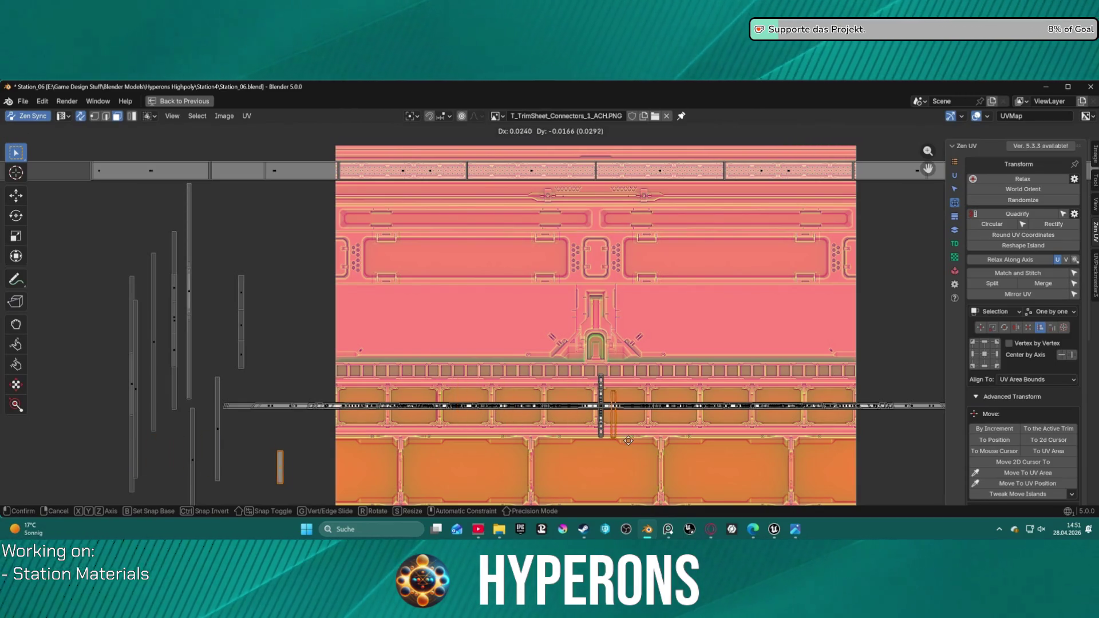
pyautogui.press('g')
pyautogui.press('Escape')
pyautogui.moveTo(644, 438); pyautogui.dragTo(619, 440)
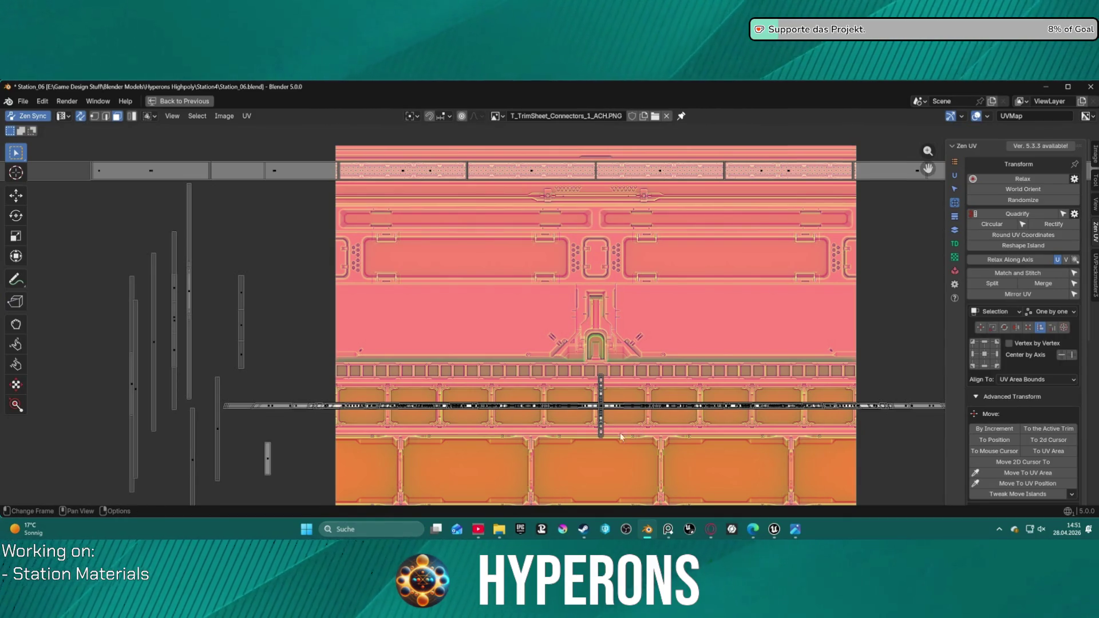
# - Isolate the central vertical island using edge and face select modes and move it left
pyautogui.press('2')
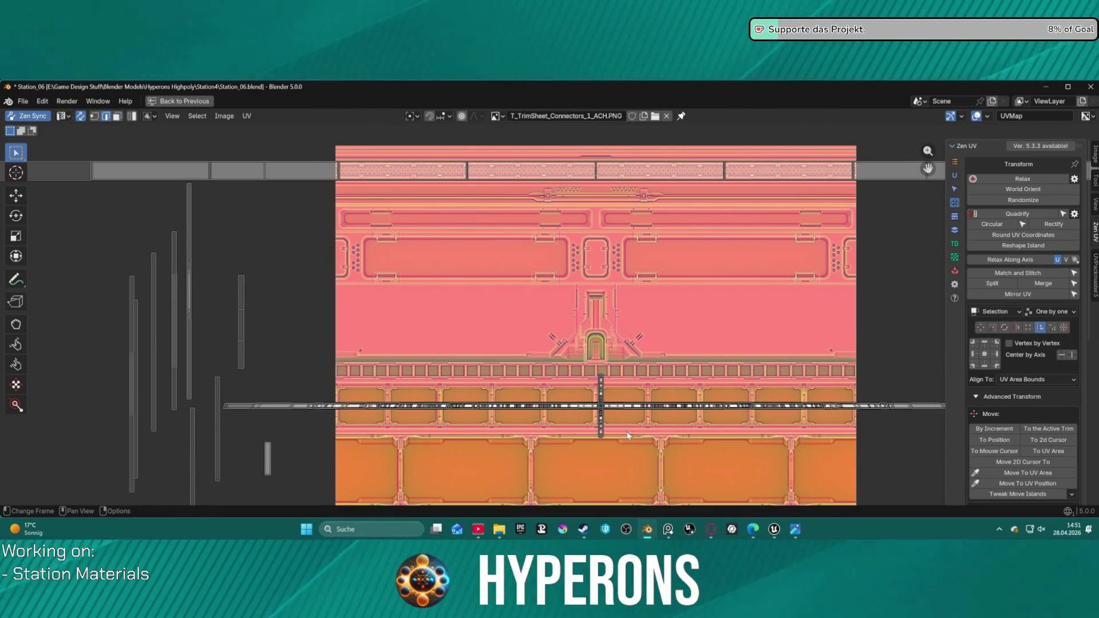
pyautogui.press('a')
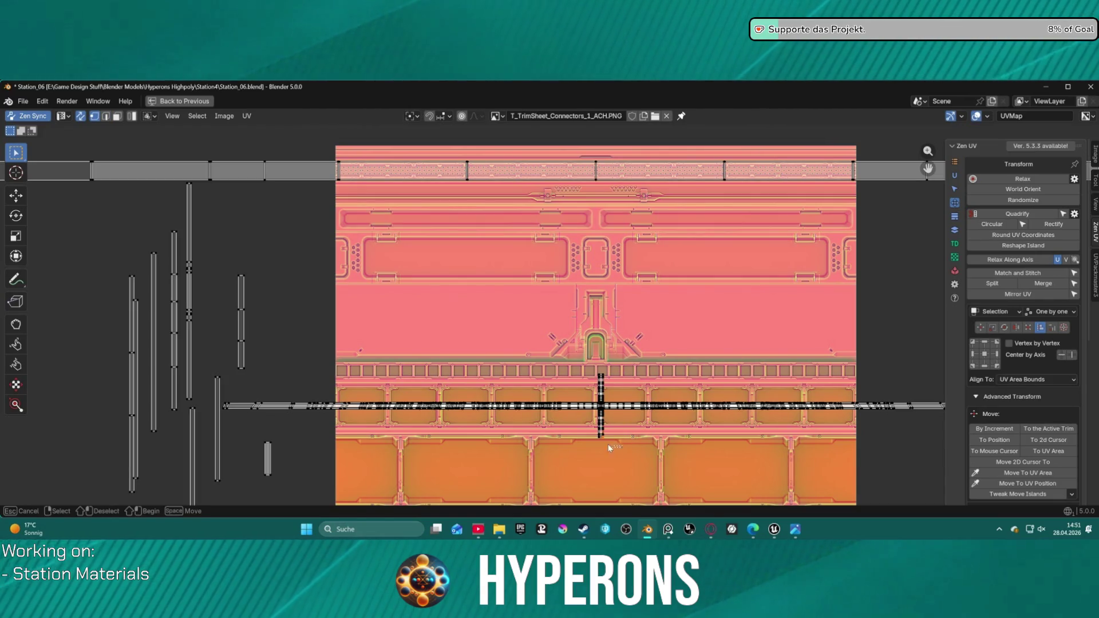
pyautogui.moveTo(608, 444); pyautogui.dragTo(624, 431)
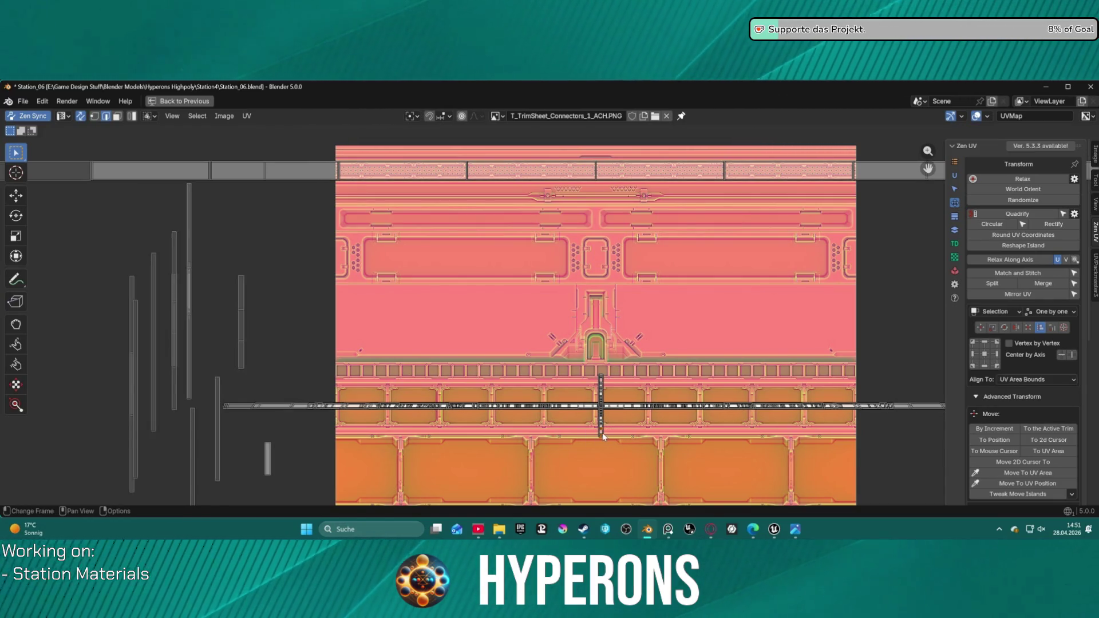
pyautogui.press('g')
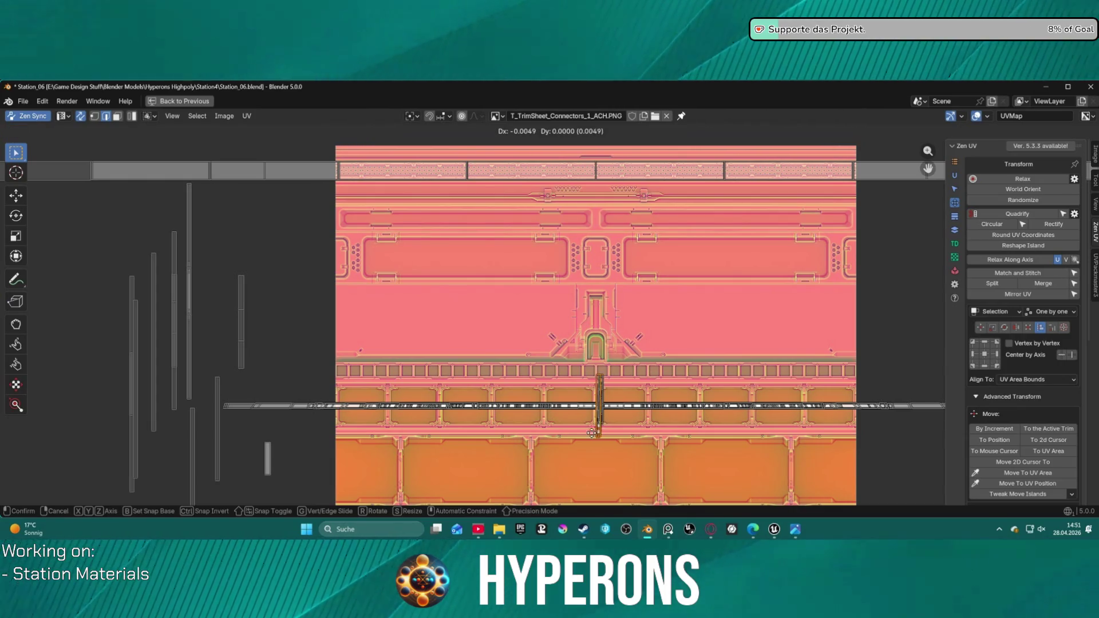
pyautogui.press('Escape')
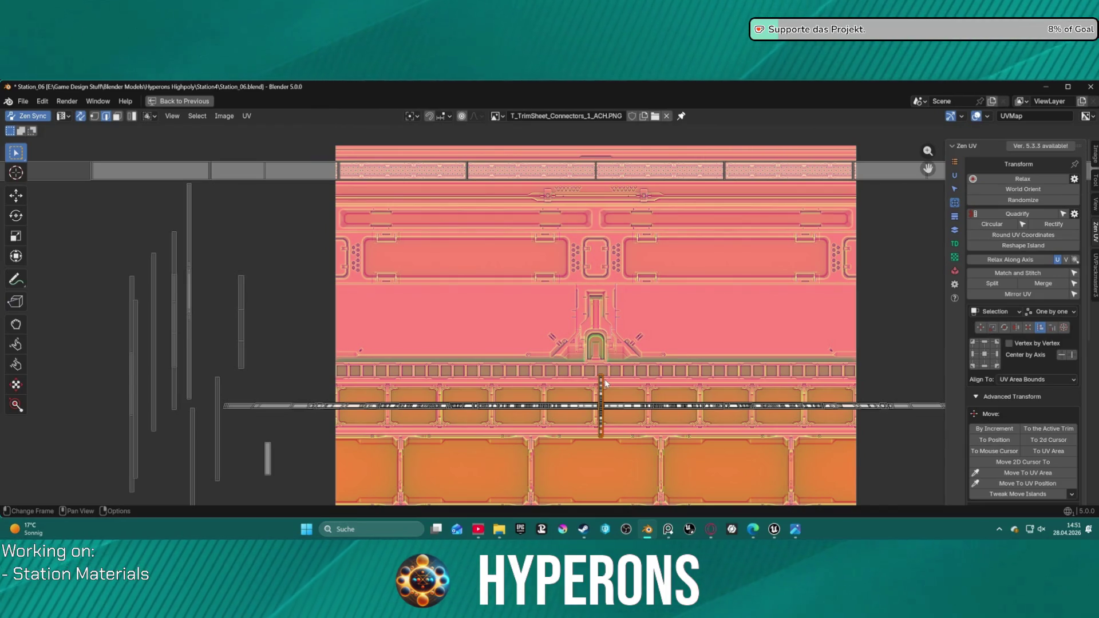
pyautogui.press('3')
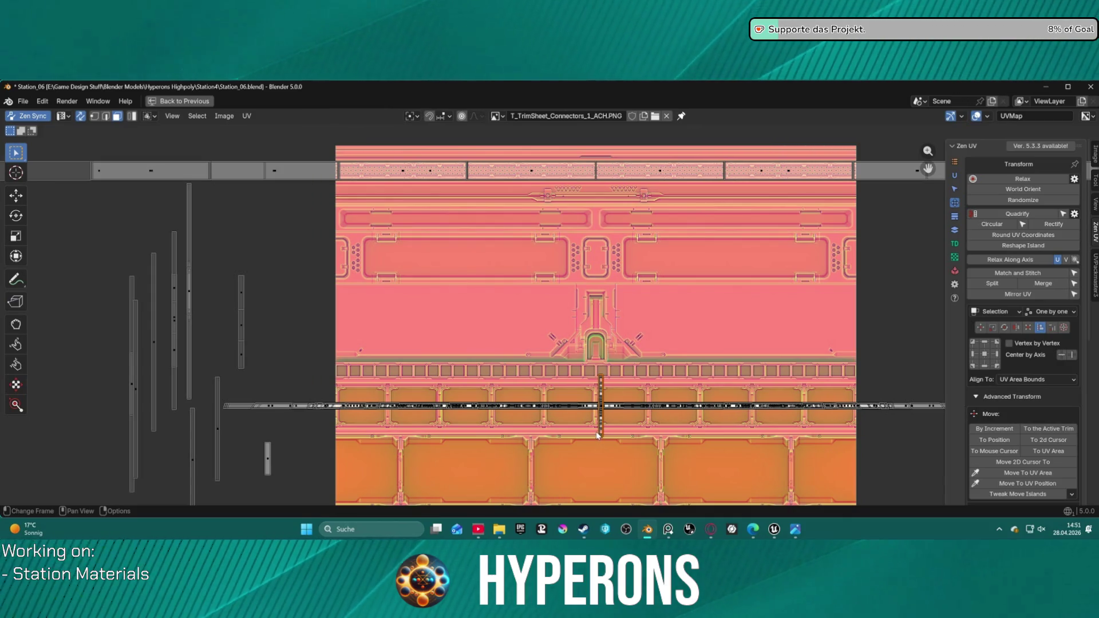
pyautogui.press('g')
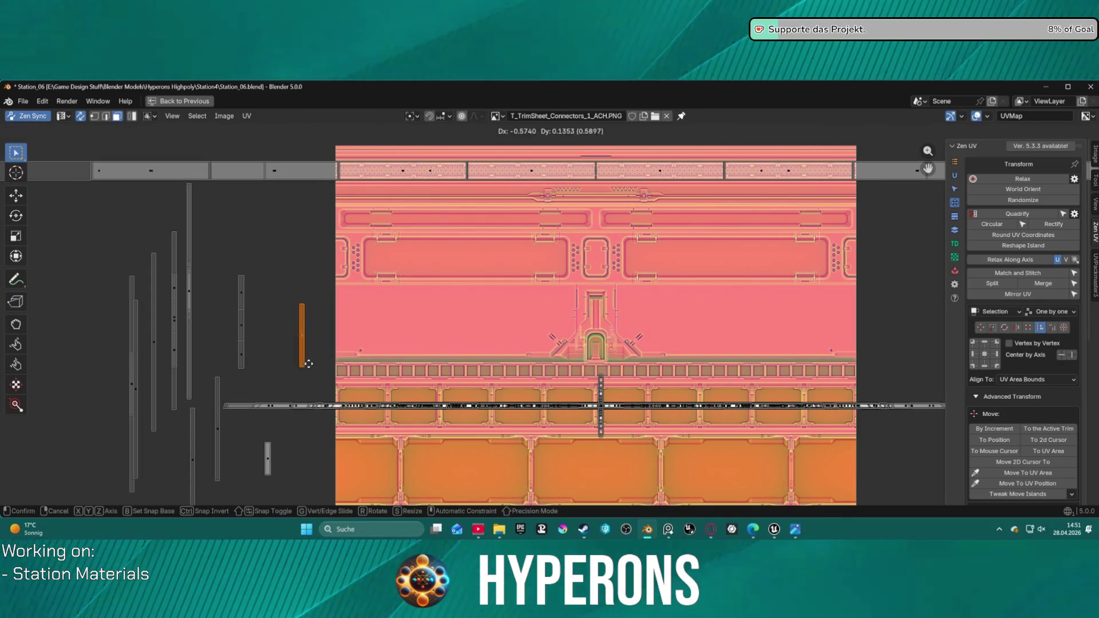
pyautogui.click(309, 367)
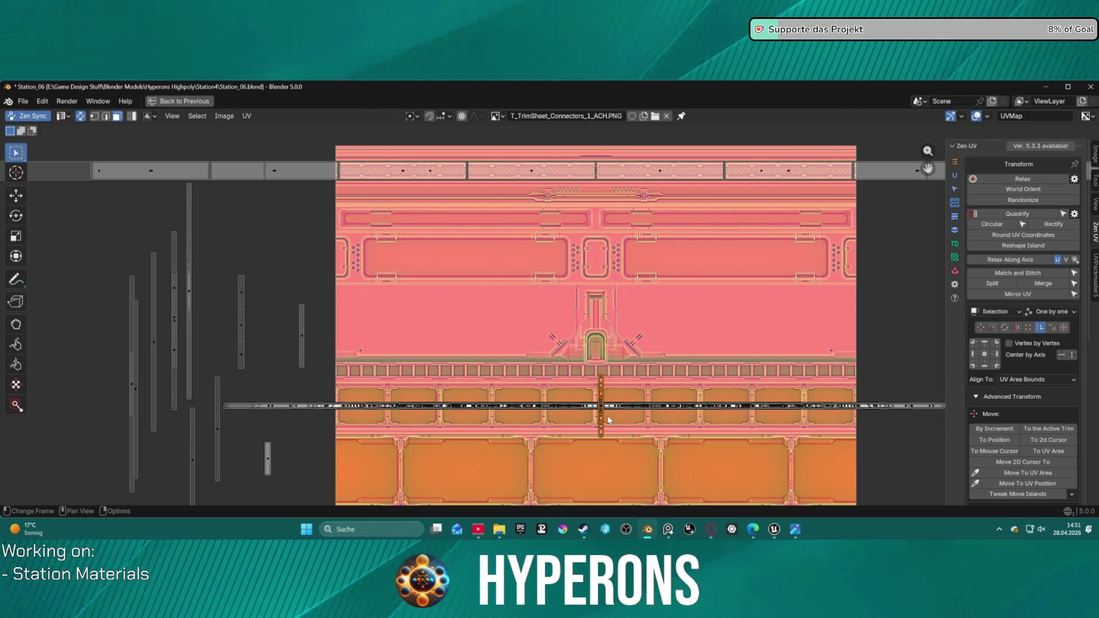
# - Move the next vertical islands off the band into the empty area left of the texture
pyautogui.press('g')
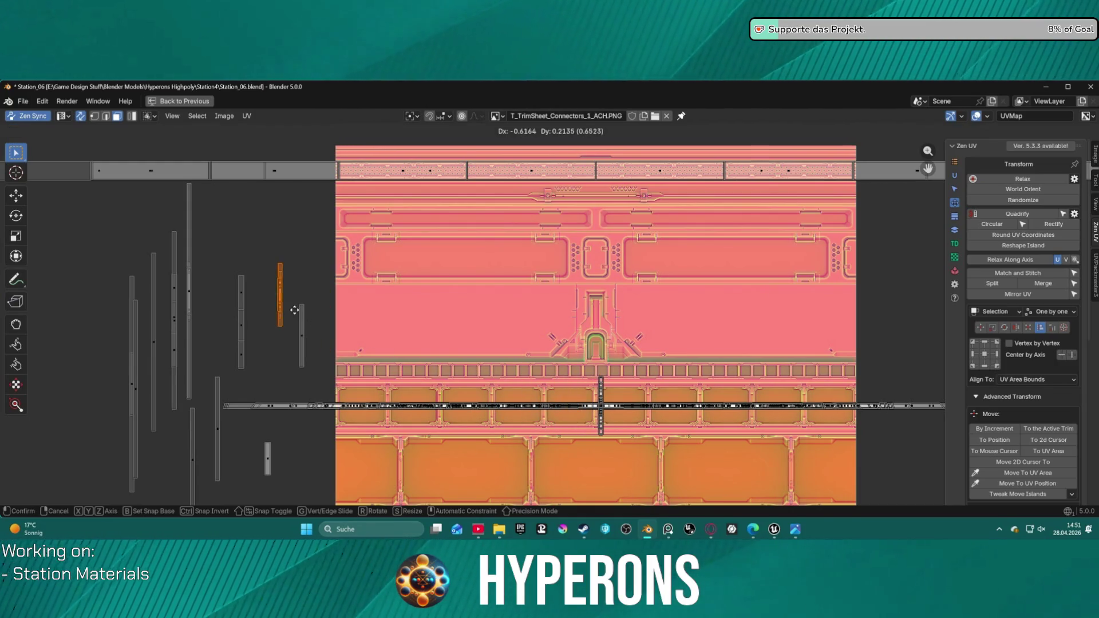
pyautogui.click(318, 347)
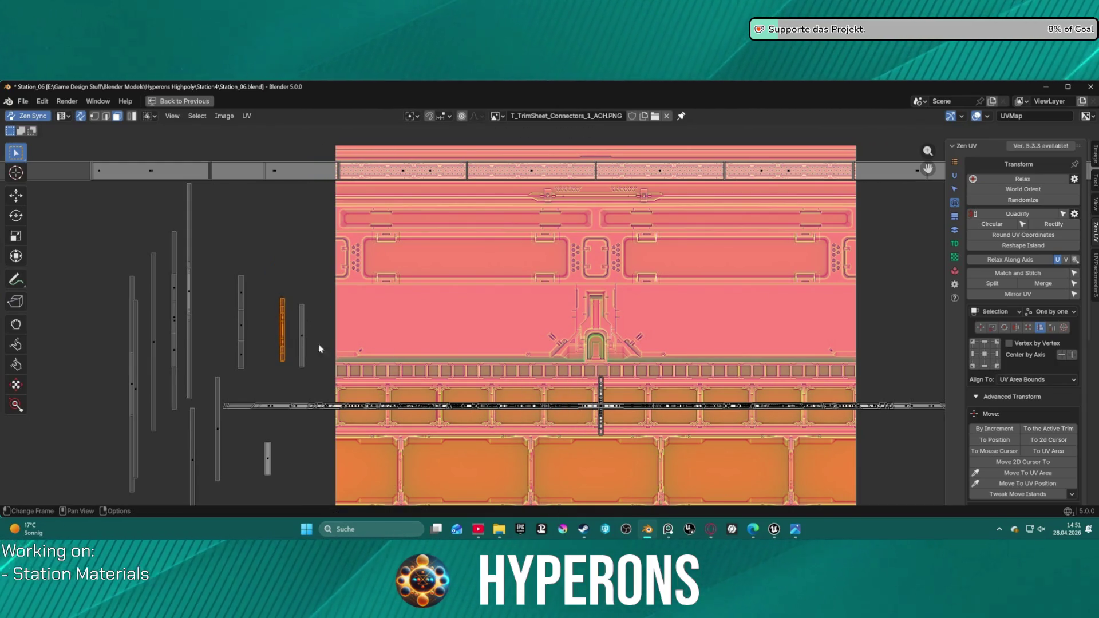
pyautogui.click(602, 435)
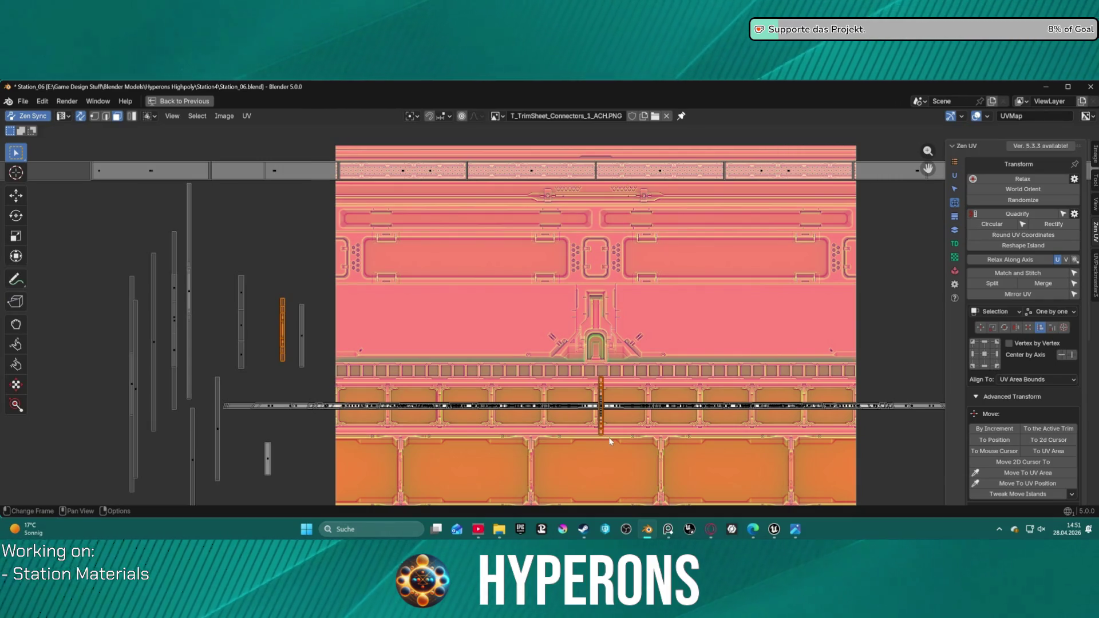
pyautogui.press('g')
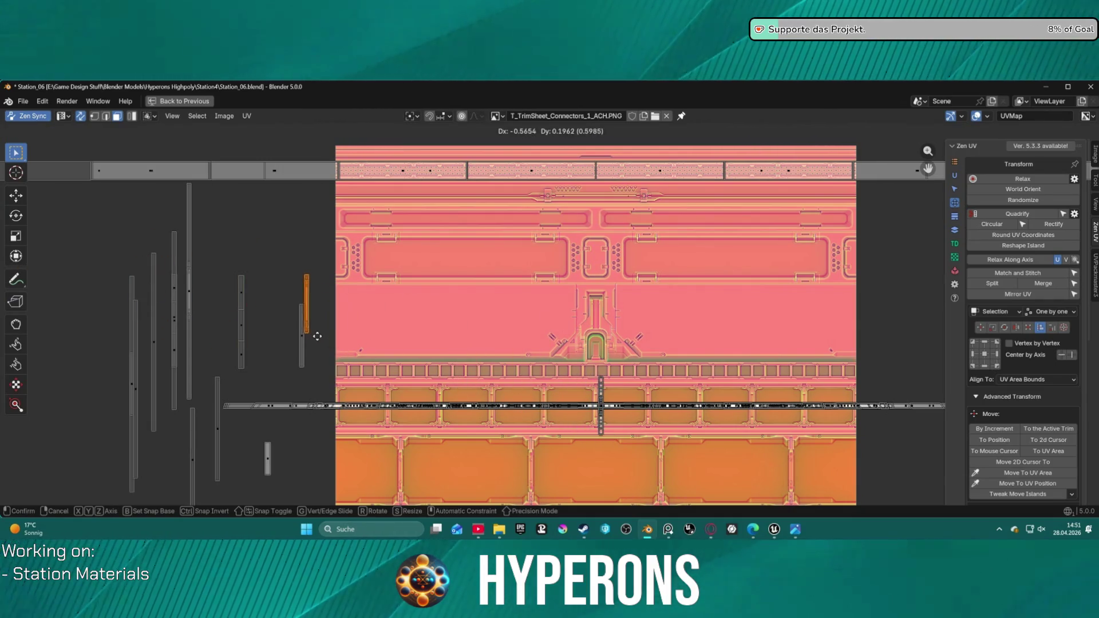
pyautogui.click(317, 494)
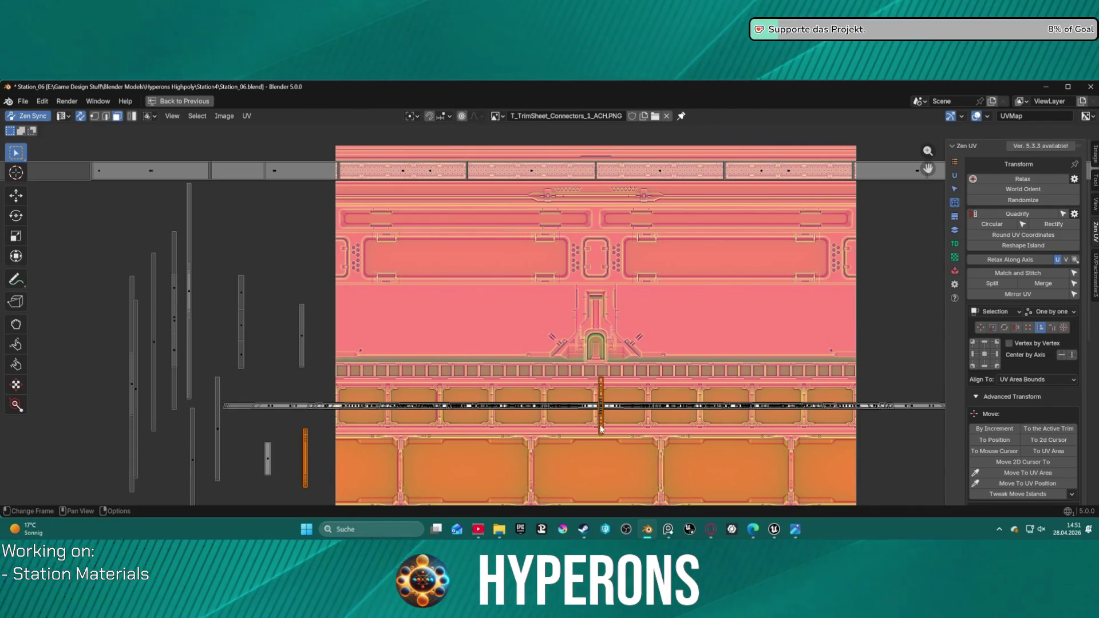
pyautogui.press('g')
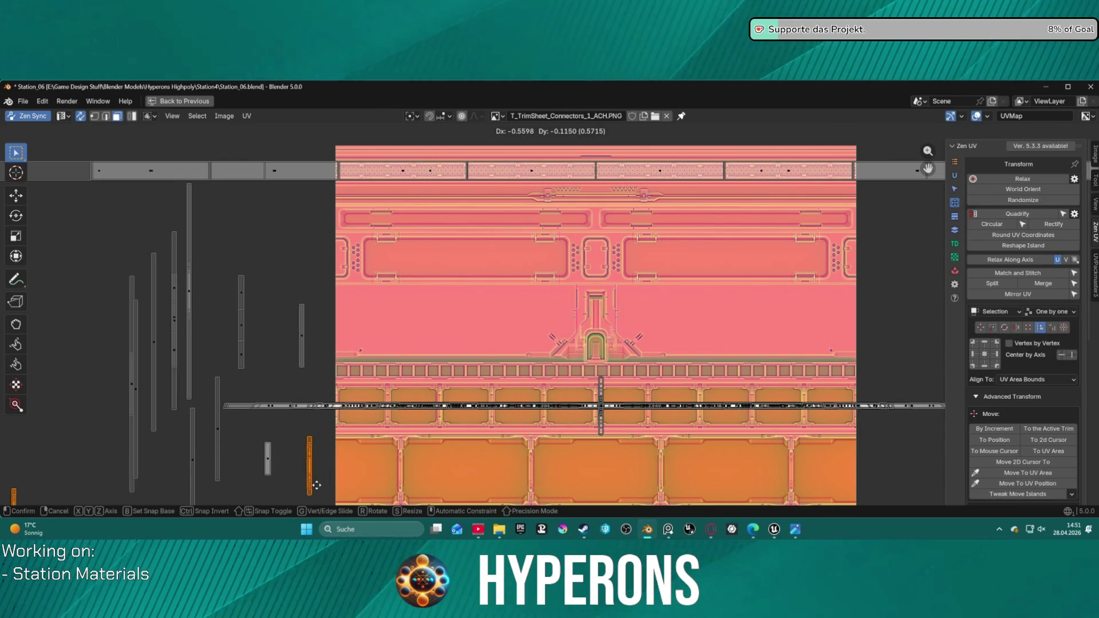
pyautogui.click(592, 446)
# - Park the last two stacked vertical islands from the trim band left of the texture
pyautogui.click(627, 440)
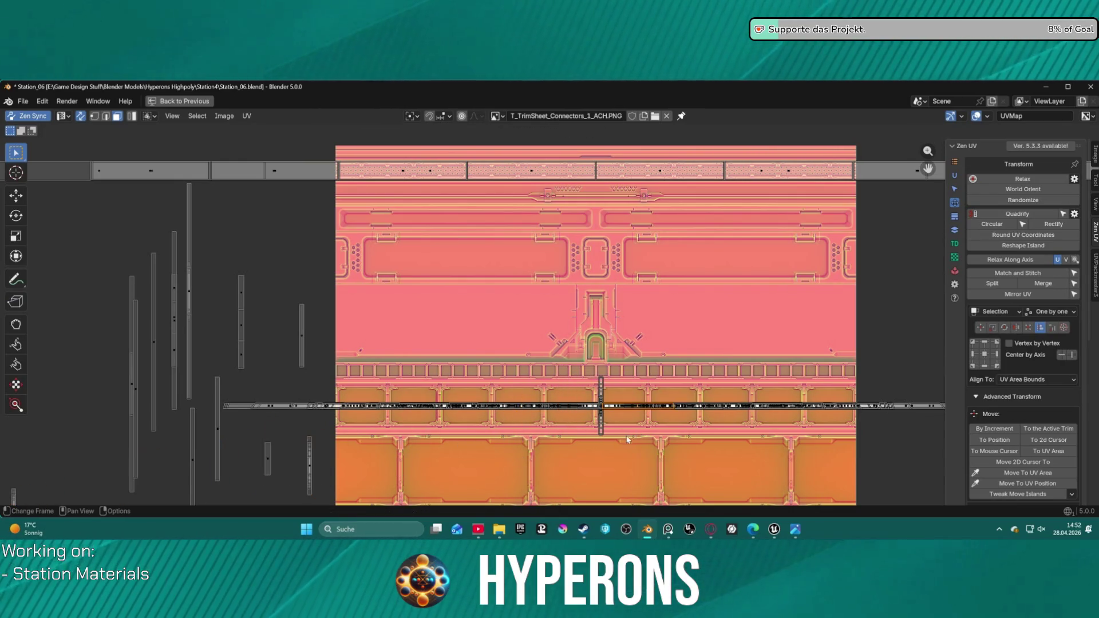
pyautogui.click(609, 453)
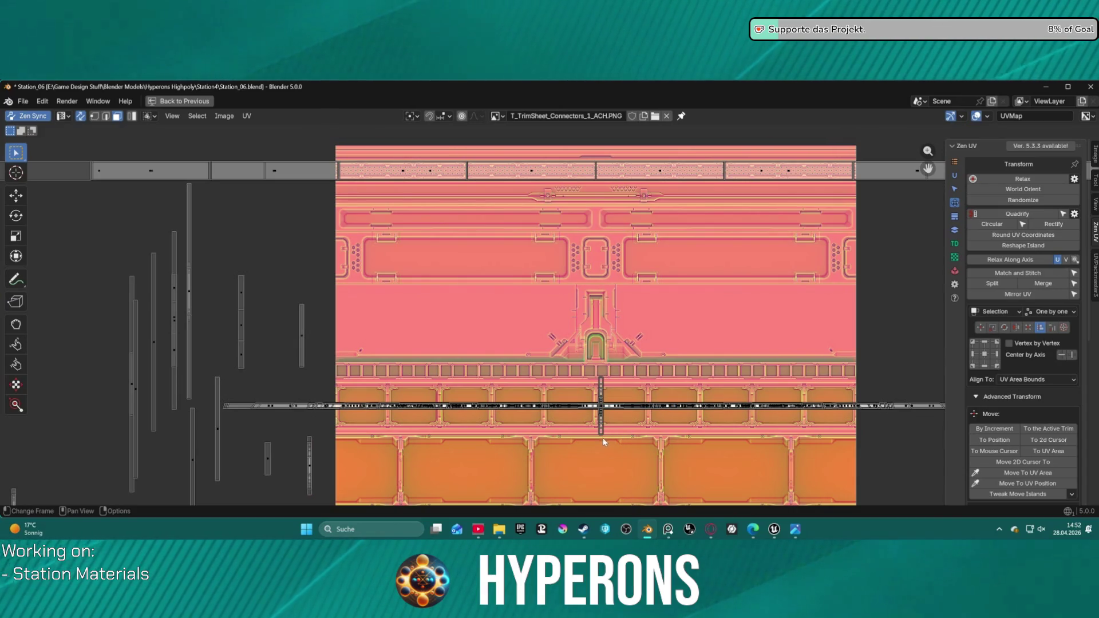
pyautogui.click(601, 422)
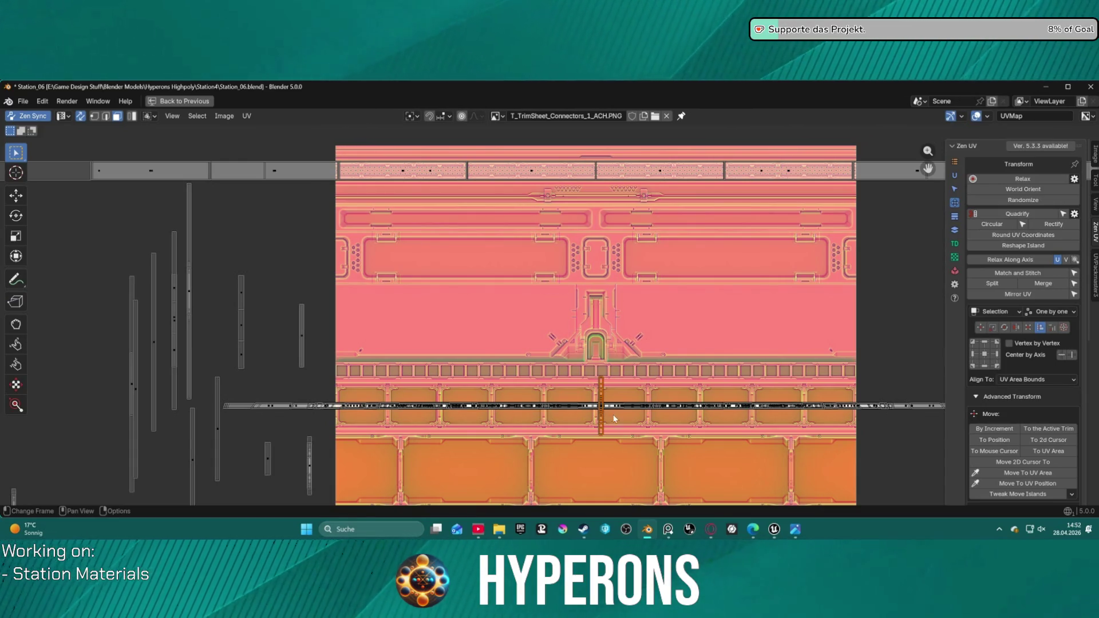
pyautogui.press('g')
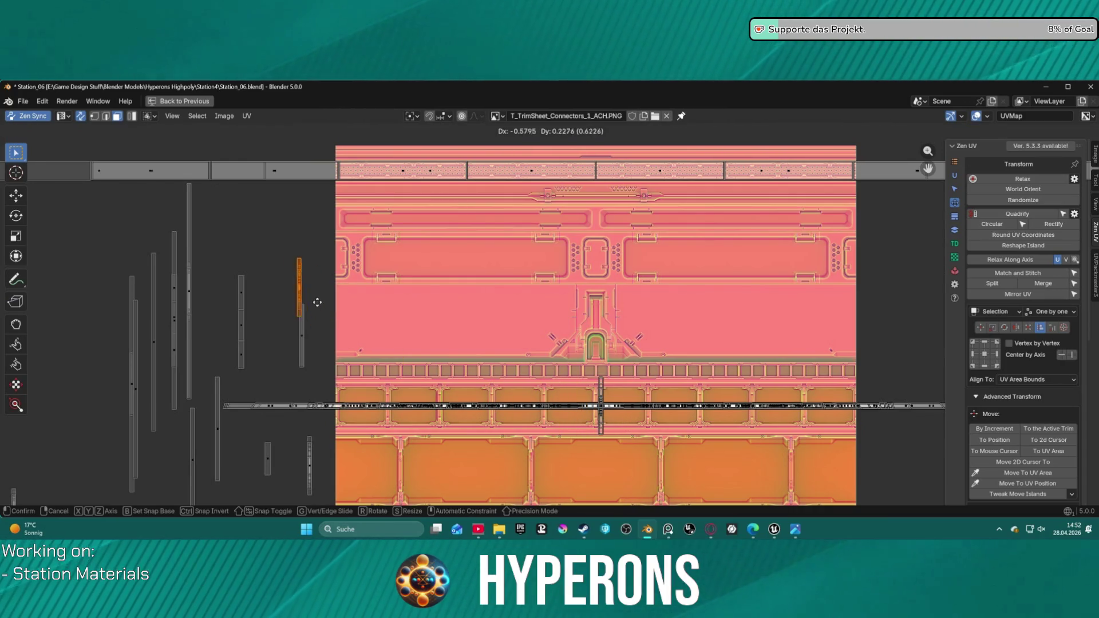
pyautogui.click(307, 301)
pyautogui.click(600, 430)
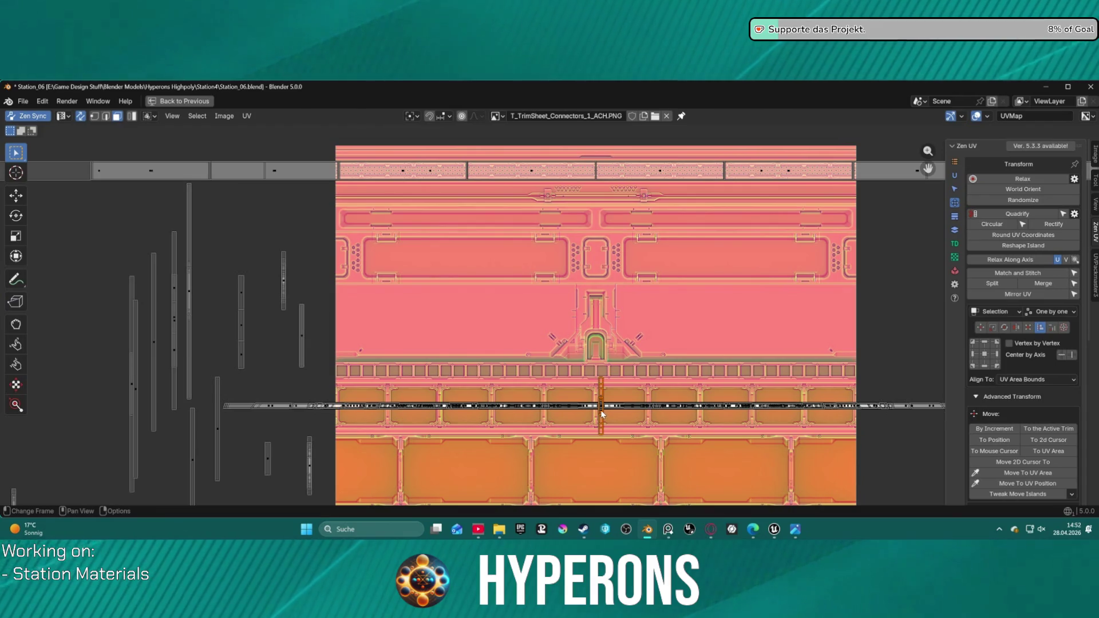
pyautogui.press('g')
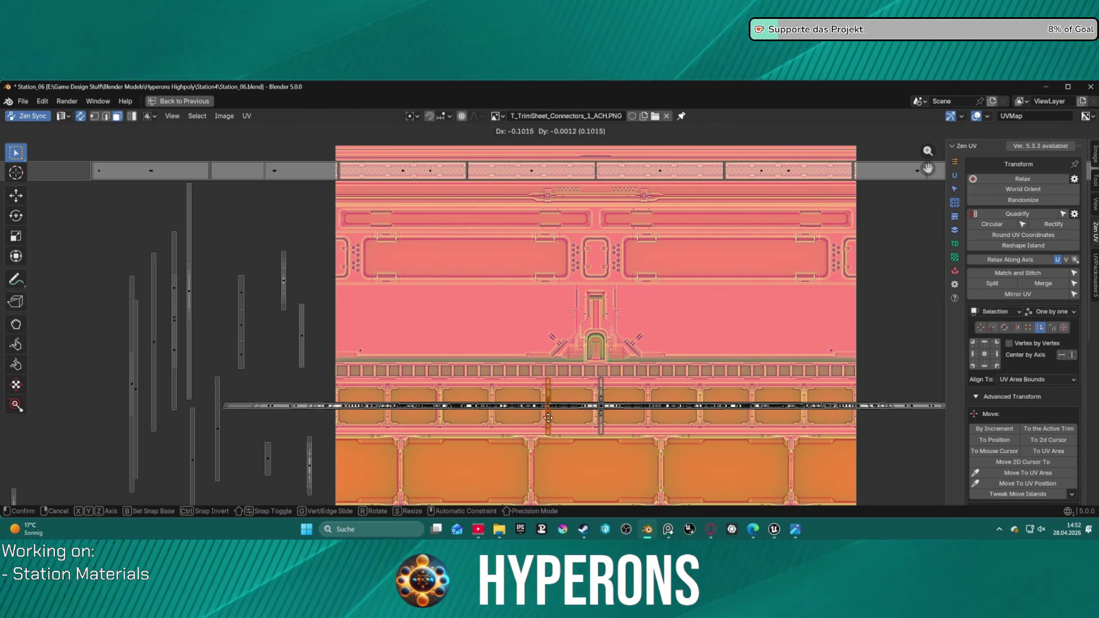
pyautogui.click(258, 336)
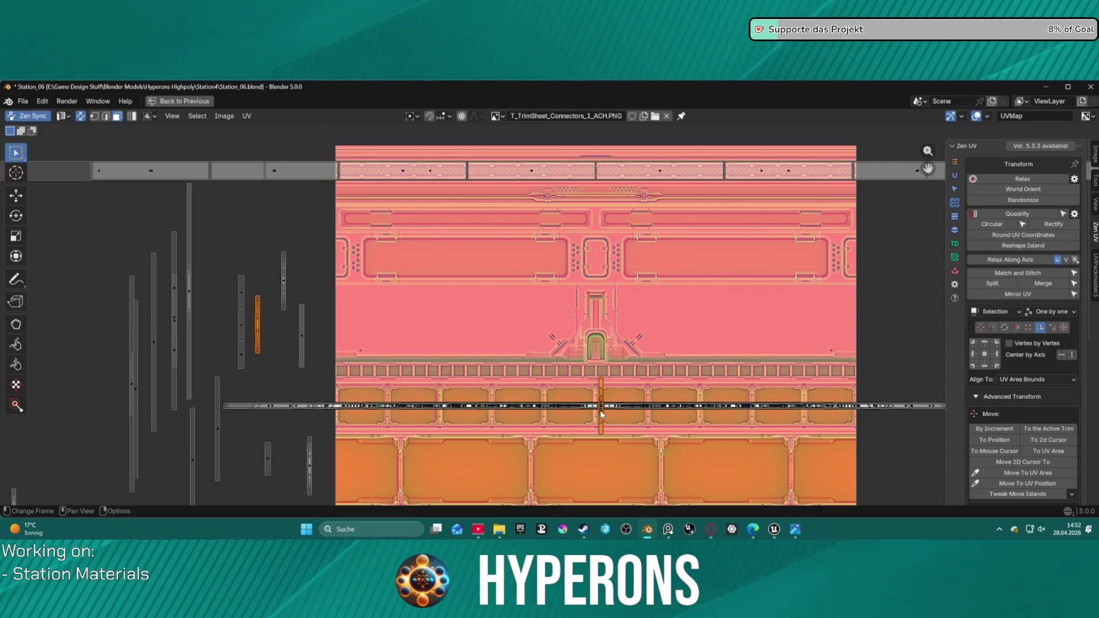
# - Move the selected islands down-left off the sheet and park one island at the far left
pyautogui.scroll(9, 601, 413)
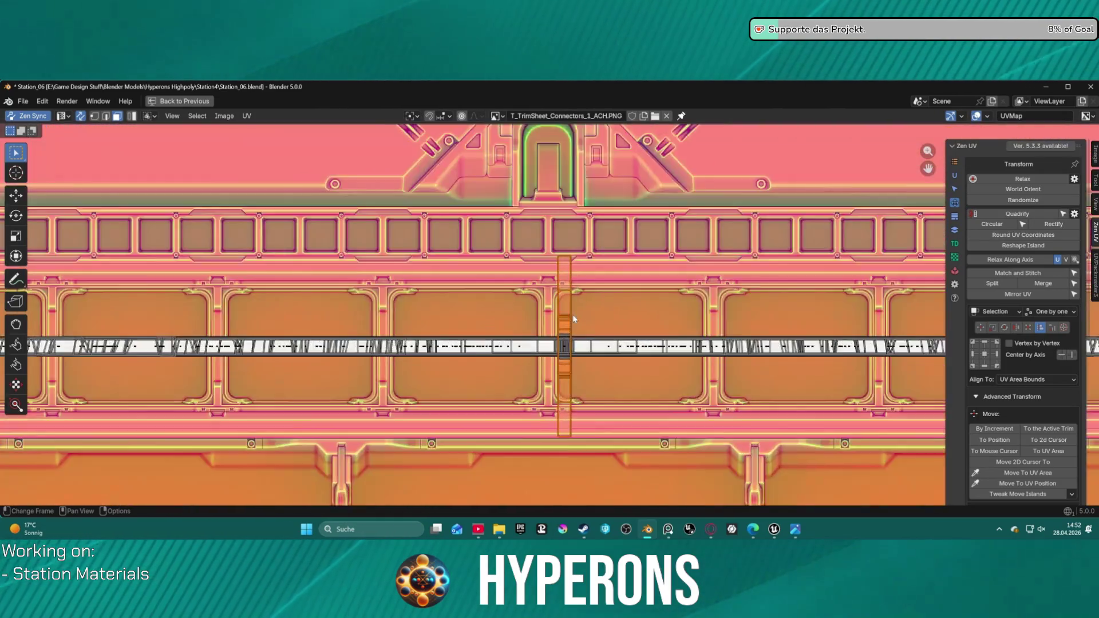
pyautogui.scroll(6, 573, 318)
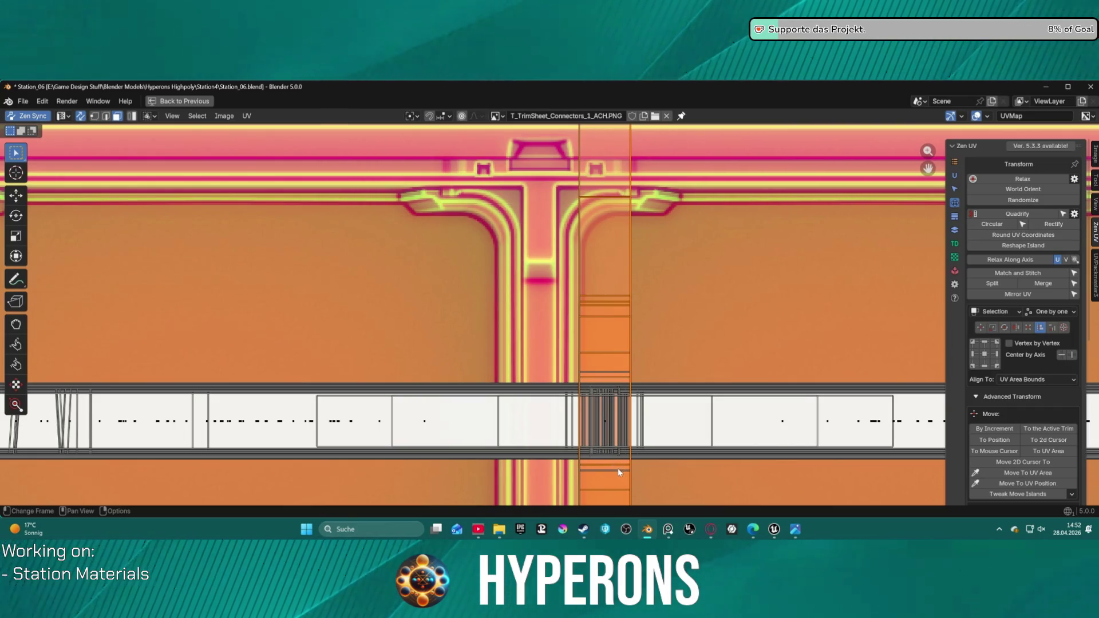
pyautogui.scroll(-10, 612, 466)
pyautogui.scroll(2, 605, 465)
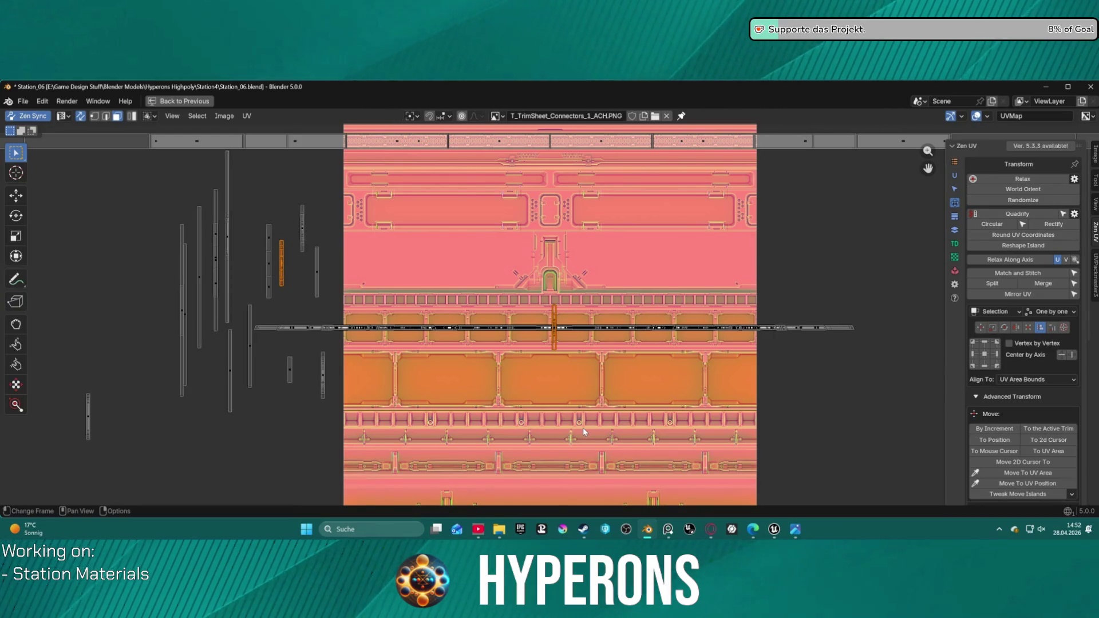
pyautogui.press('g')
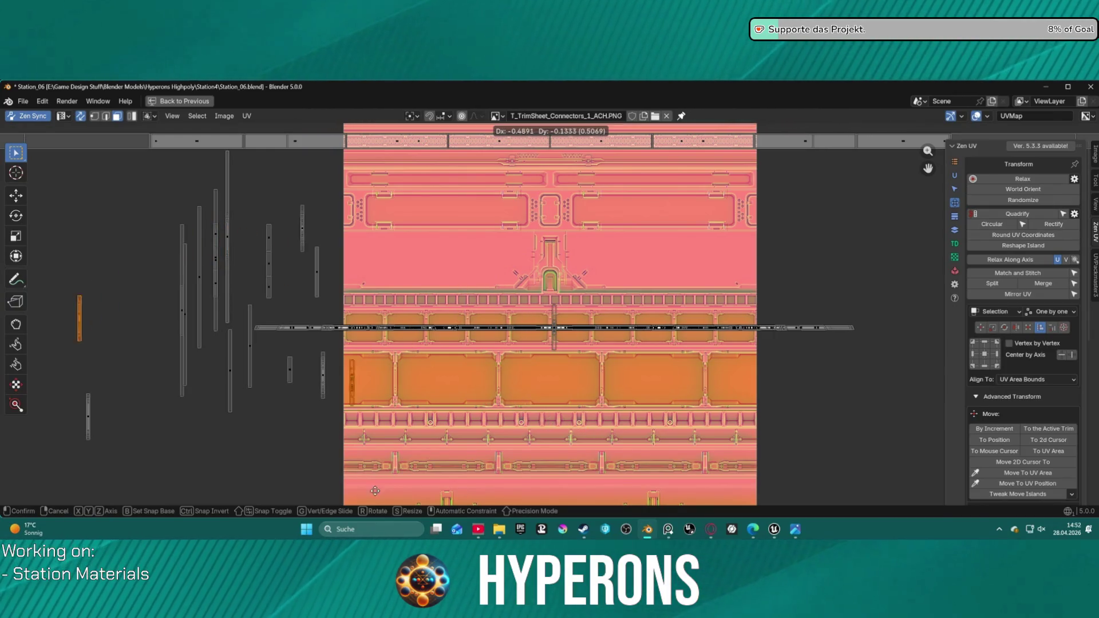
pyautogui.click(335, 503)
pyautogui.scroll(5, 566, 401)
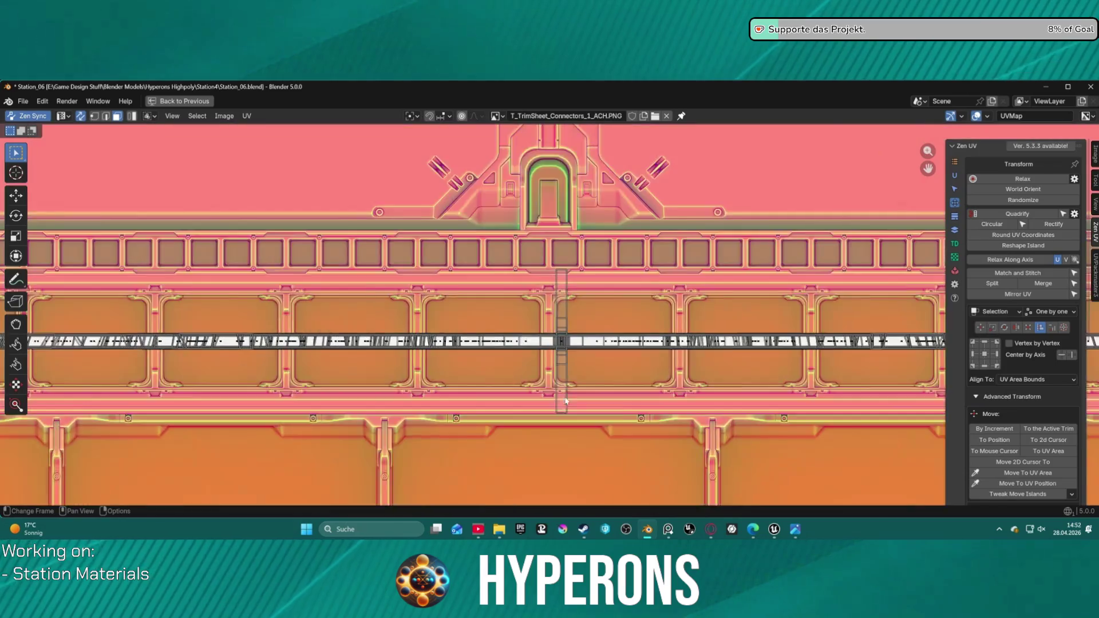
pyautogui.scroll(1, 565, 401)
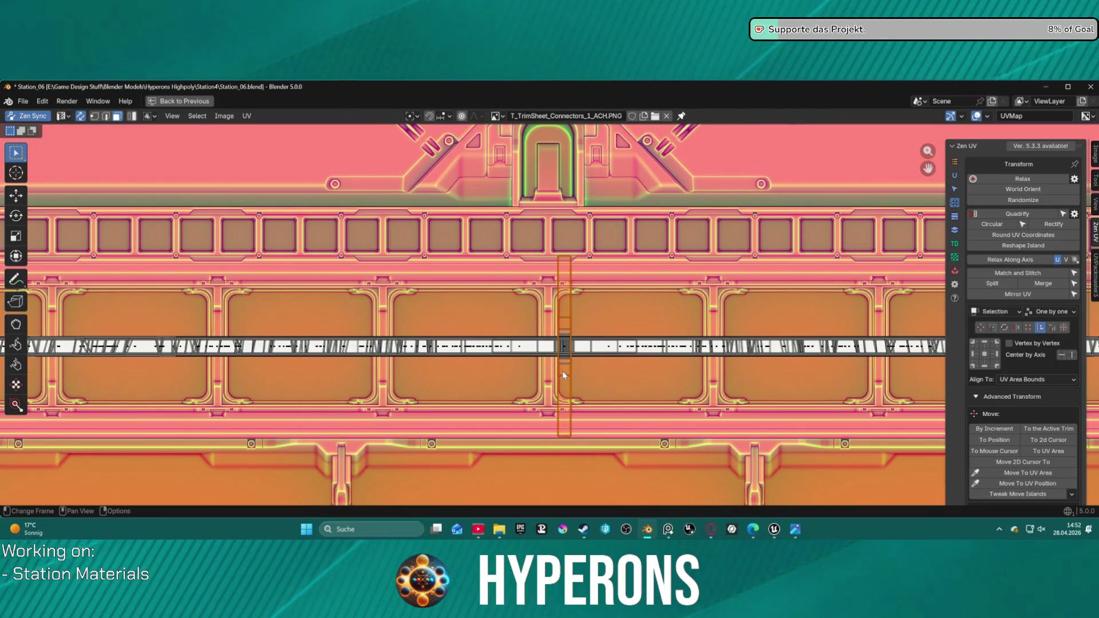
pyautogui.scroll(-5, 572, 384)
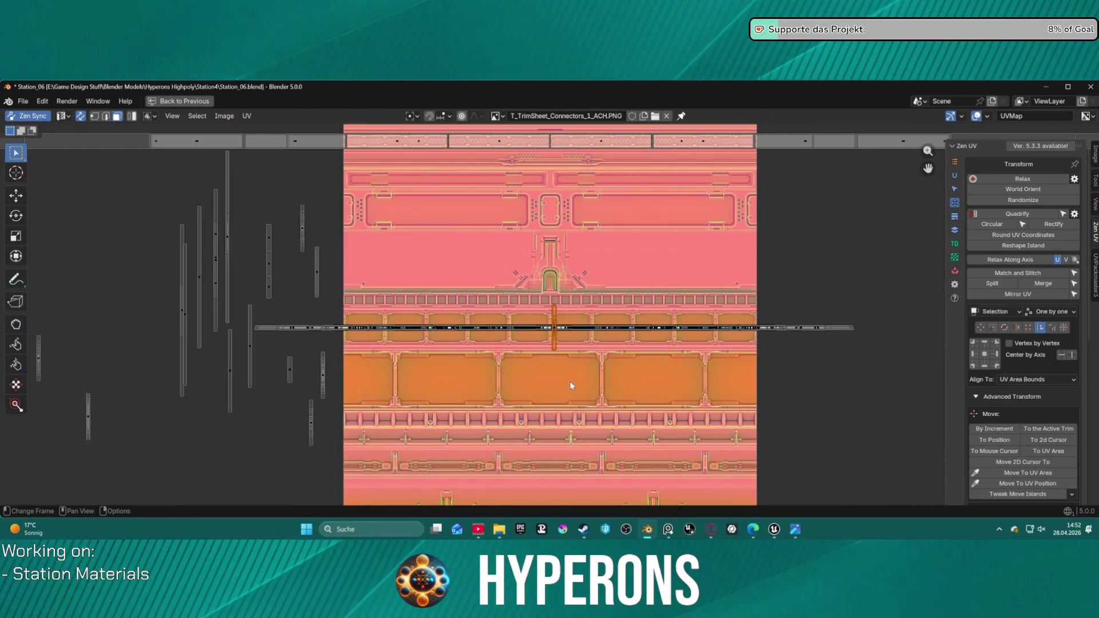
pyautogui.press('g')
pyautogui.click(140, 355)
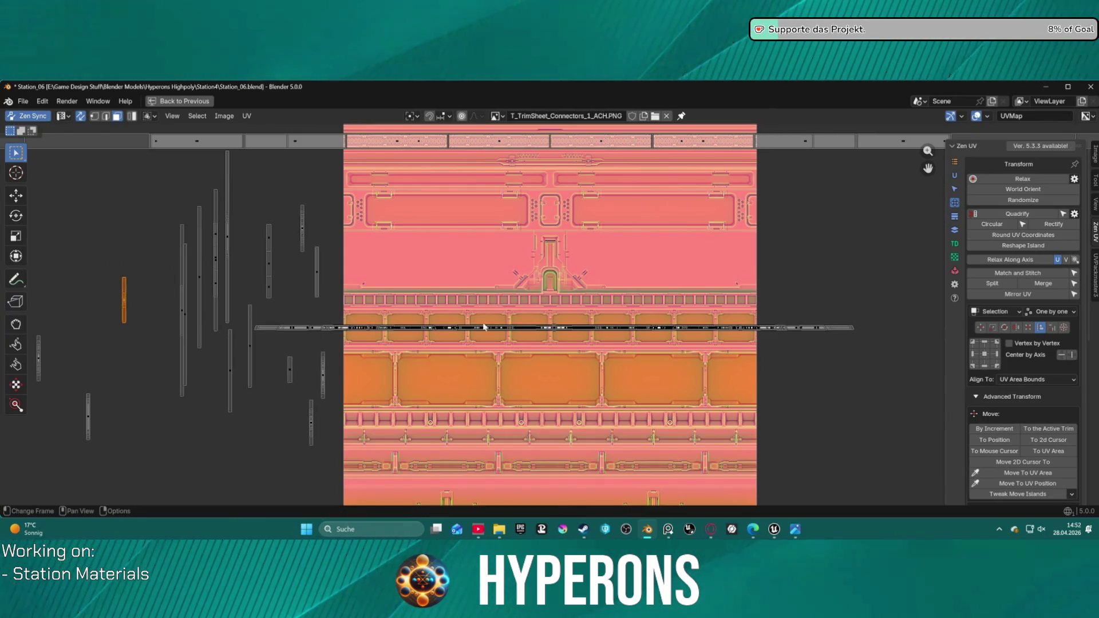
# - Reposition a connector island above the trim strip, then below it
pyautogui.scroll(6, 483, 327)
pyautogui.scroll(2, 598, 358)
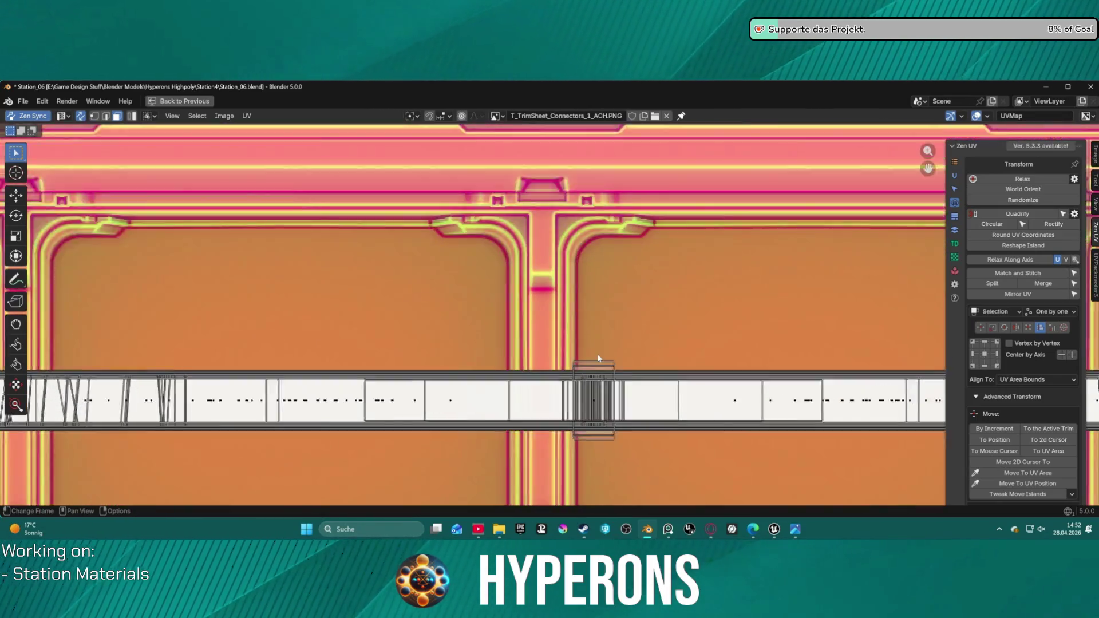
pyautogui.scroll(1, 598, 359)
pyautogui.keyDown('shift'); pyautogui.click(624, 385); pyautogui.keyUp('shift')
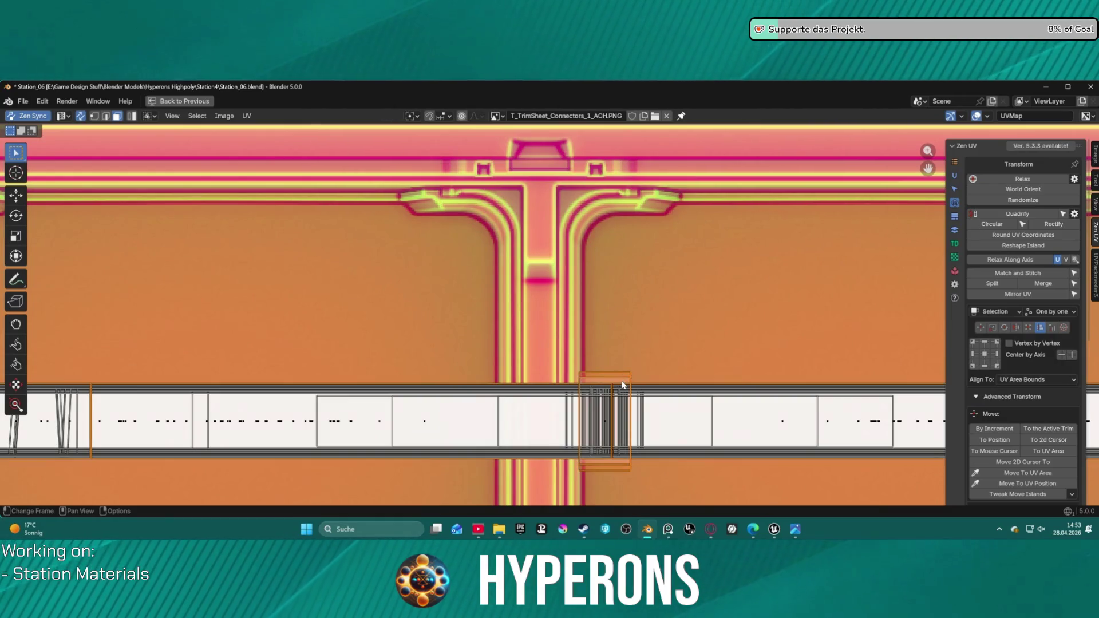
pyautogui.click(644, 371)
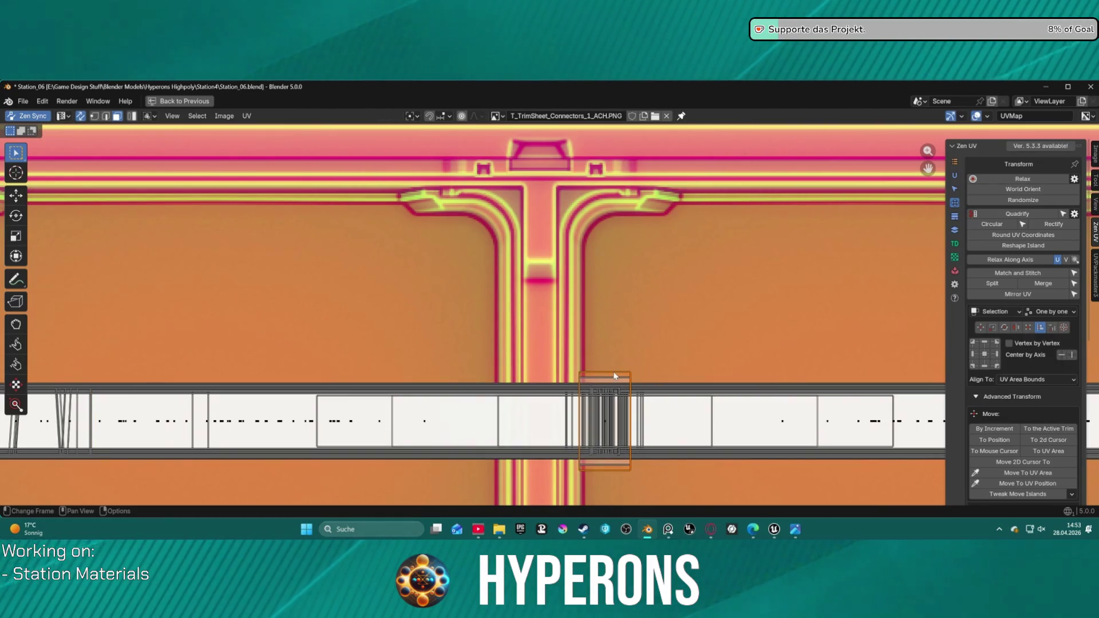
pyautogui.press('g')
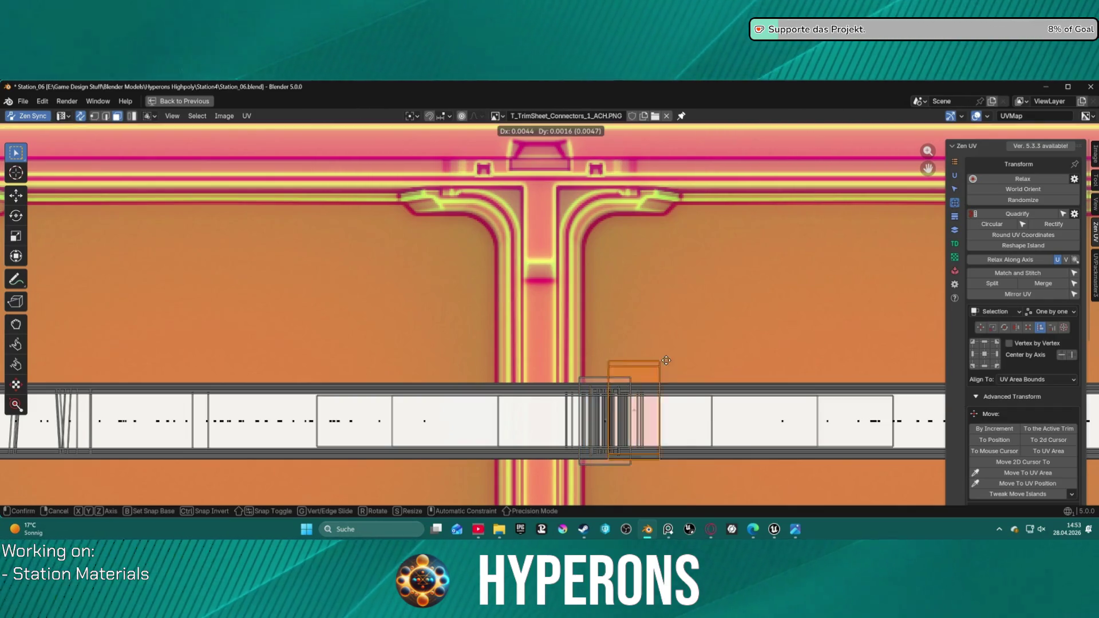
pyautogui.click(667, 262)
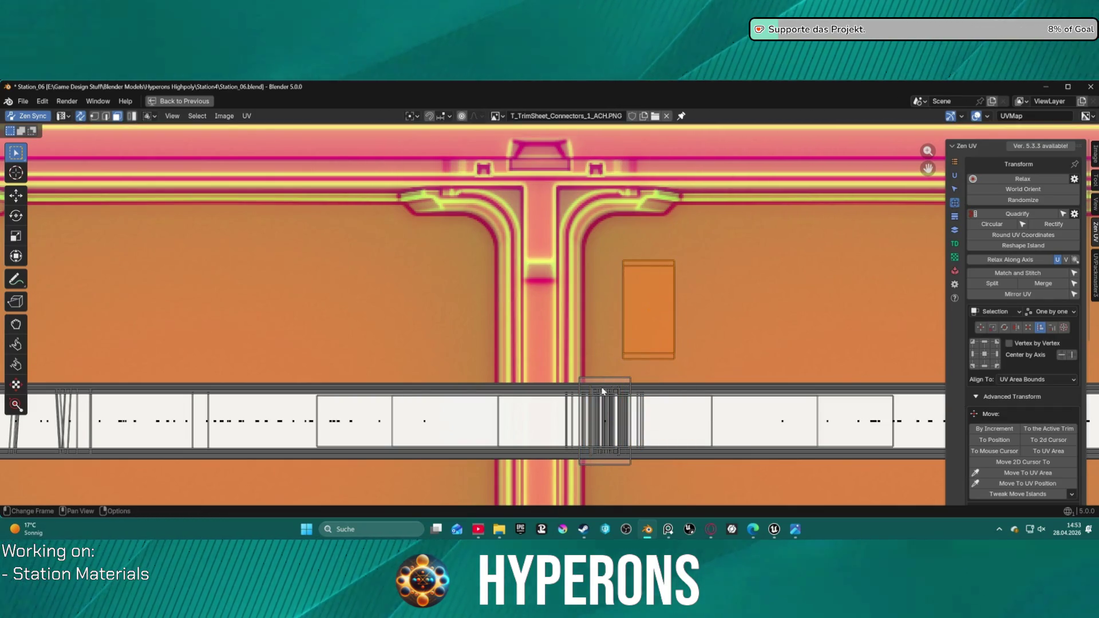
pyautogui.press('g')
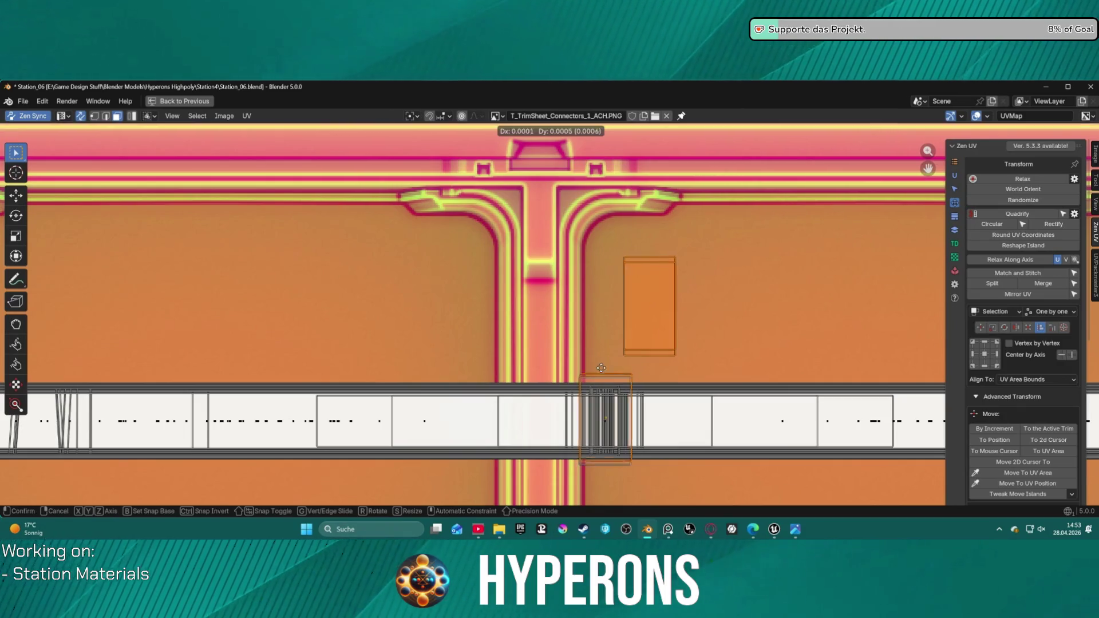
pyautogui.click(628, 212)
# - Box-select more small islands and move them down-left beside the parked strips
pyautogui.scroll(-6, 623, 159)
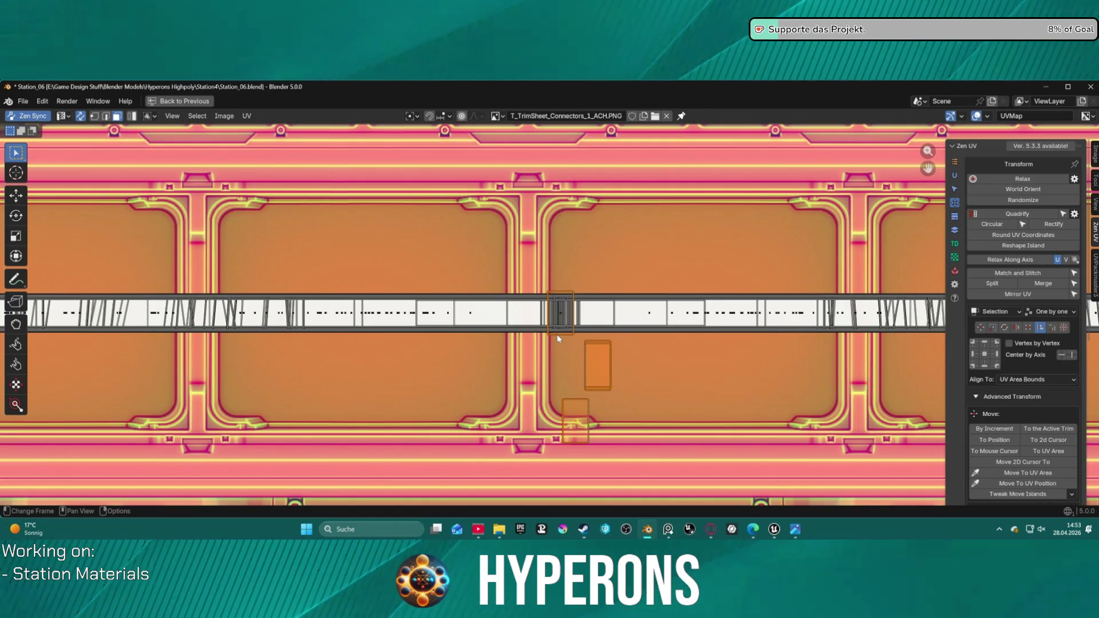
pyautogui.click(558, 339)
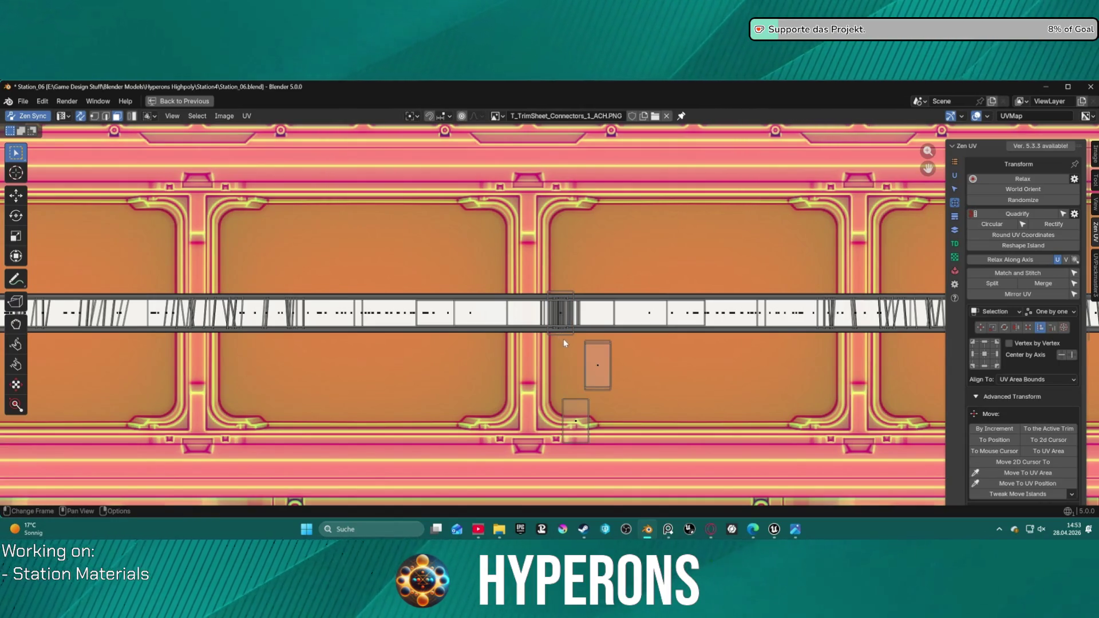
pyautogui.press('b')
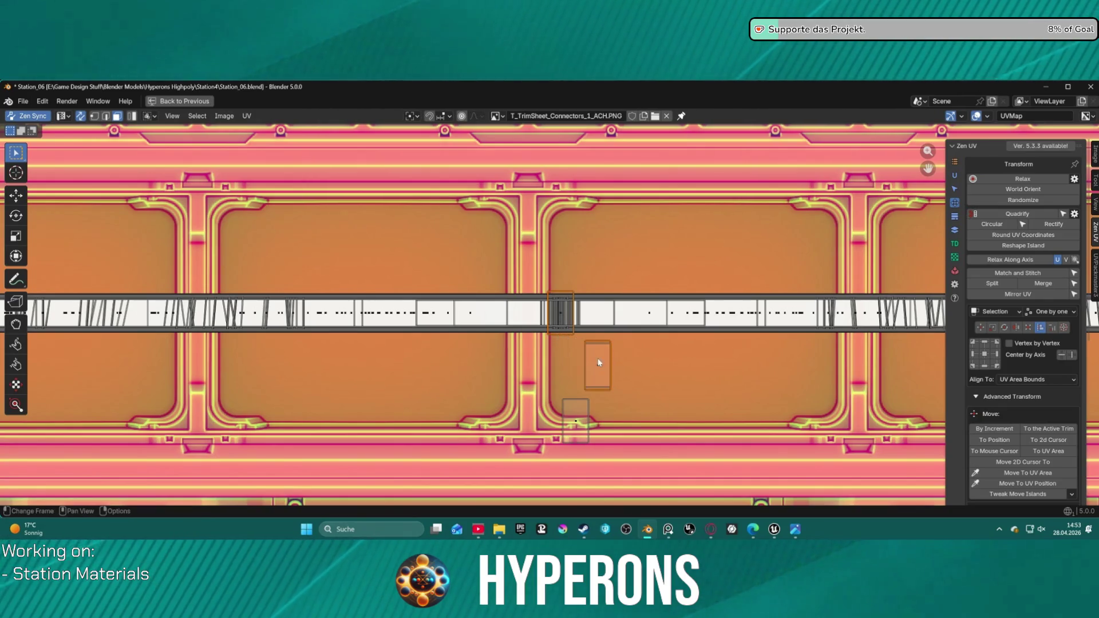
pyautogui.press('g')
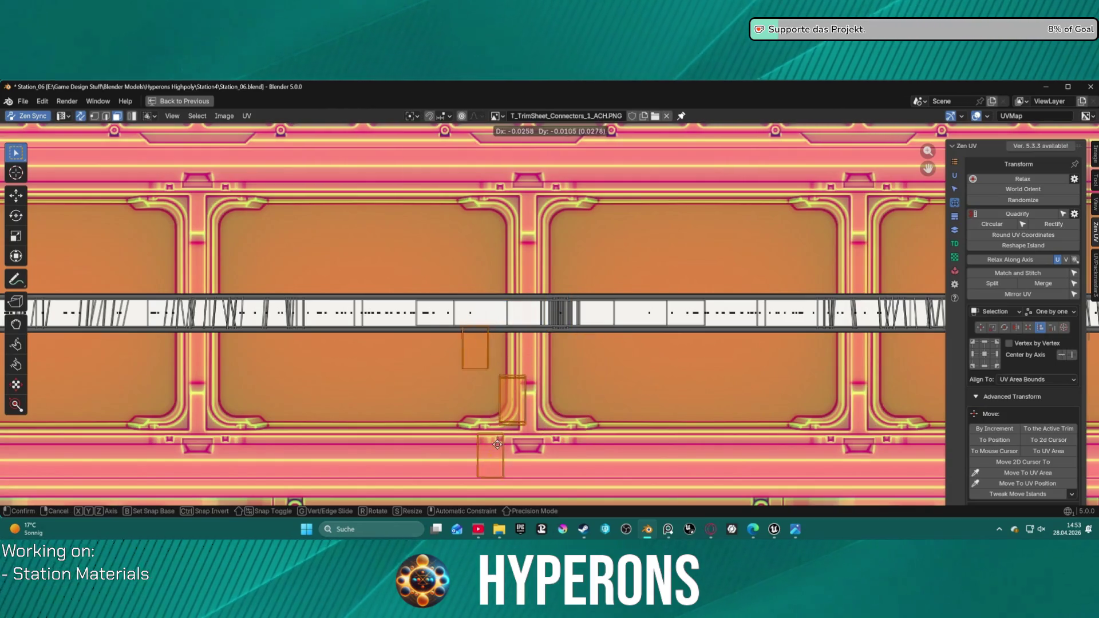
pyautogui.click(434, 459)
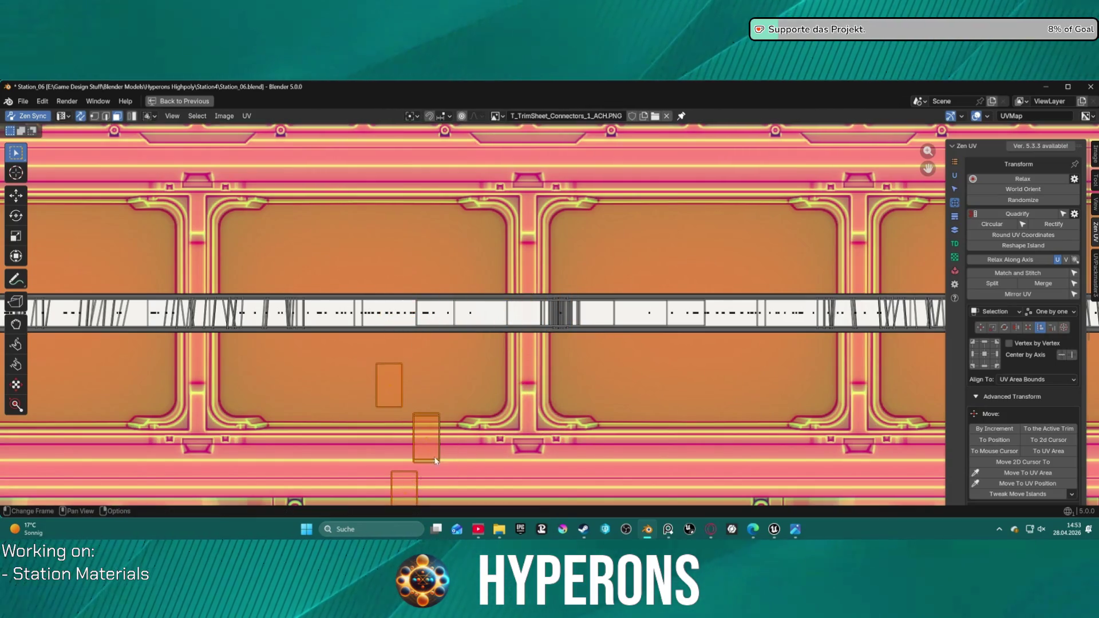
pyautogui.scroll(-8, 438, 435)
# - Park the selected island far left and slightly shift the vertical islands left of the texture
pyautogui.press('g')
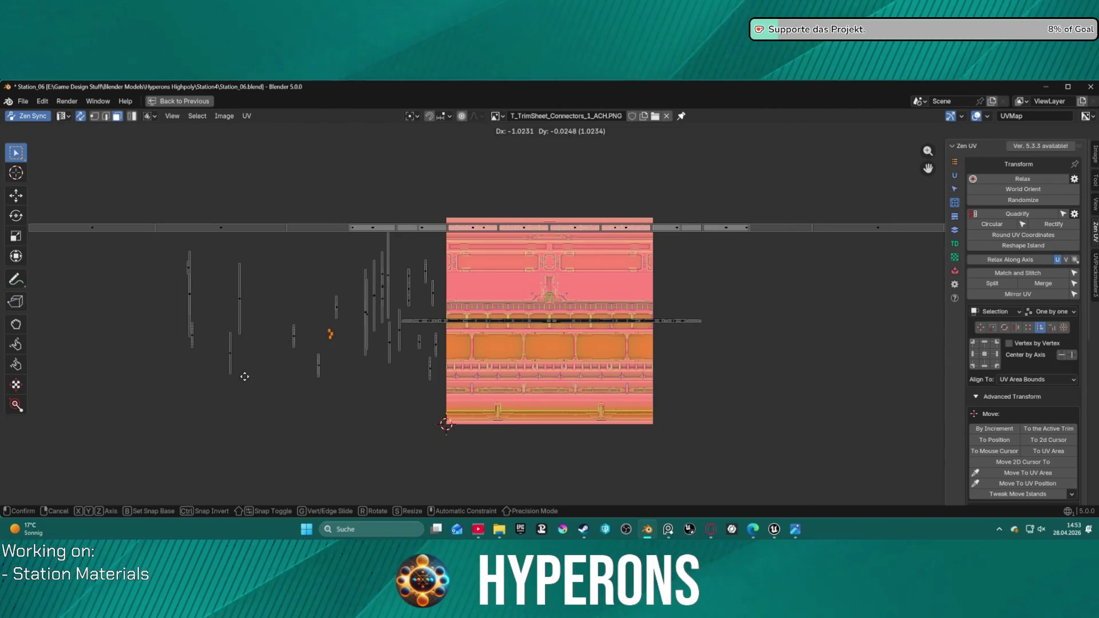
pyautogui.click(241, 374)
pyautogui.scroll(3, 556, 353)
pyautogui.scroll(-2, 506, 338)
pyautogui.moveTo(70, 246); pyautogui.dragTo(421, 306)
pyautogui.hotkey('shift', 'v')
pyautogui.press('g')
pyautogui.press('g')
pyautogui.press('g')
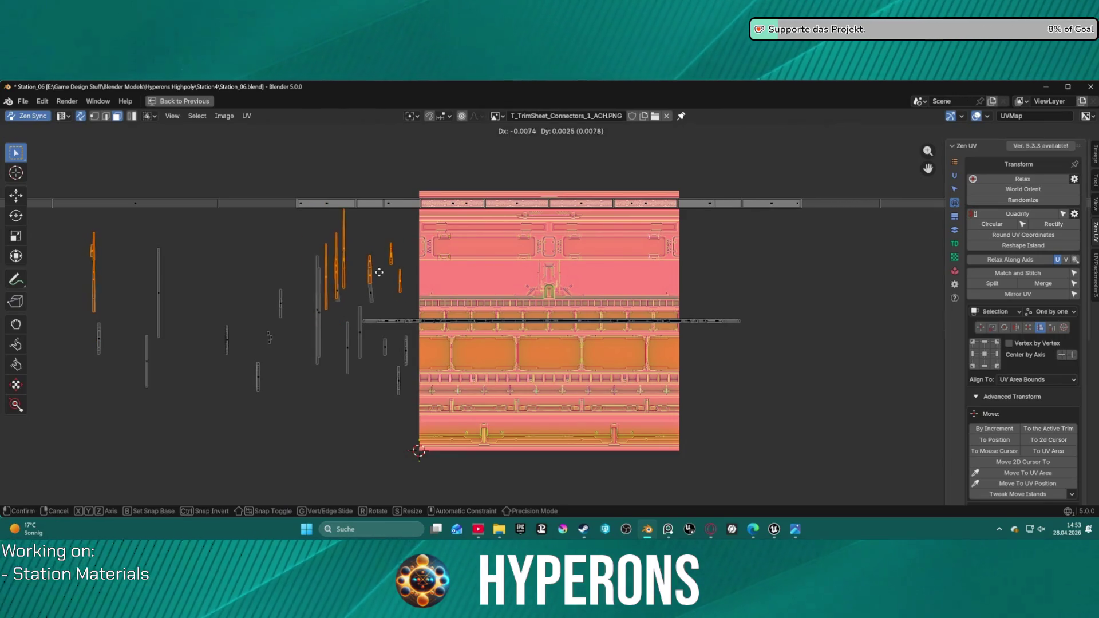
pyautogui.click(380, 274)
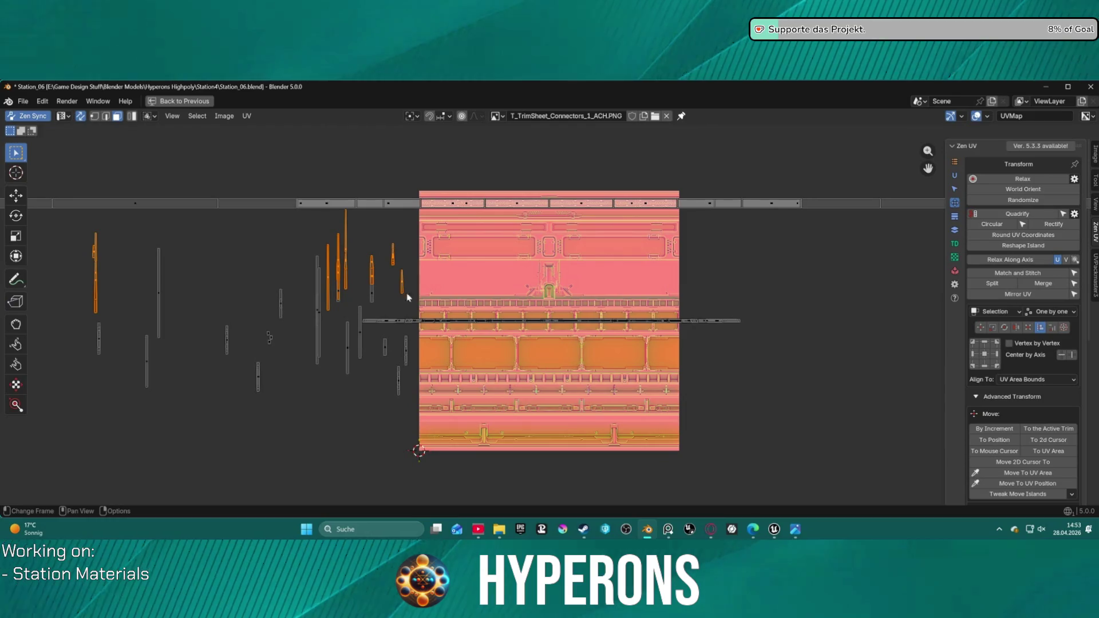
# - Move the long horizontal strip right and down
pyautogui.moveTo(363, 309)
pyautogui.mouseDown()
pyautogui.moveTo(421, 331)
pyautogui.moveTo(763, 338)
pyautogui.mouseUp()
pyautogui.press('g')
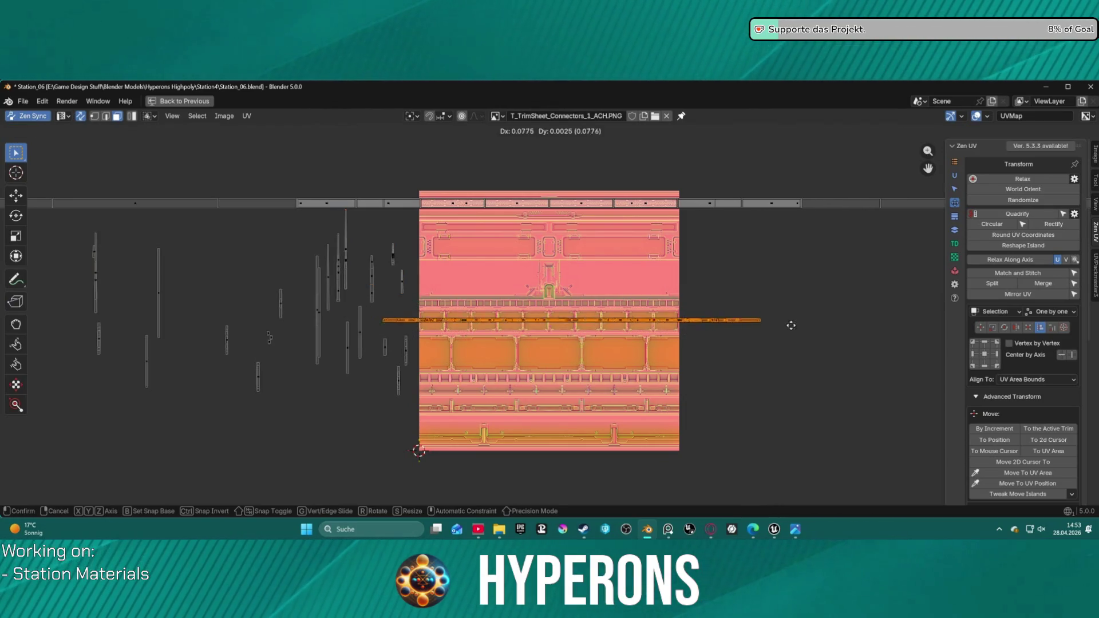
pyautogui.click(831, 353)
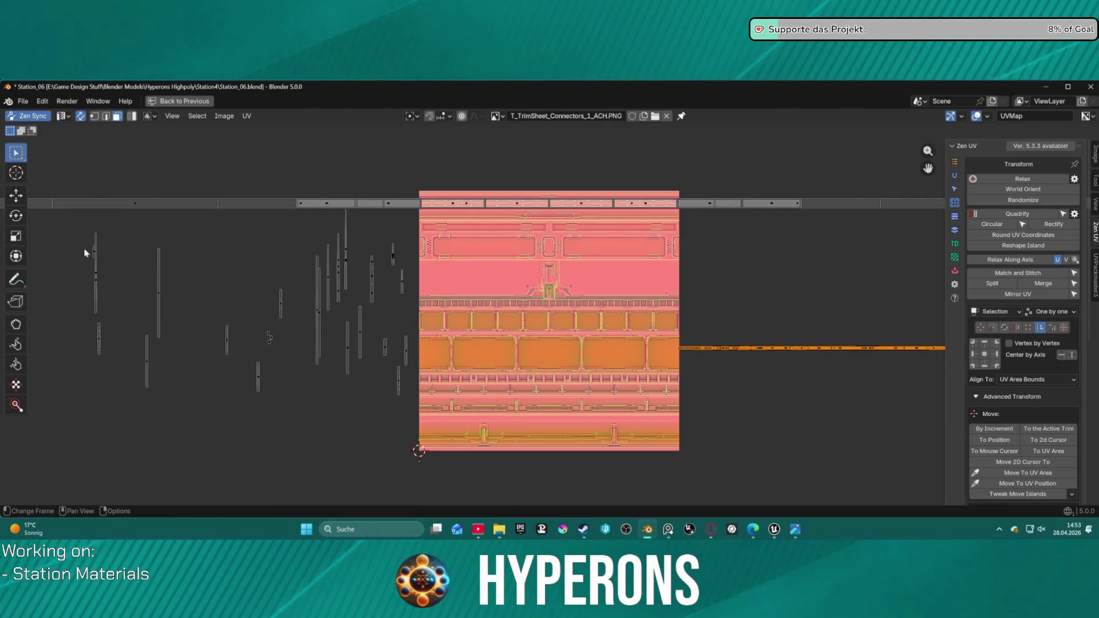
# - Raise all the vertical islands upward
pyautogui.moveTo(68, 212)
pyautogui.mouseDown()
pyautogui.moveTo(422, 445)
pyautogui.moveTo(419, 435)
pyautogui.mouseUp()
pyautogui.scroll(-4, 413, 389)
pyautogui.press('g')
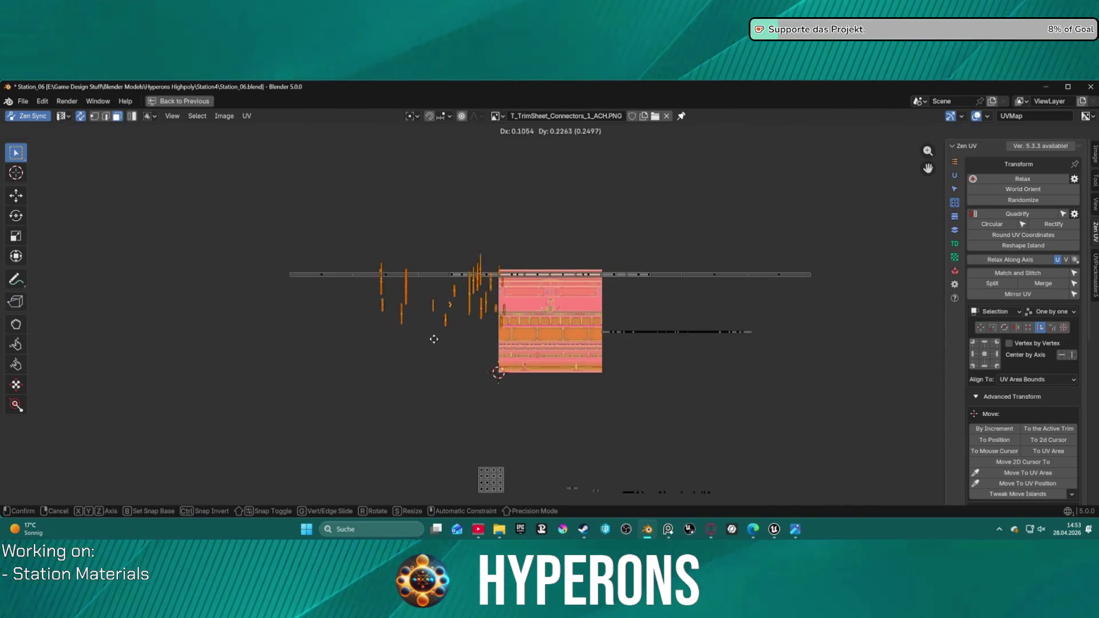
pyautogui.click(549, 228)
pyautogui.scroll(3, 624, 335)
# - Centre the right-hand horizontal strip across the texture
pyautogui.moveTo(650, 311); pyautogui.dragTo(976, 382)
pyautogui.scroll(-2, 759, 357)
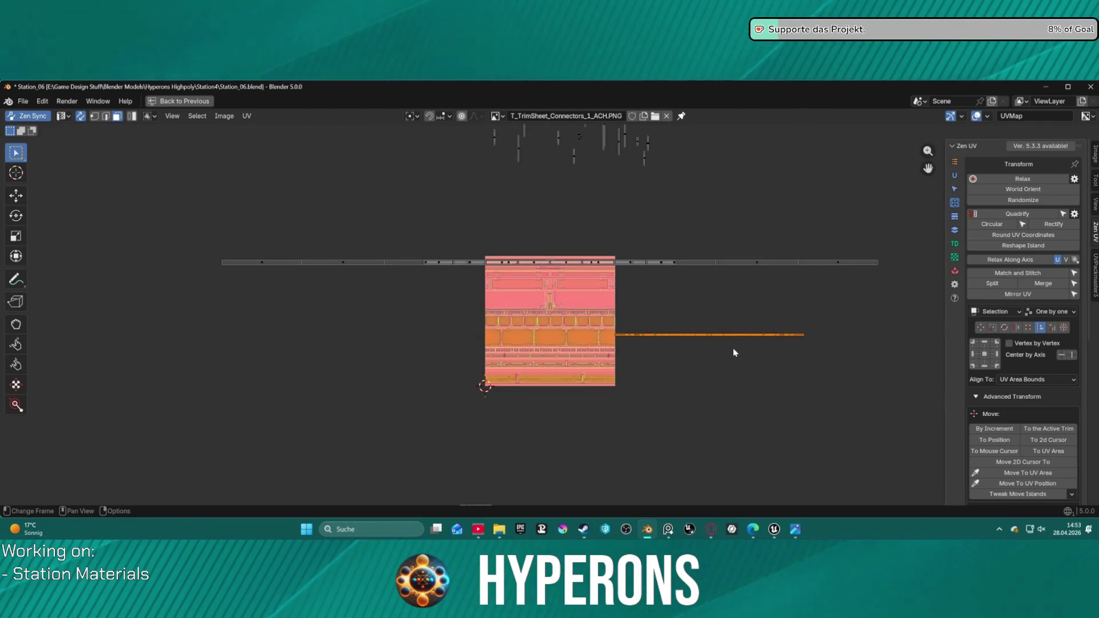
pyautogui.click(1072, 358)
pyautogui.scroll(3, 546, 317)
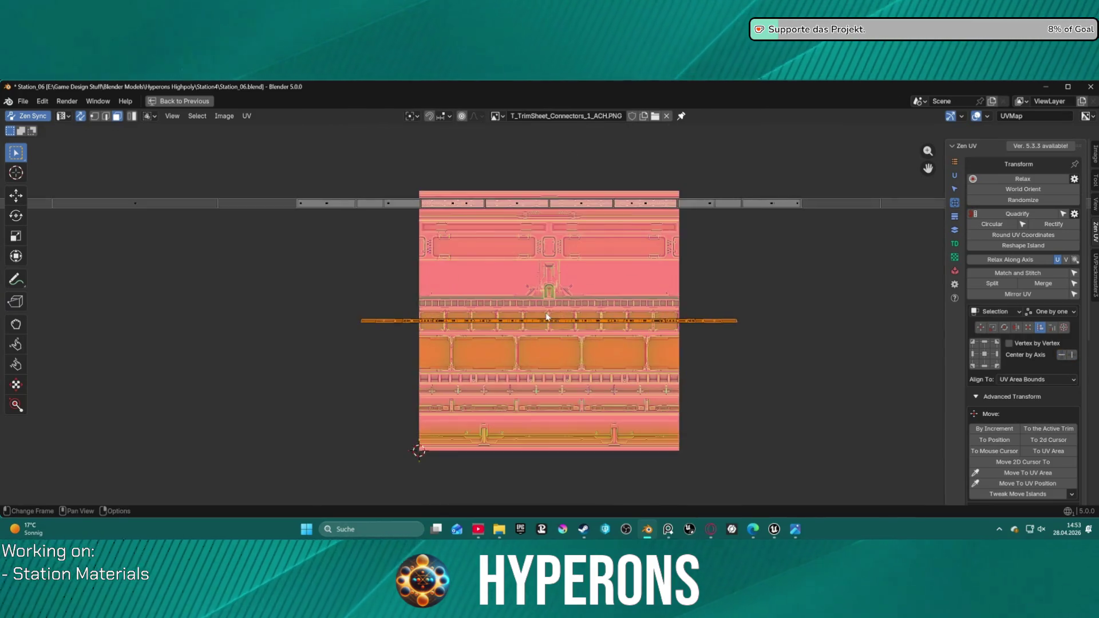
pyautogui.scroll(3, 546, 316)
# - Scale the connector strip up
pyautogui.press('s')
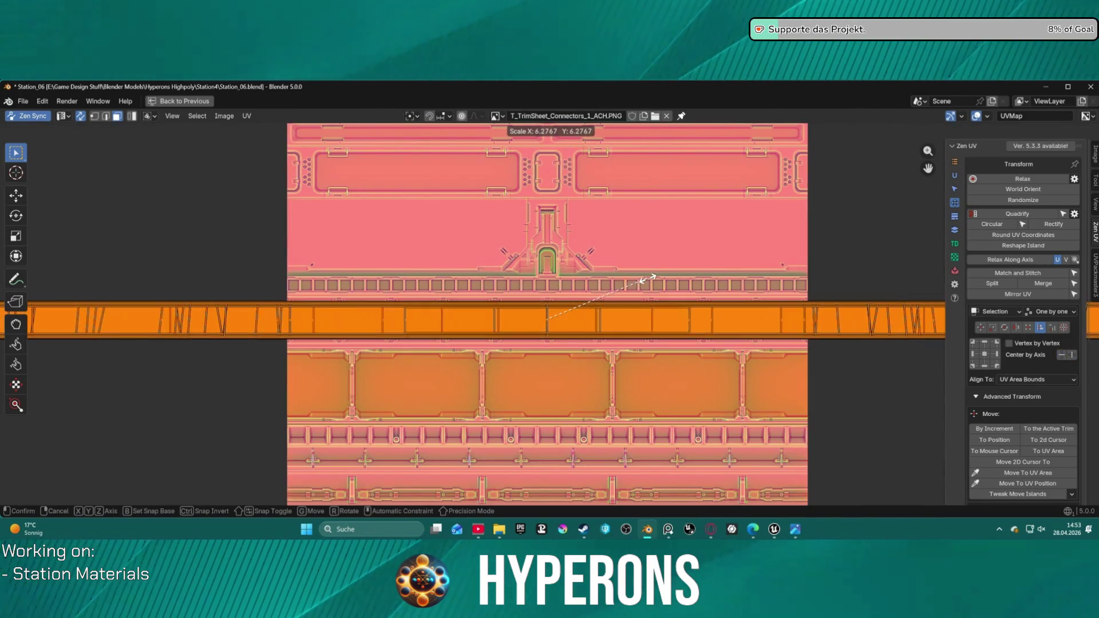
pyautogui.click(641, 278)
pyautogui.scroll(-4, 637, 277)
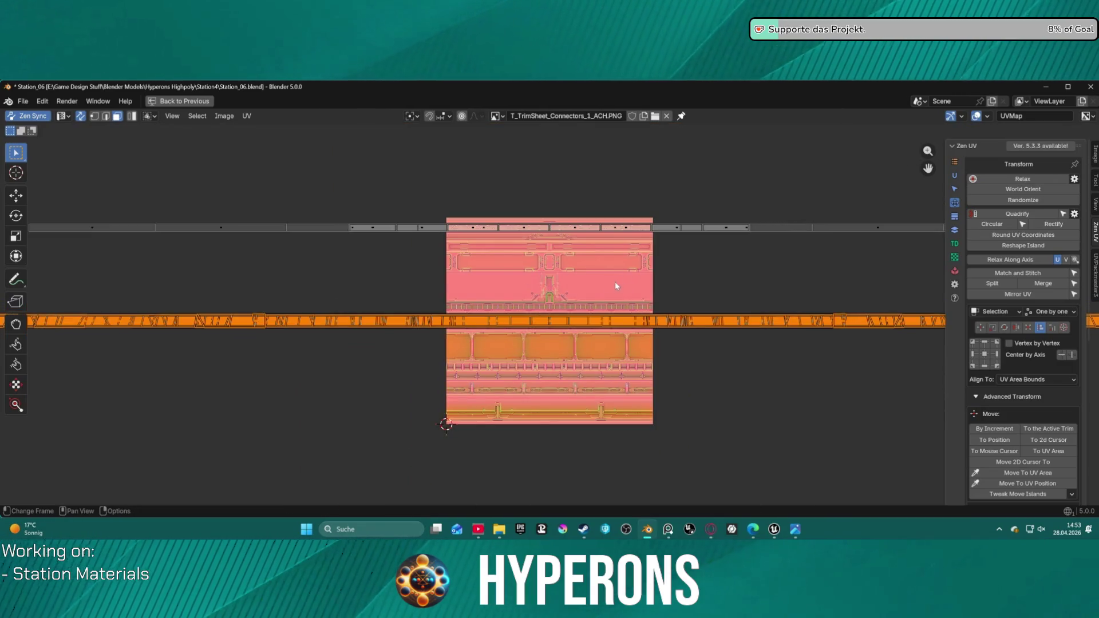
pyautogui.scroll(-1, 615, 284)
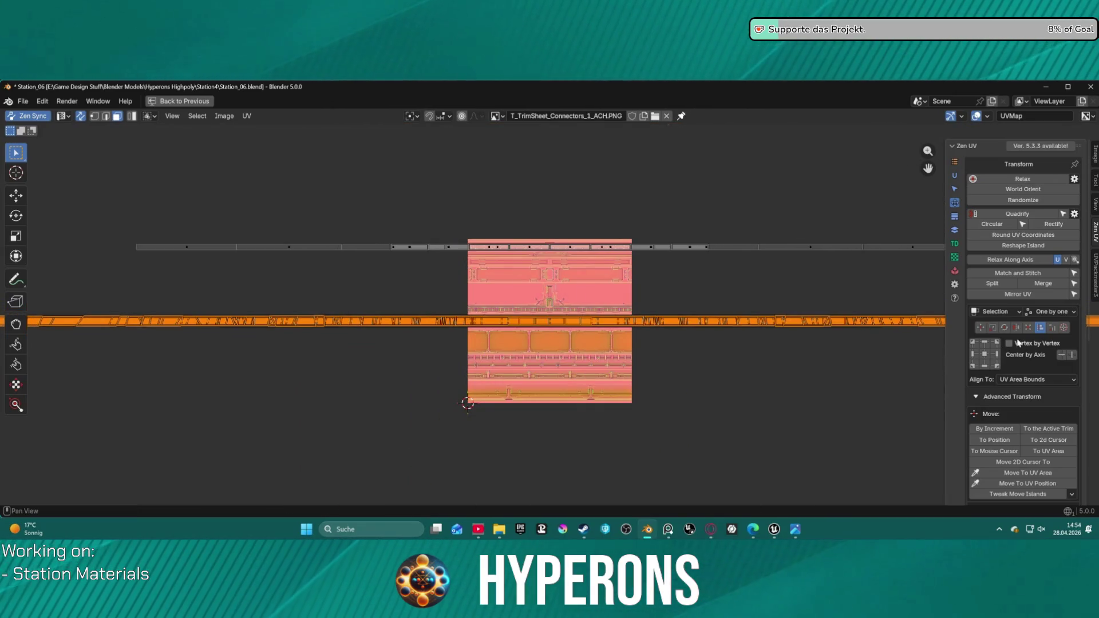
pyautogui.scroll(10, 583, 307)
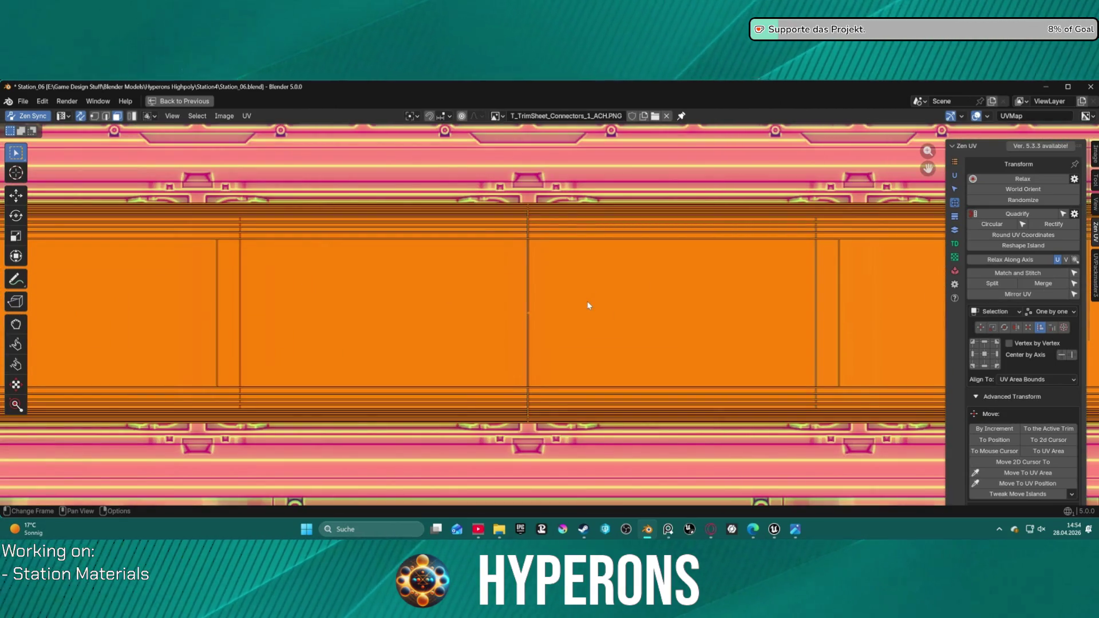
pyautogui.scroll(-2, 588, 305)
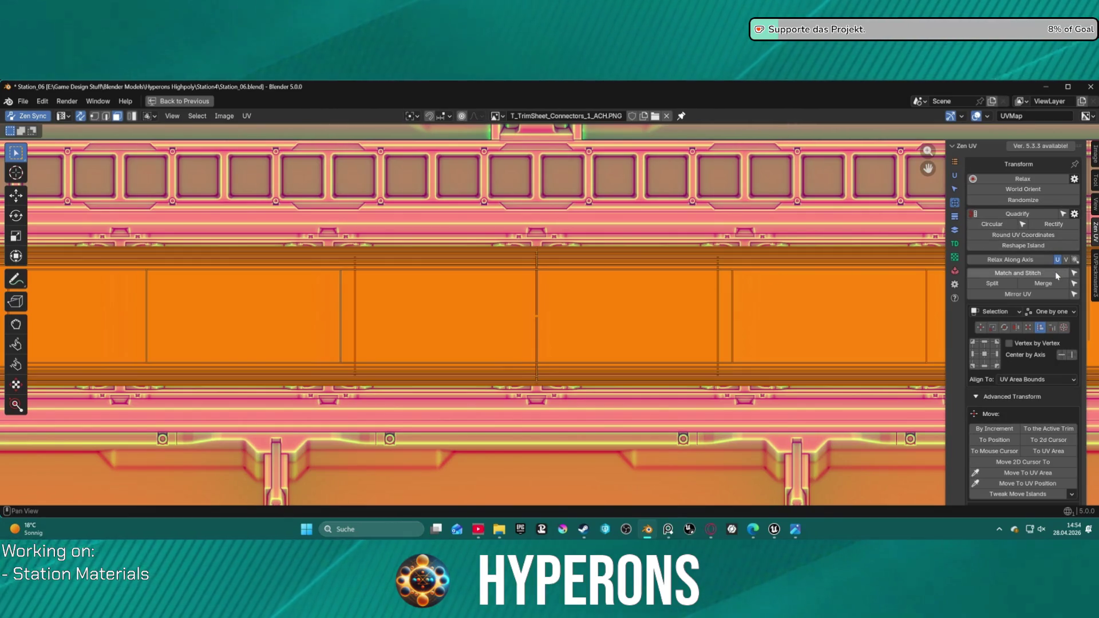
pyautogui.scroll(-3, 733, 272)
pyautogui.scroll(-4, 733, 273)
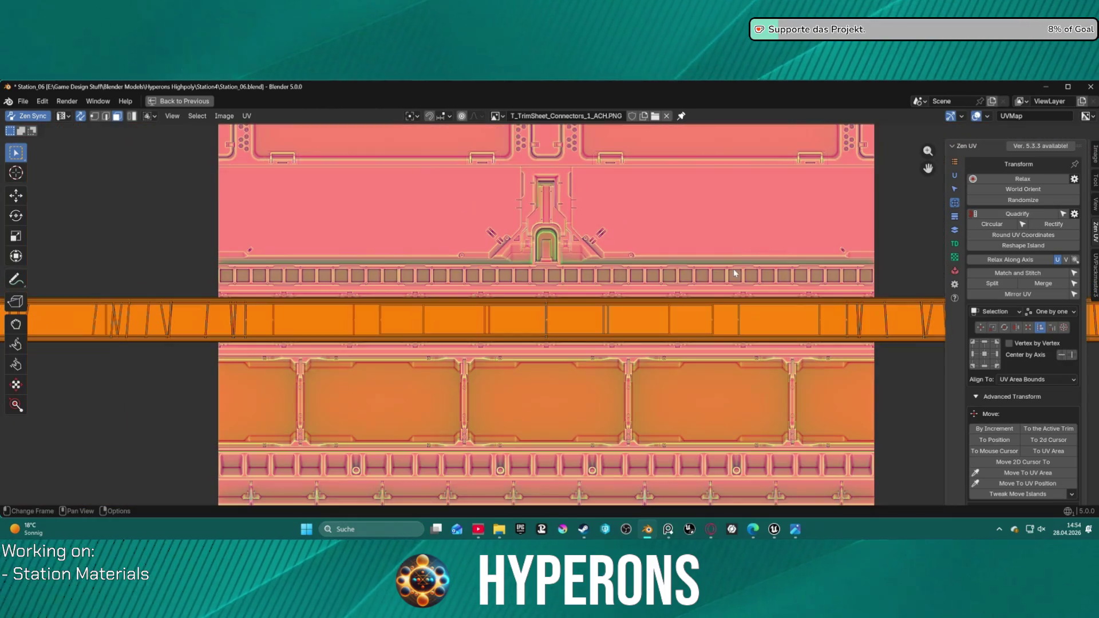
# - Quadrify and relax the strip's islands with Zen UV, aligning them on one horizontal axis
pyautogui.click(1022, 214)
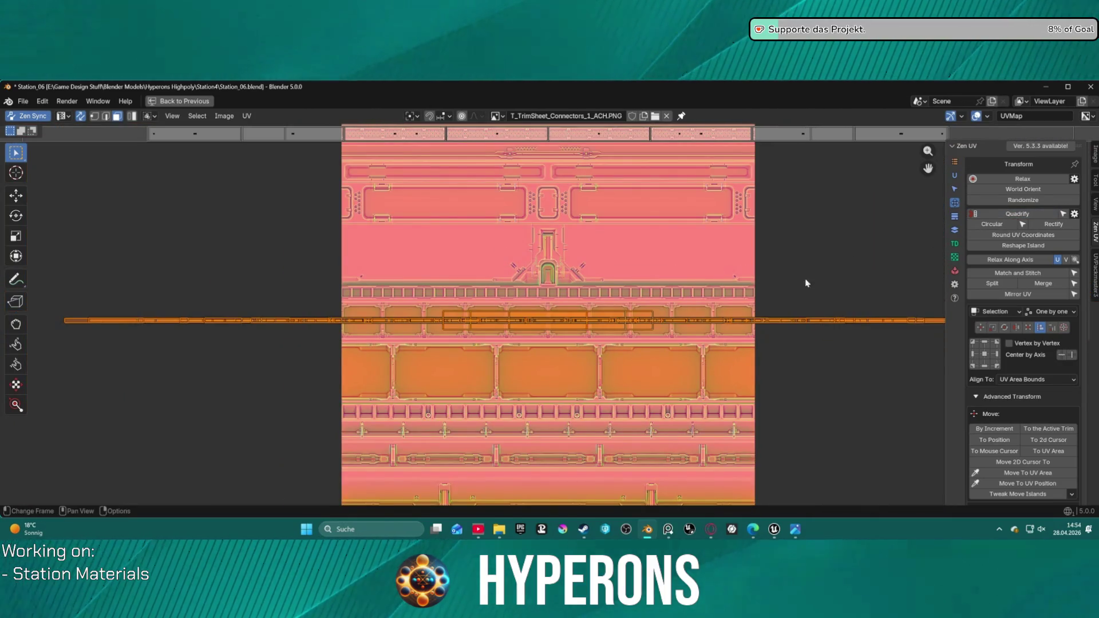
pyautogui.scroll(4, 571, 338)
pyautogui.scroll(5, 571, 335)
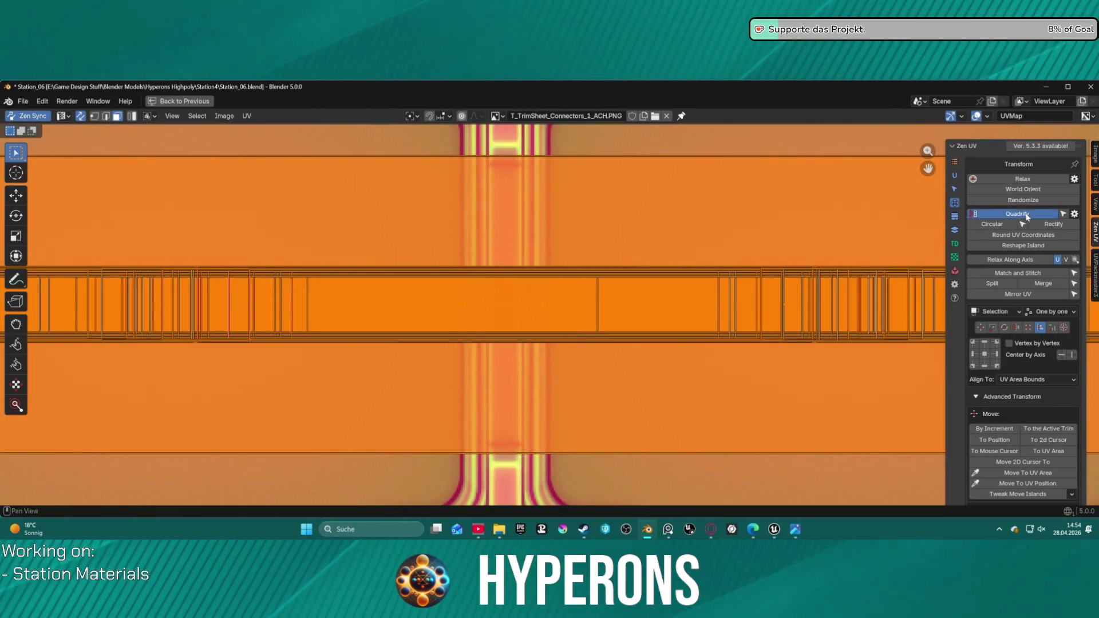
pyautogui.click(1051, 226)
pyautogui.click(1003, 218)
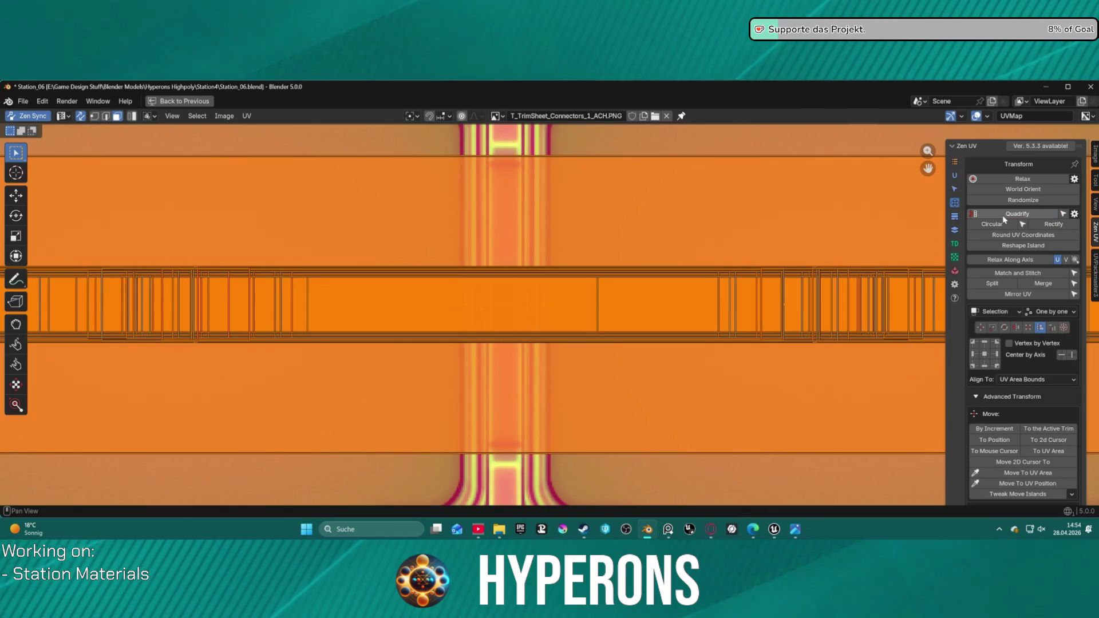
pyautogui.click(1022, 179)
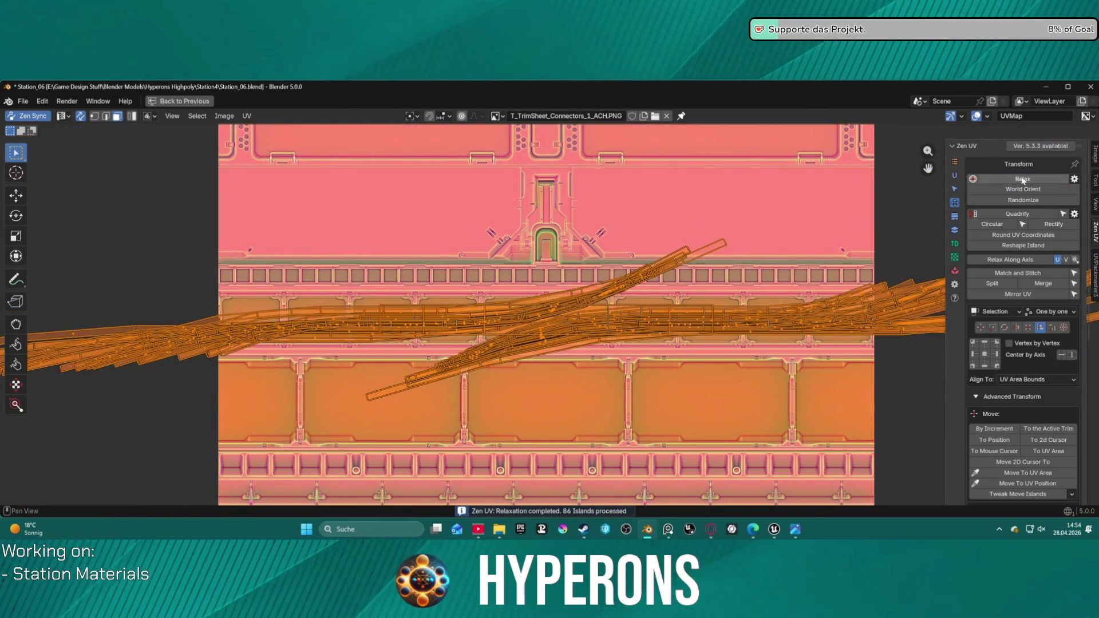
pyautogui.click(1017, 214)
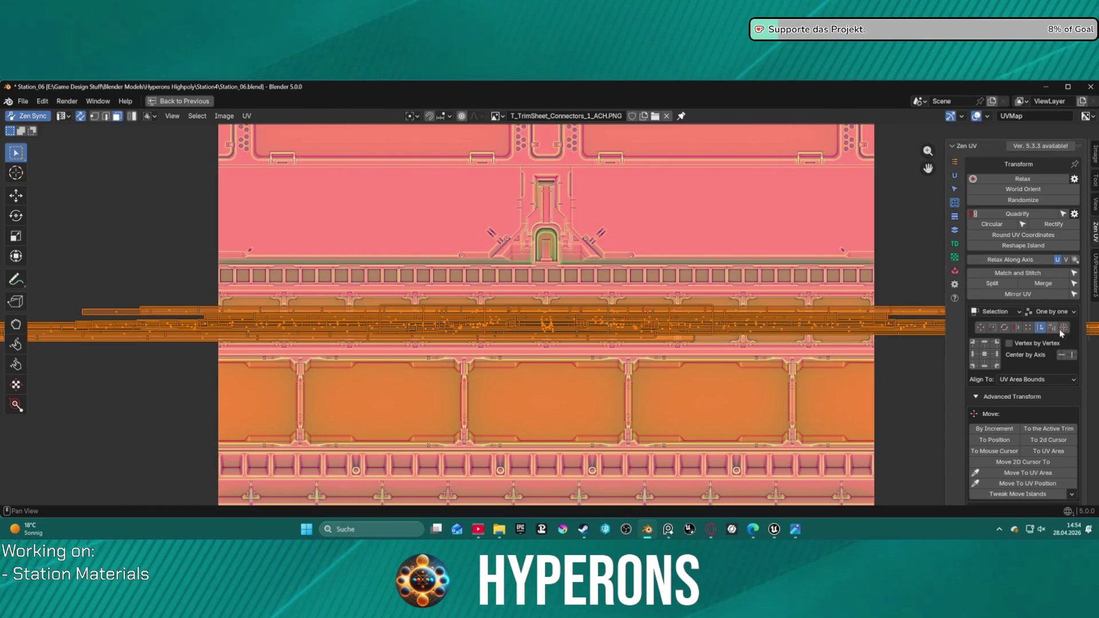
pyautogui.click(1062, 355)
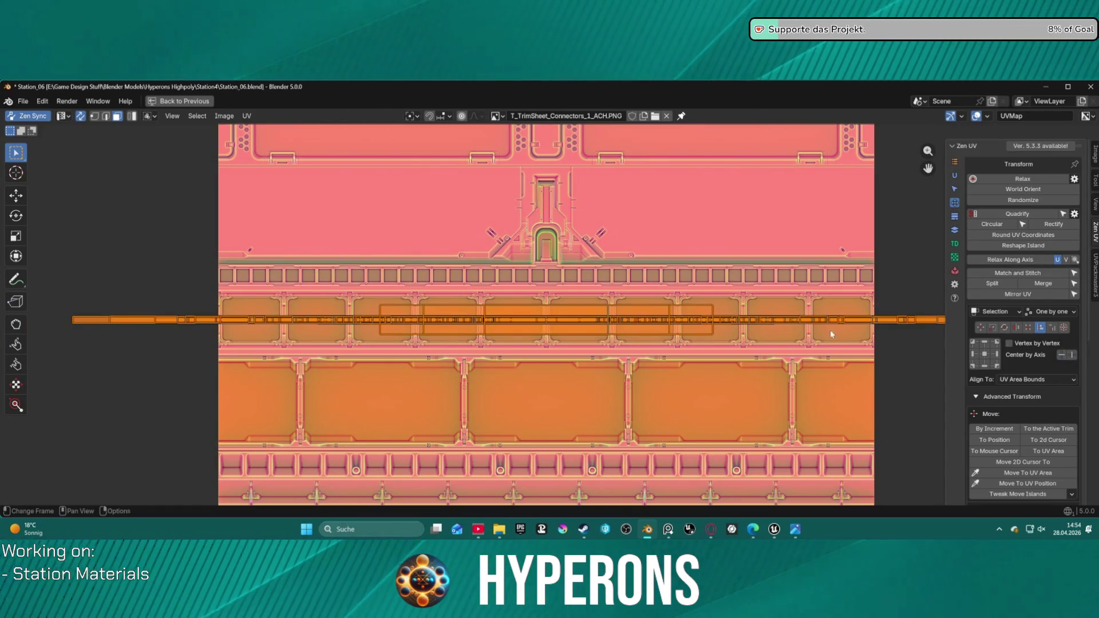
# - Move the flattened strip up toward the top of the sheet
pyautogui.scroll(-2, 645, 319)
pyautogui.scroll(2, 589, 314)
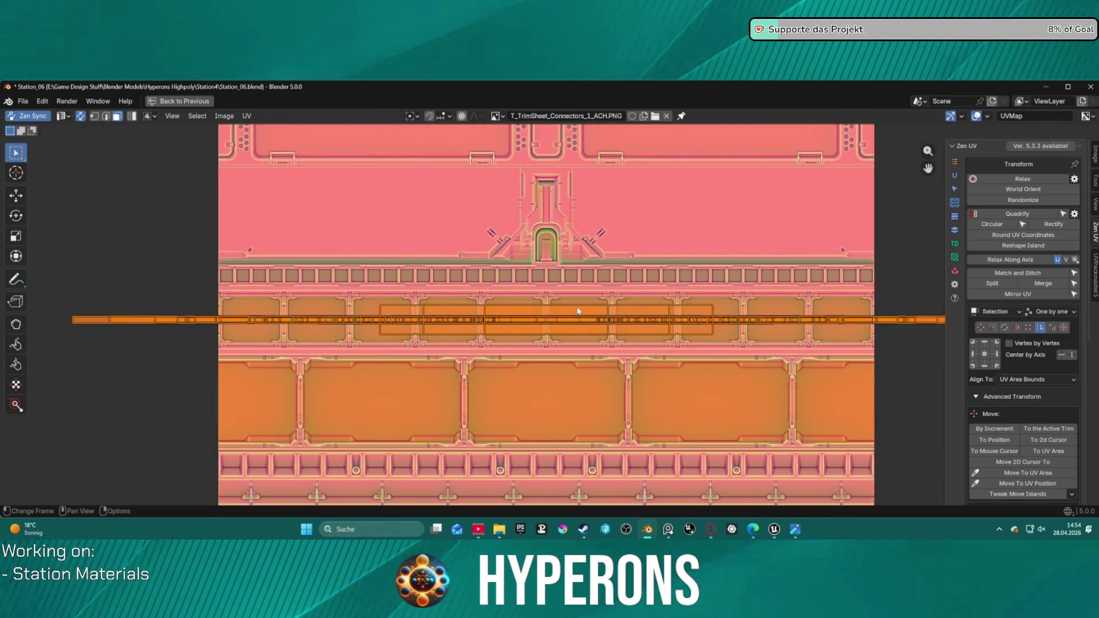
pyautogui.press('g')
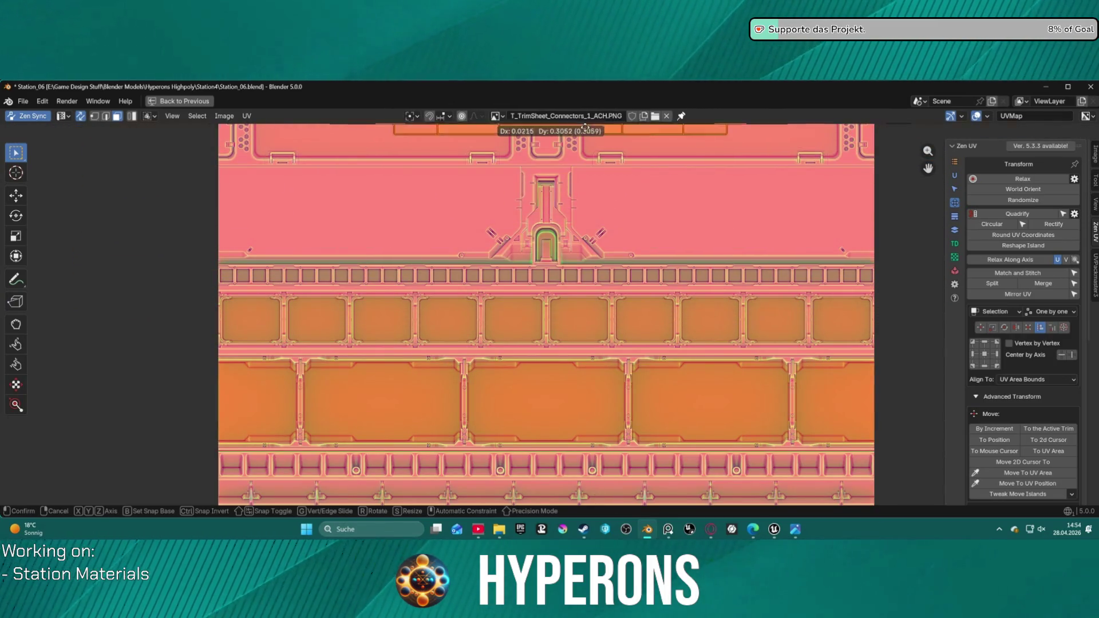
pyautogui.click(595, 149)
# - Place the strip on the upper connector band, then test-move a single island and cancel
pyautogui.moveTo(656, 201); pyautogui.dragTo(650, 460, button='middle')
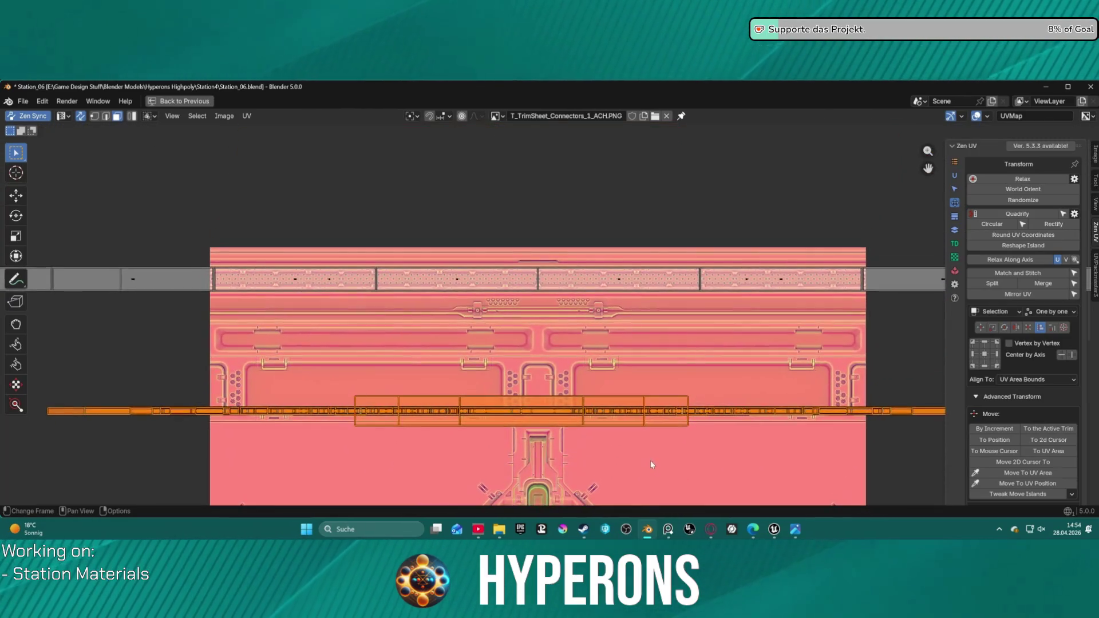
pyautogui.press('g')
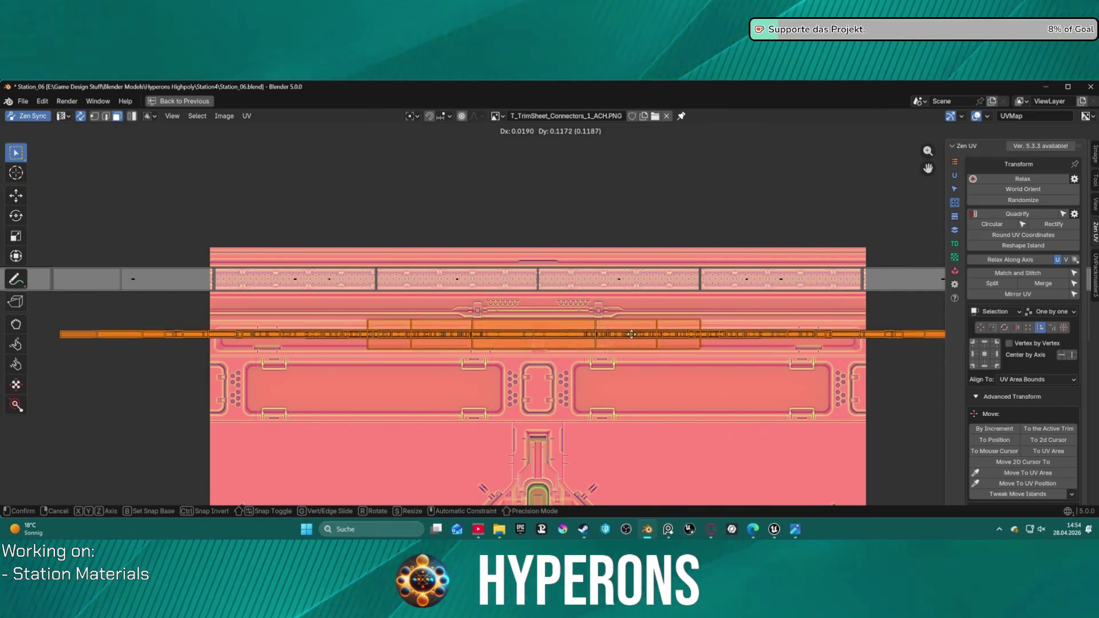
pyautogui.click(636, 364)
pyautogui.click(545, 354)
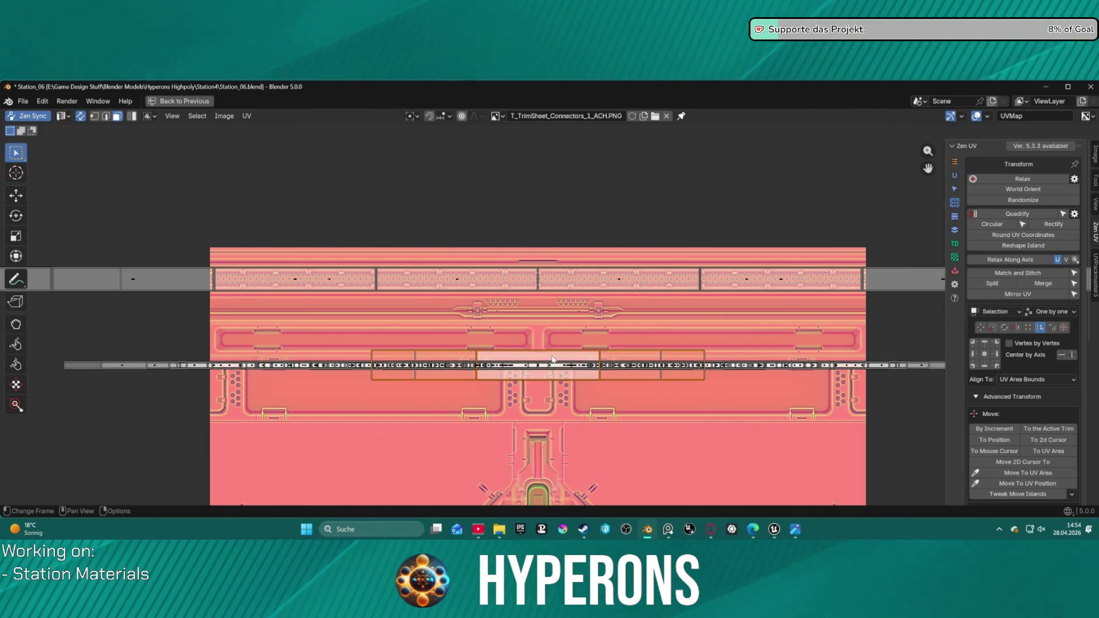
pyautogui.press('g')
pyautogui.rightClick(551, 274)
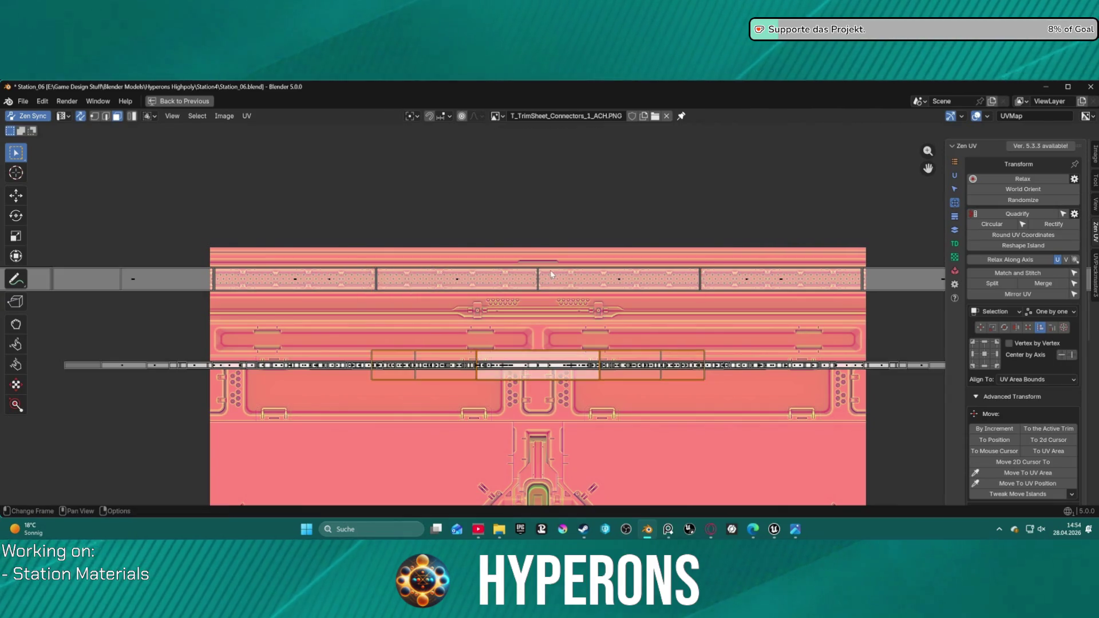
# - Move the middle-band islands onto the top connector band, then invert the selection to the rest
pyautogui.moveTo(352, 342); pyautogui.dragTo(720, 362)
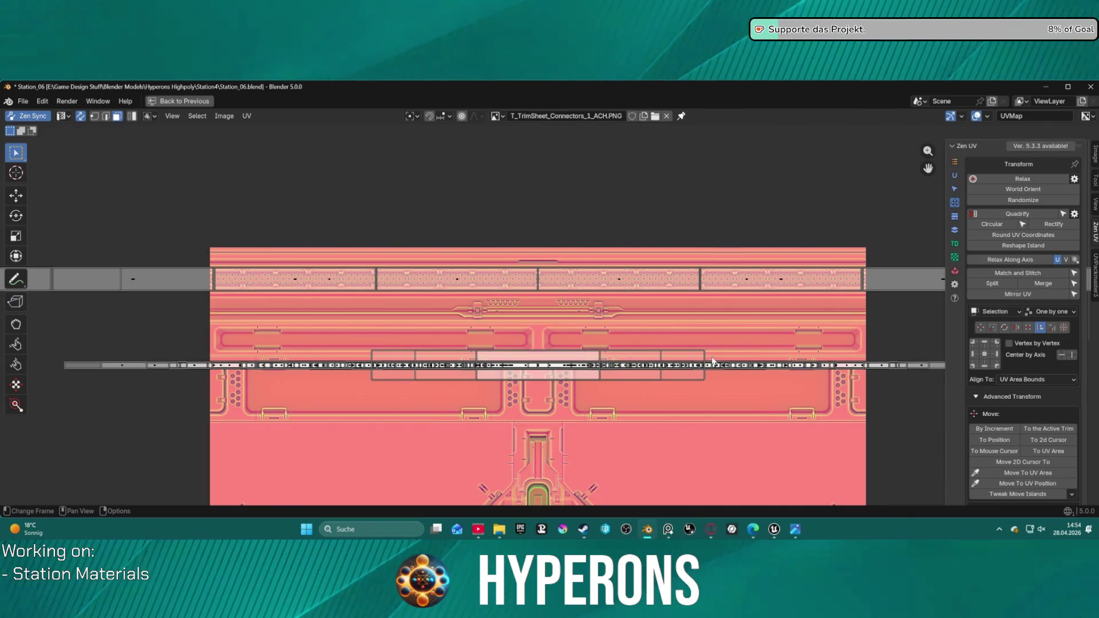
pyautogui.click(707, 358)
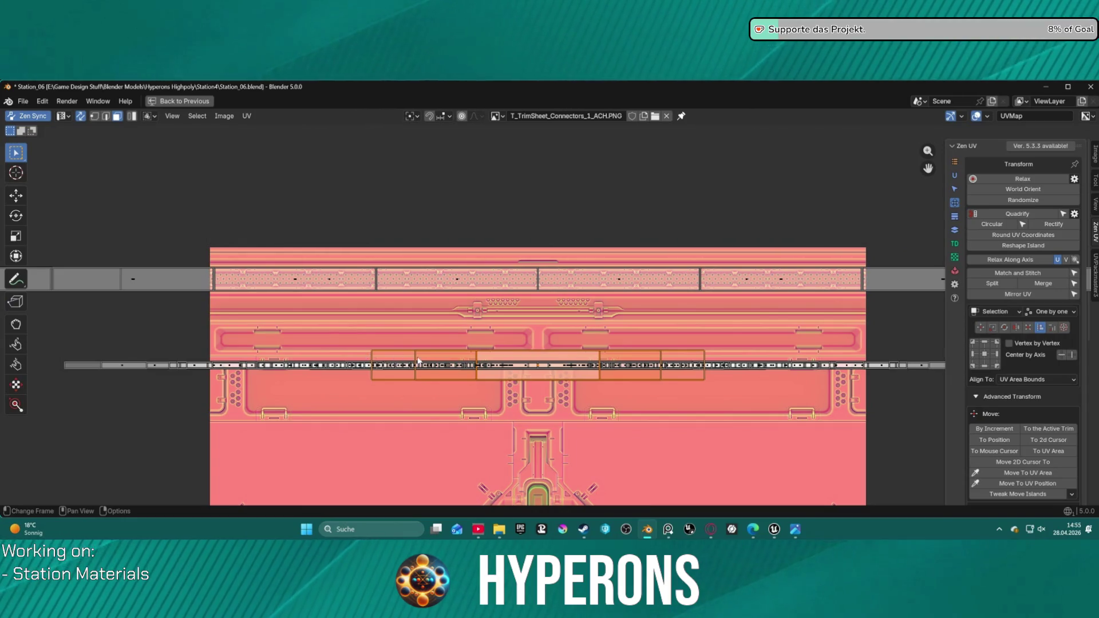
pyautogui.press('g')
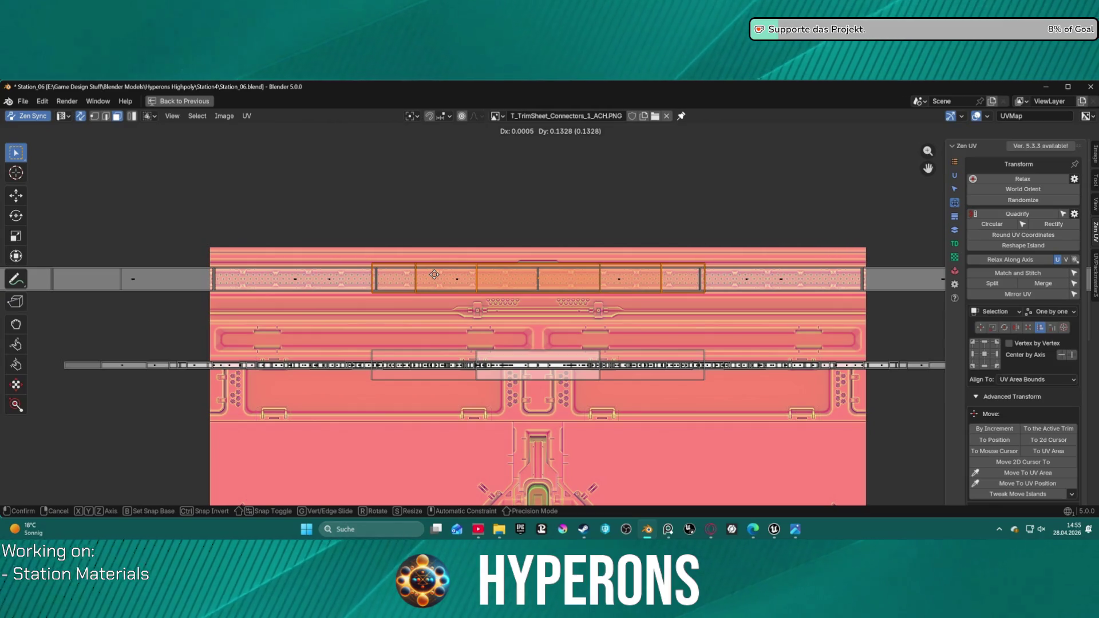
pyautogui.click(435, 279)
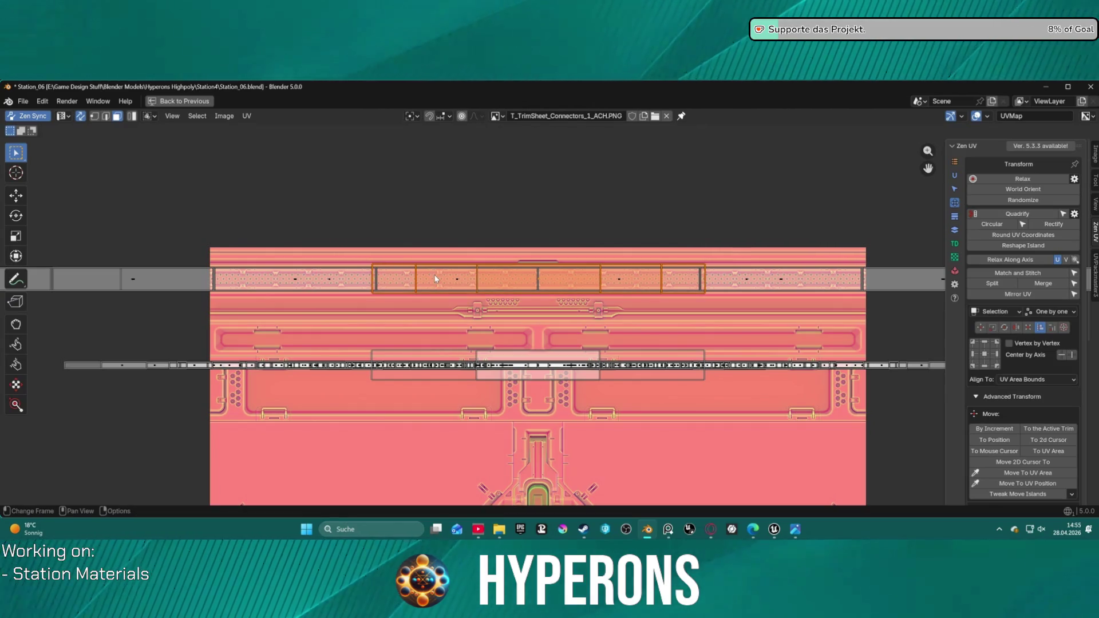
pyautogui.press('g')
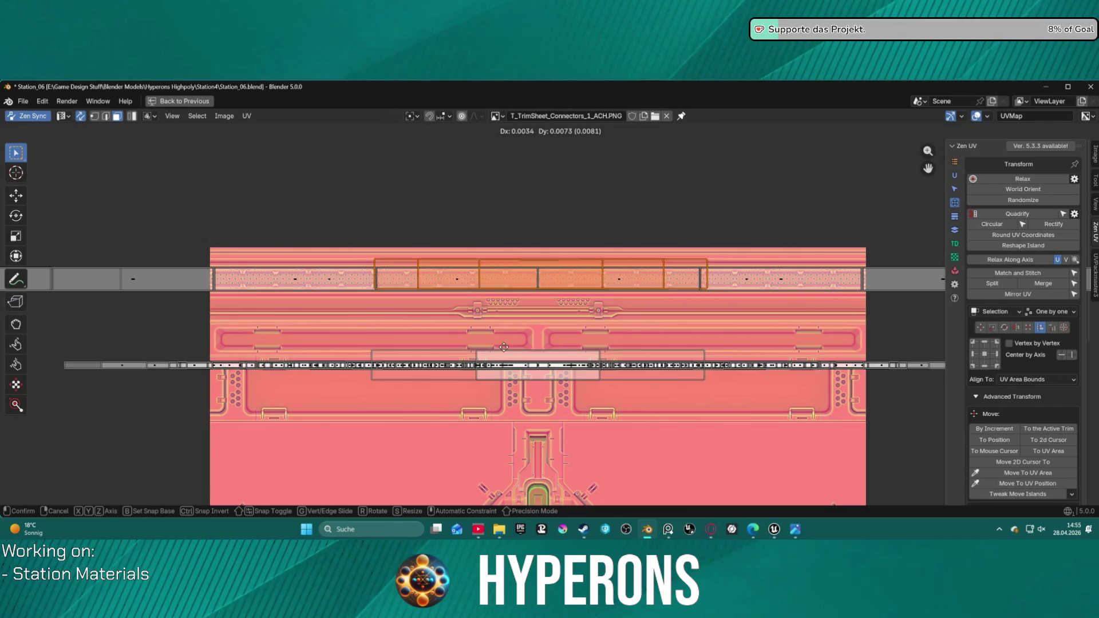
pyautogui.rightClick(511, 362)
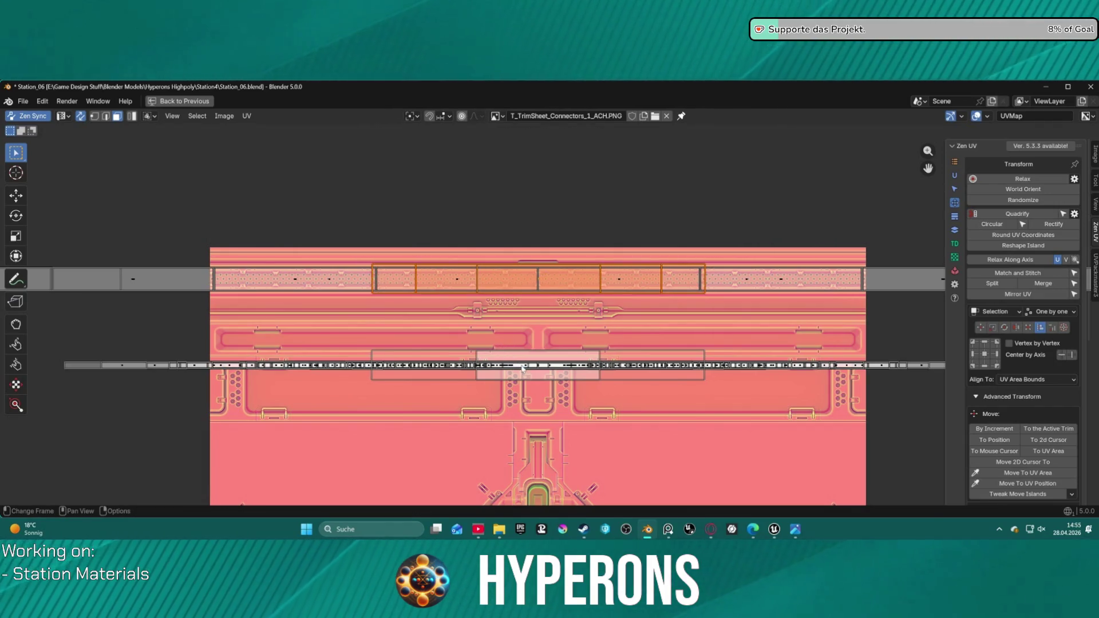
pyautogui.hotkey('ctrl', 'i')
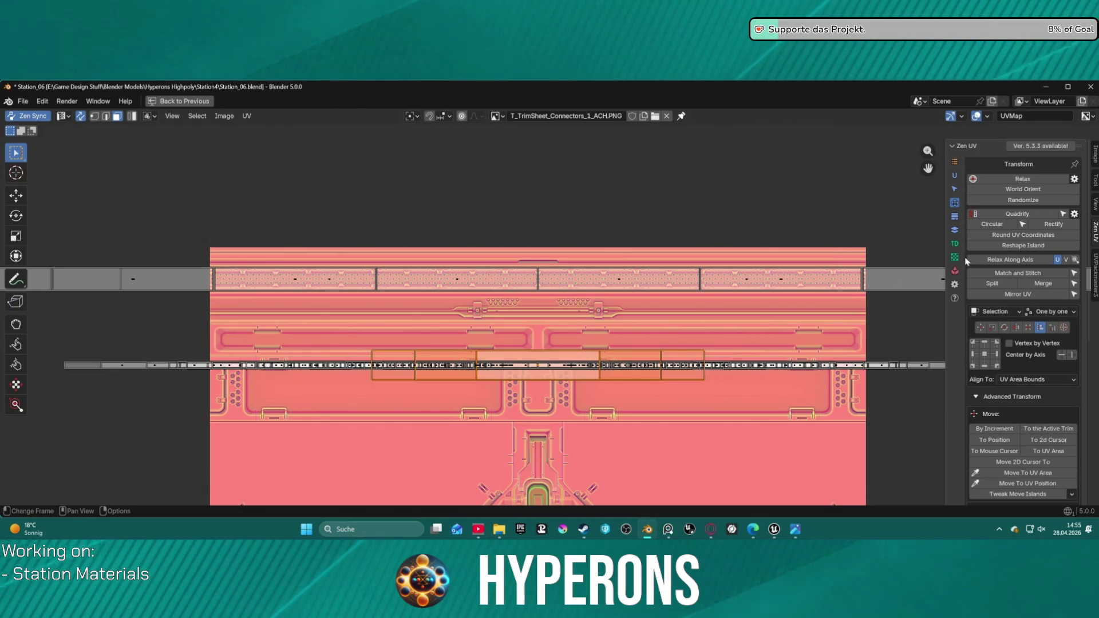
pyautogui.click(965, 229)
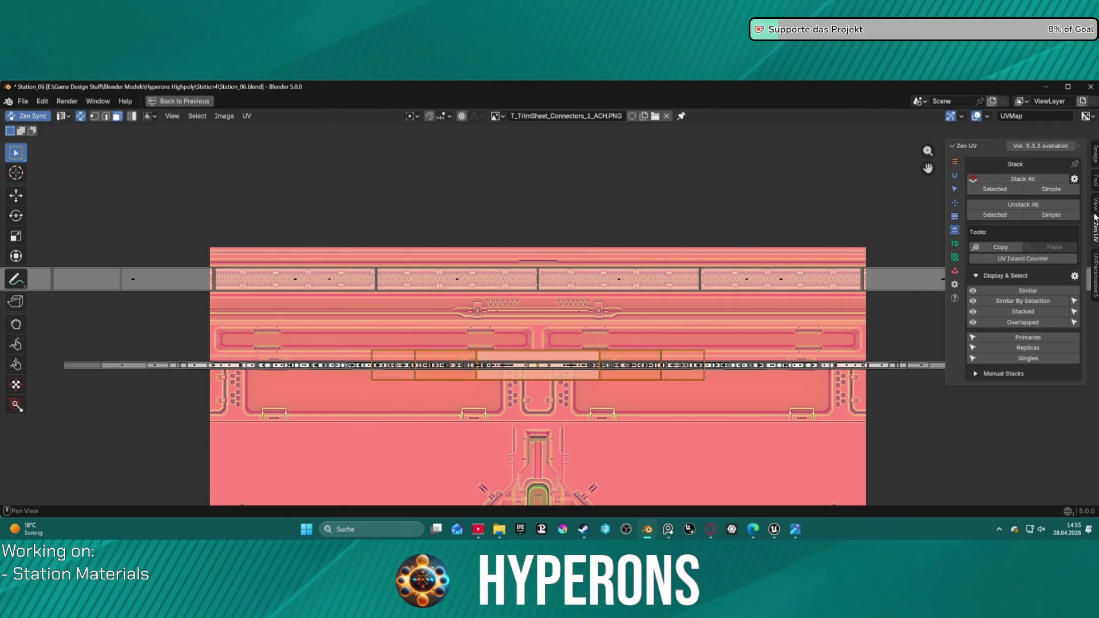
# - Select similar islands with UVPackmaster3 and move them onto the top connector band
pyautogui.click(1094, 264)
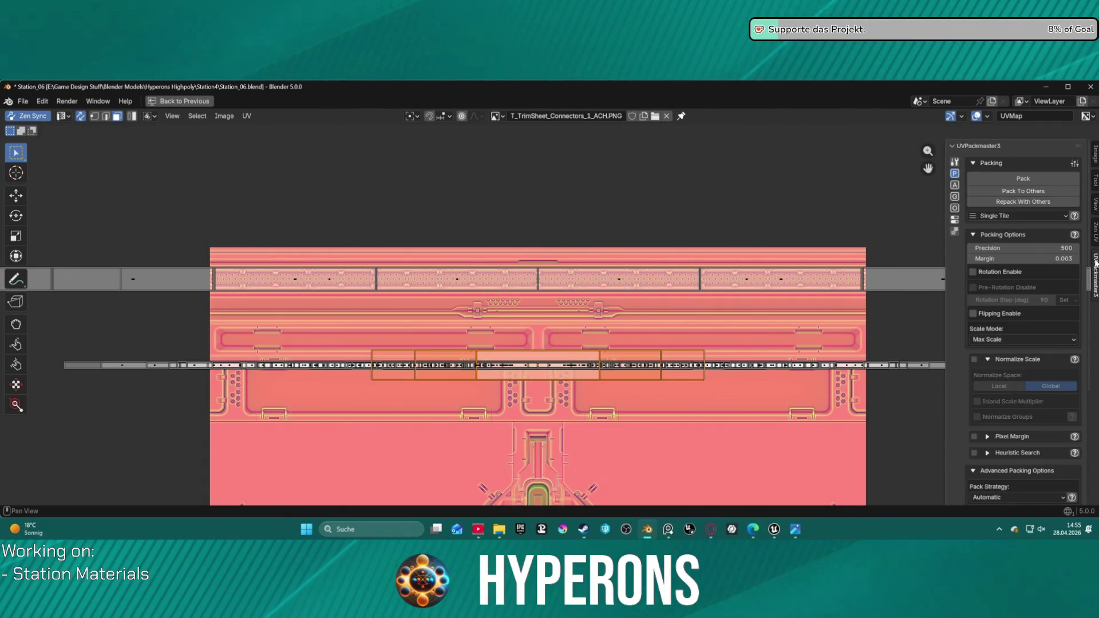
pyautogui.click(954, 185)
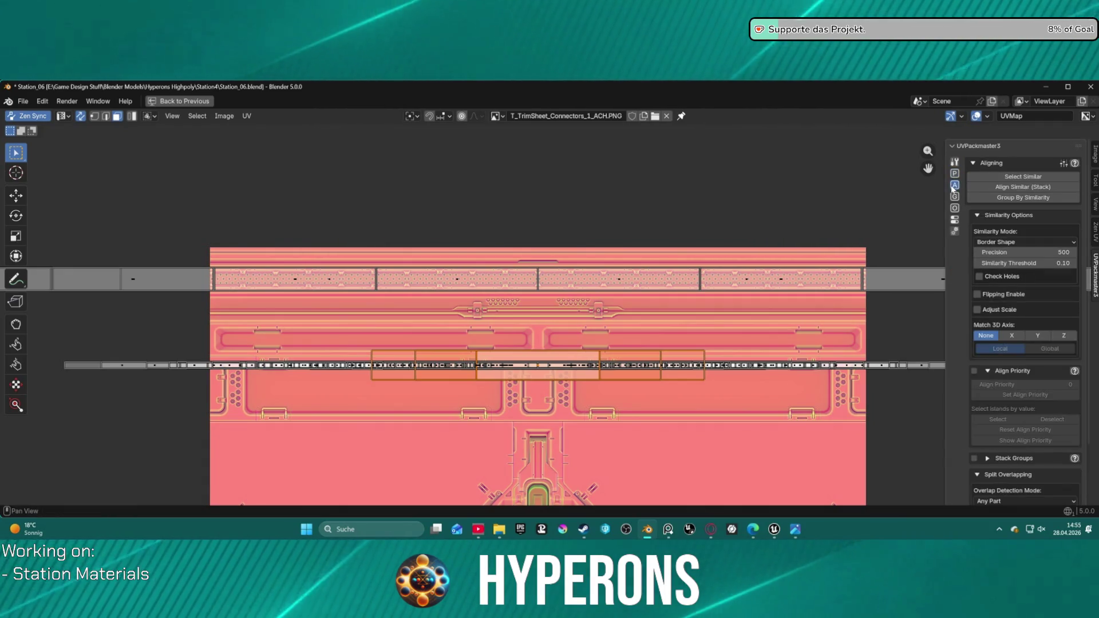
pyautogui.click(1018, 179)
pyautogui.press('g')
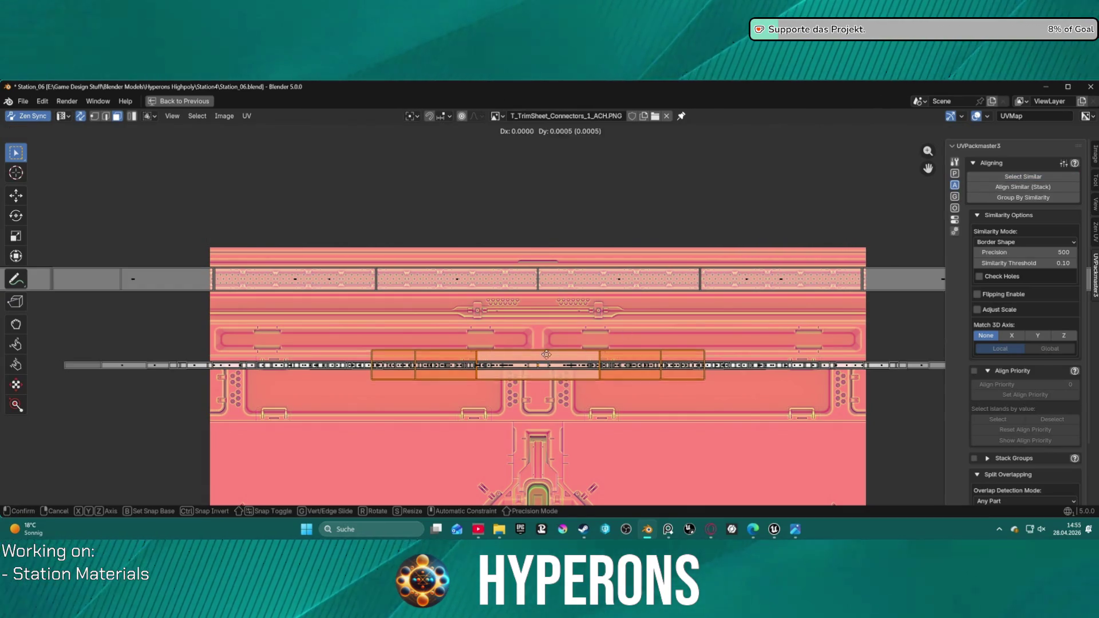
pyautogui.click(547, 270)
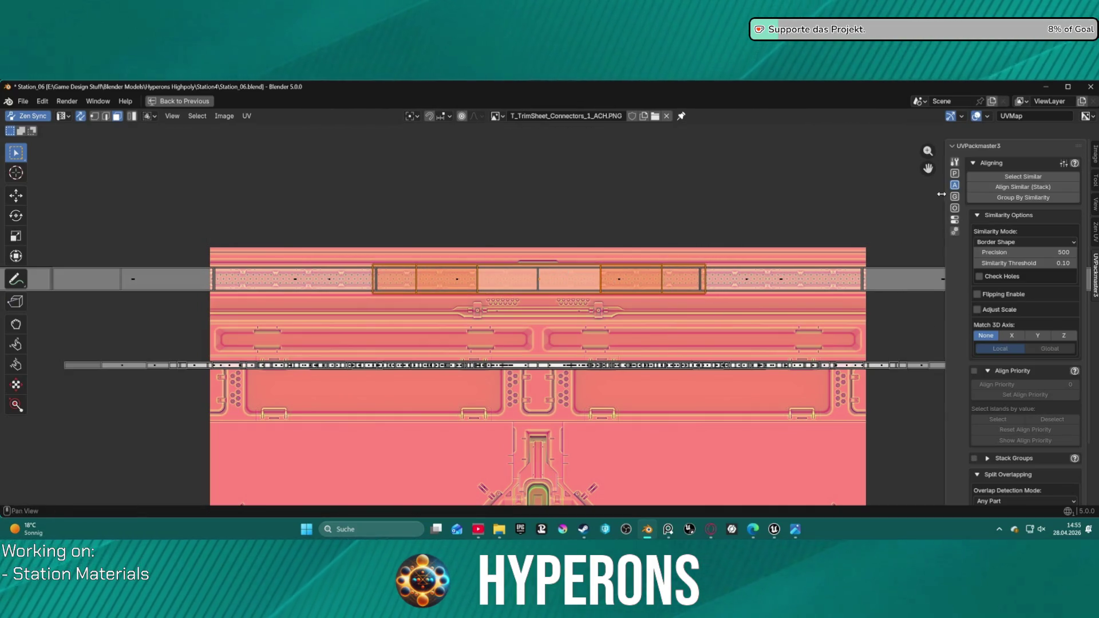
# - Centre the islands horizontally with Zen UV and scale them down to fit the band
pyautogui.click(1094, 238)
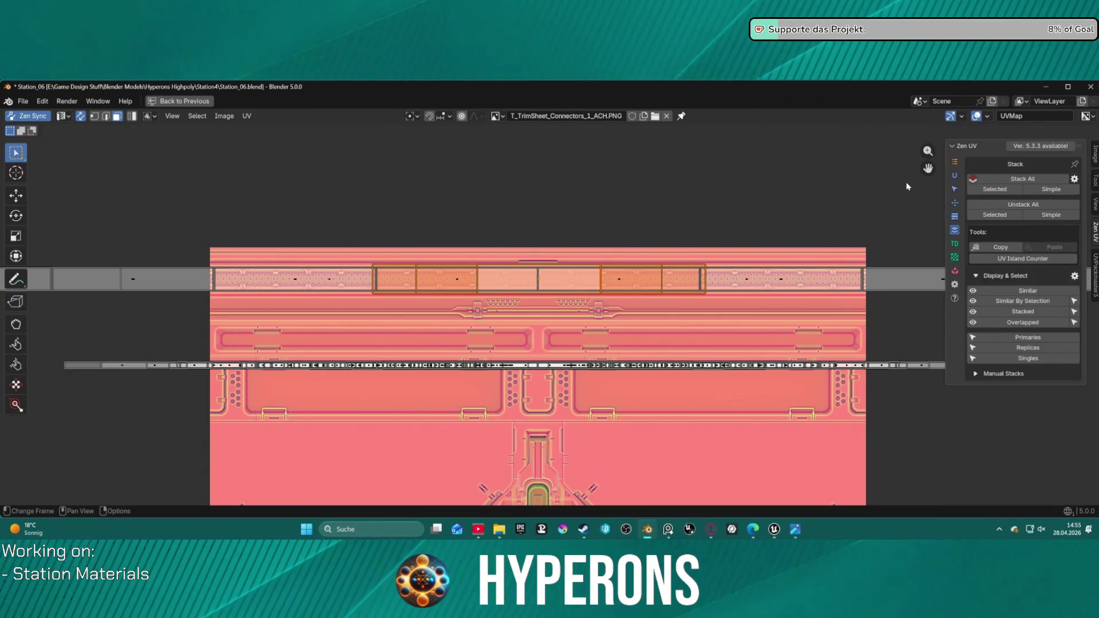
pyautogui.scroll(3, 938, 191)
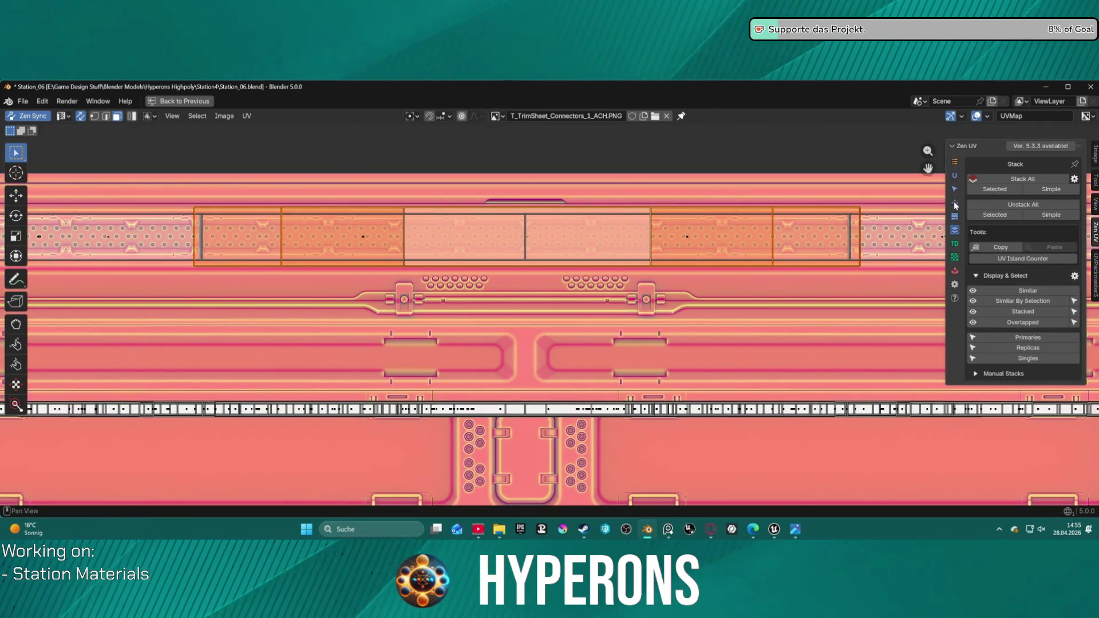
pyautogui.click(956, 205)
pyautogui.click(1072, 356)
pyautogui.press('s')
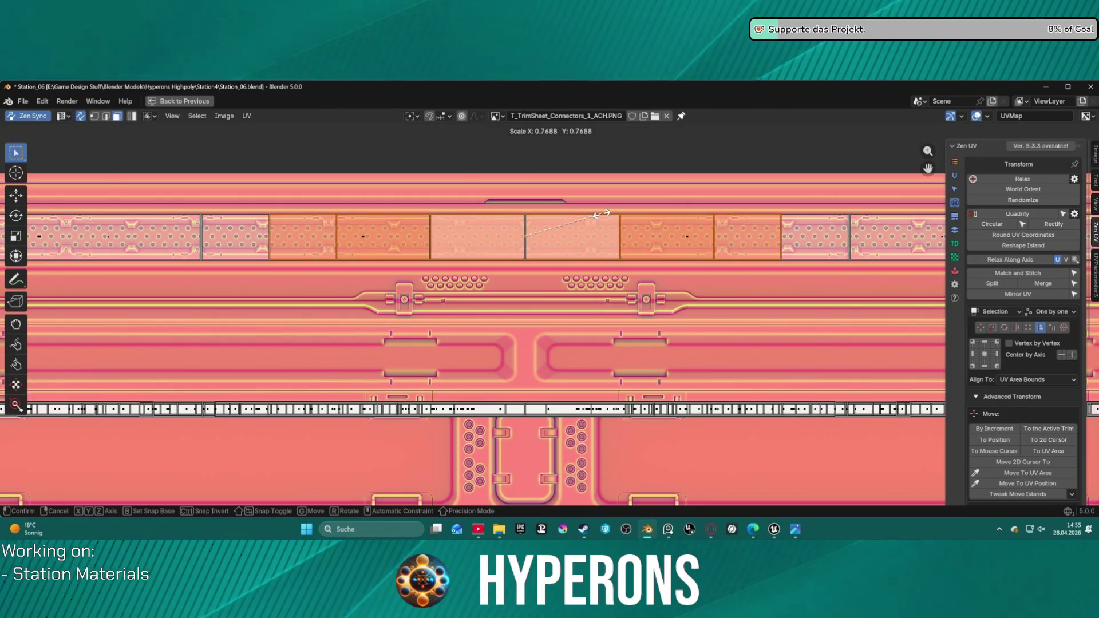
pyautogui.click(602, 214)
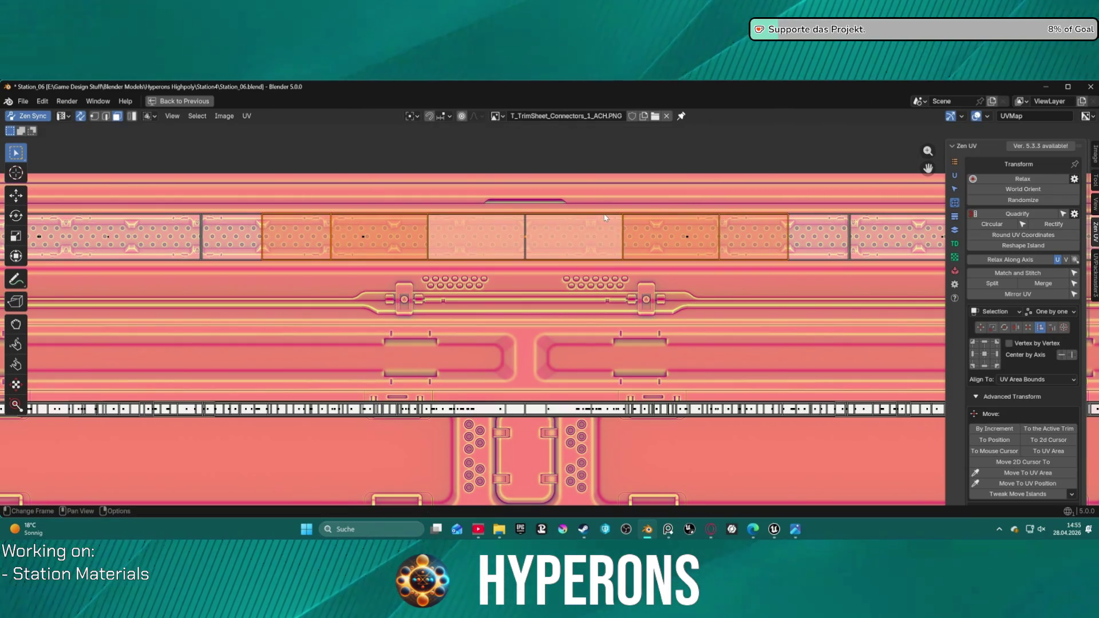
# - Select the thin connector strip plus its 45 similar islands, then cancel the move and deselect all
pyautogui.scroll(-4, 527, 349)
pyautogui.scroll(2, 526, 349)
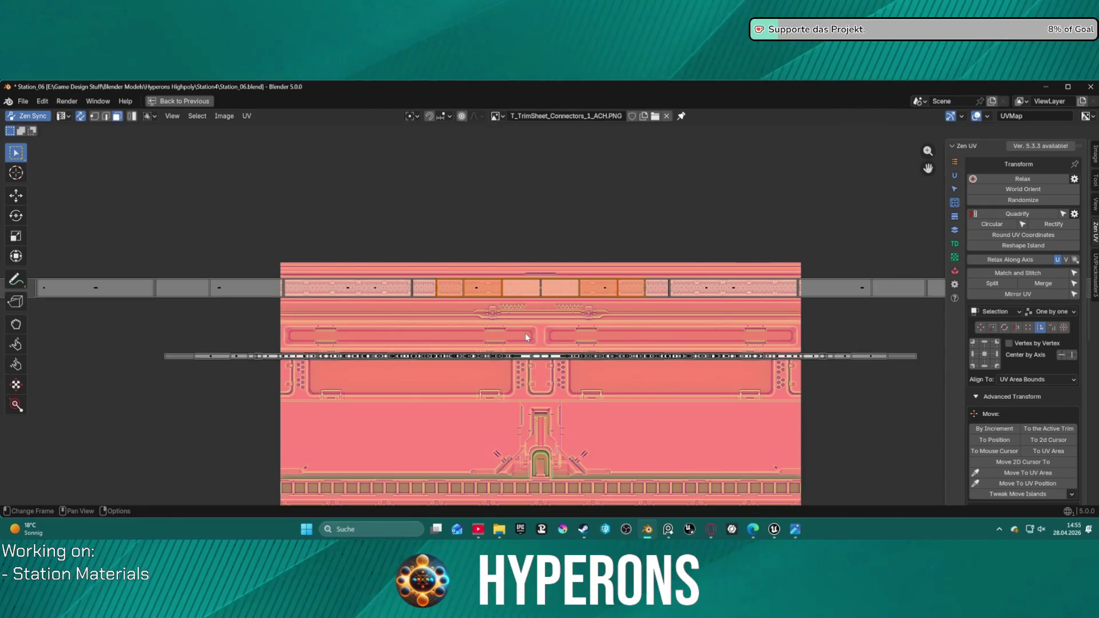
pyautogui.scroll(1, 619, 376)
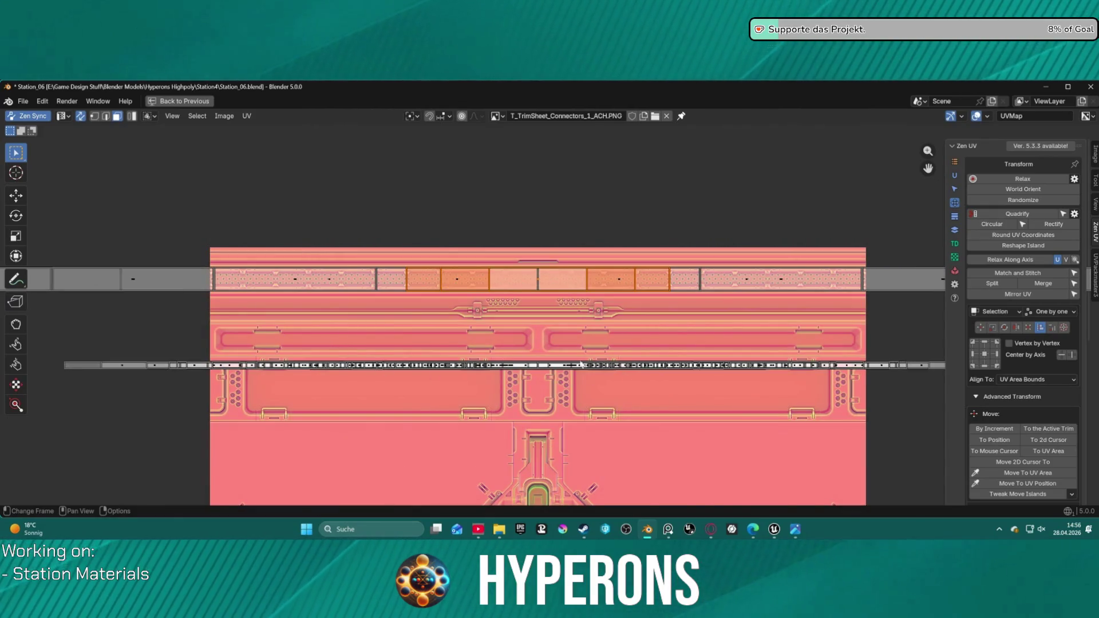
pyautogui.click(635, 366)
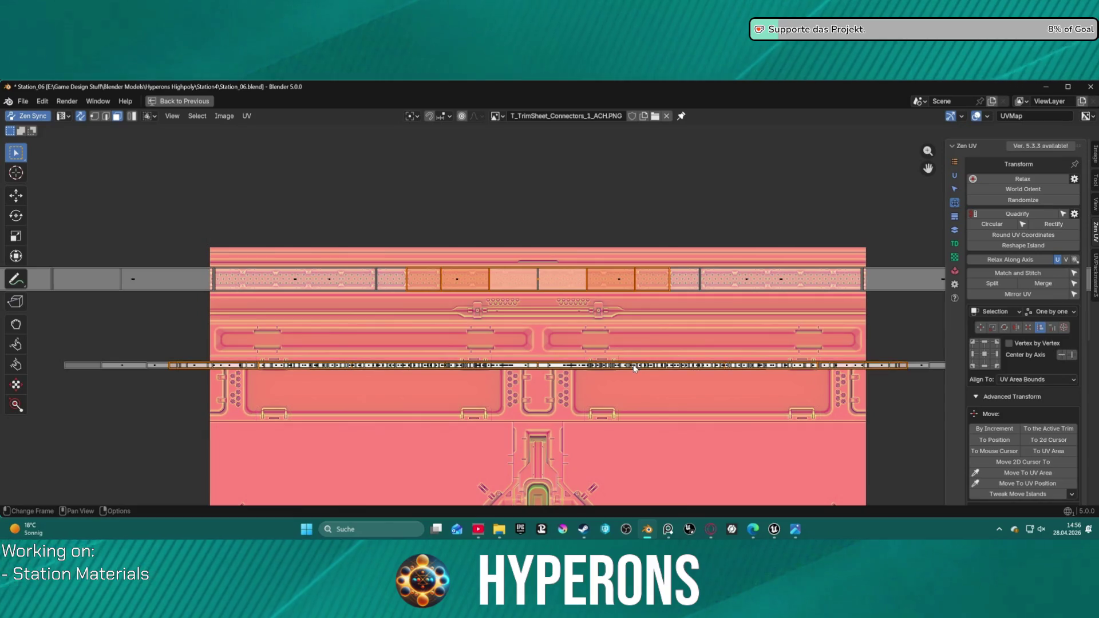
pyautogui.press('ctrl+KP_Add')
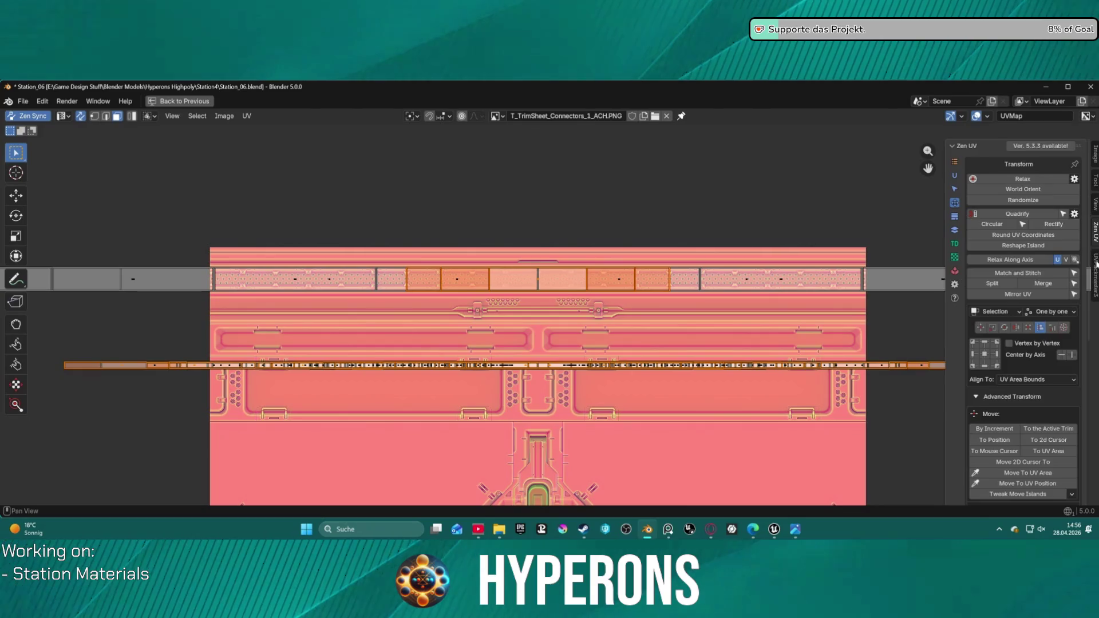
pyautogui.keyDown('ctrl'); pyautogui.scroll(-1, 978, 216); pyautogui.keyUp('ctrl')
pyautogui.click(993, 178)
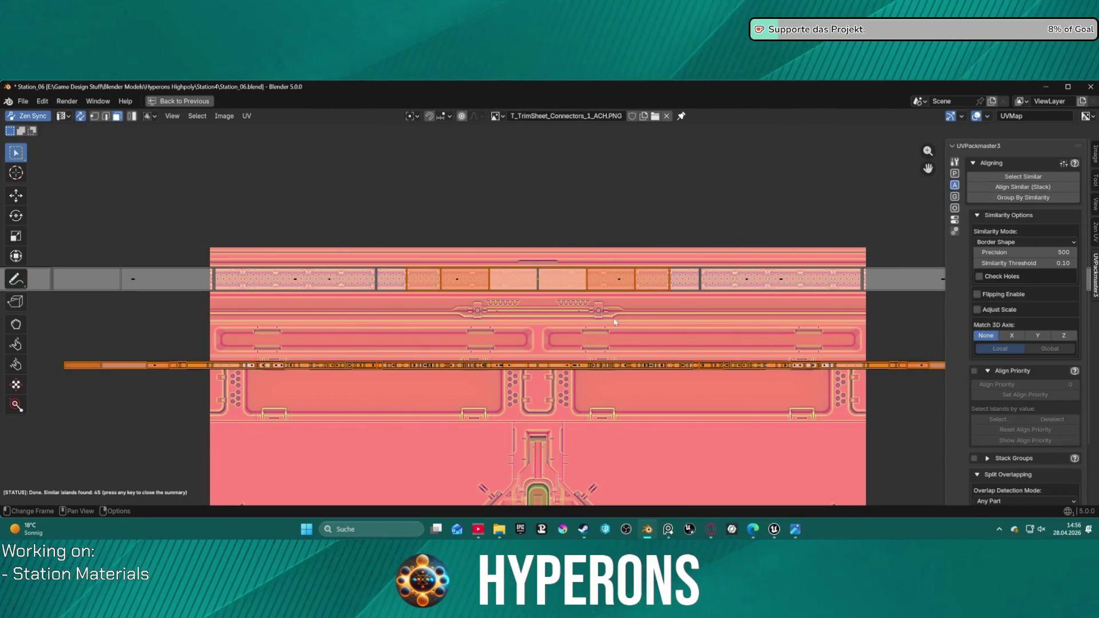
pyautogui.press('g')
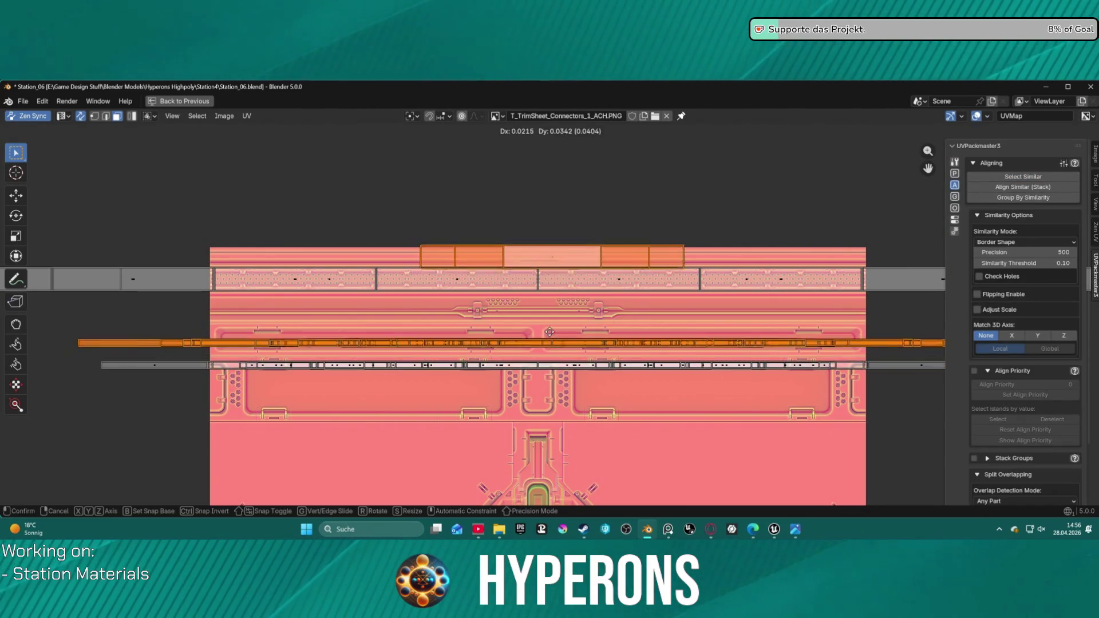
pyautogui.press('Escape')
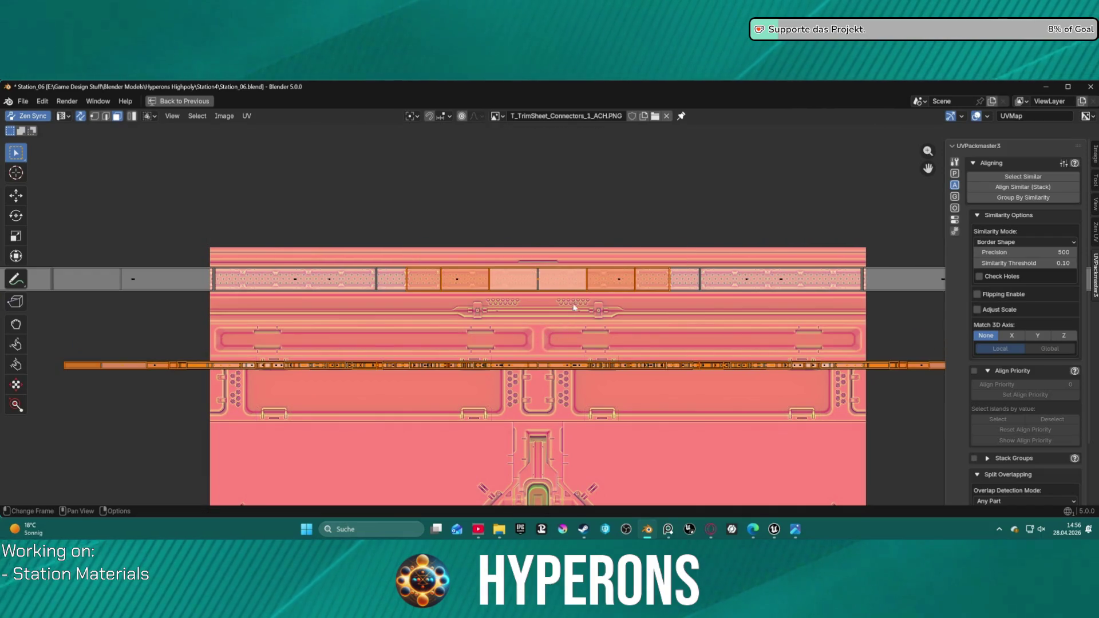
pyautogui.click(590, 344)
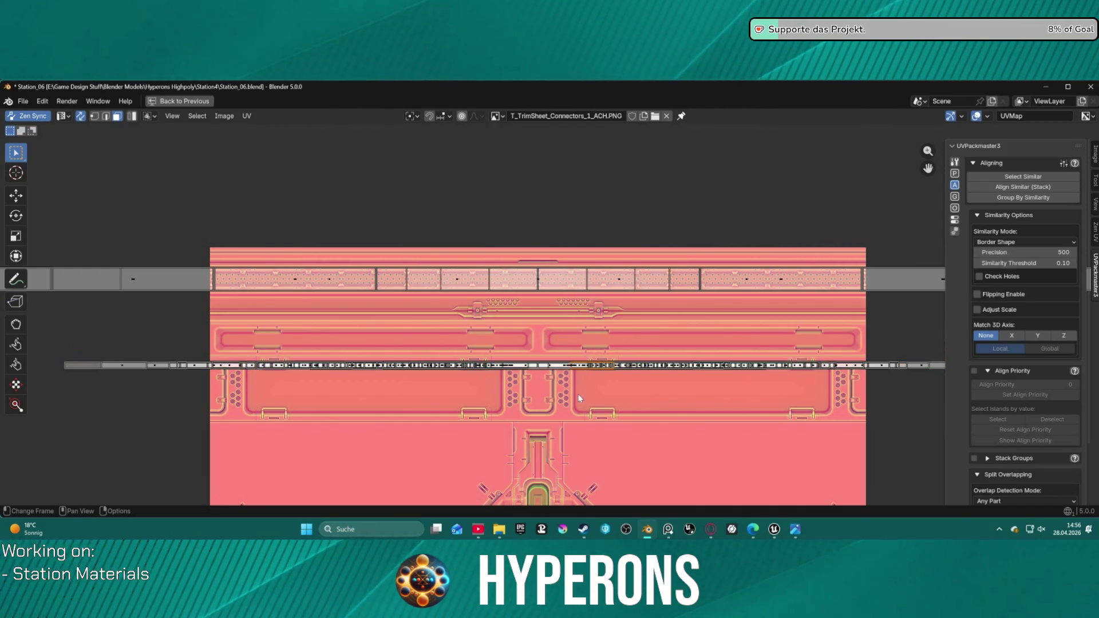
# - Box-select the whole thin connector strip
pyautogui.click(570, 364)
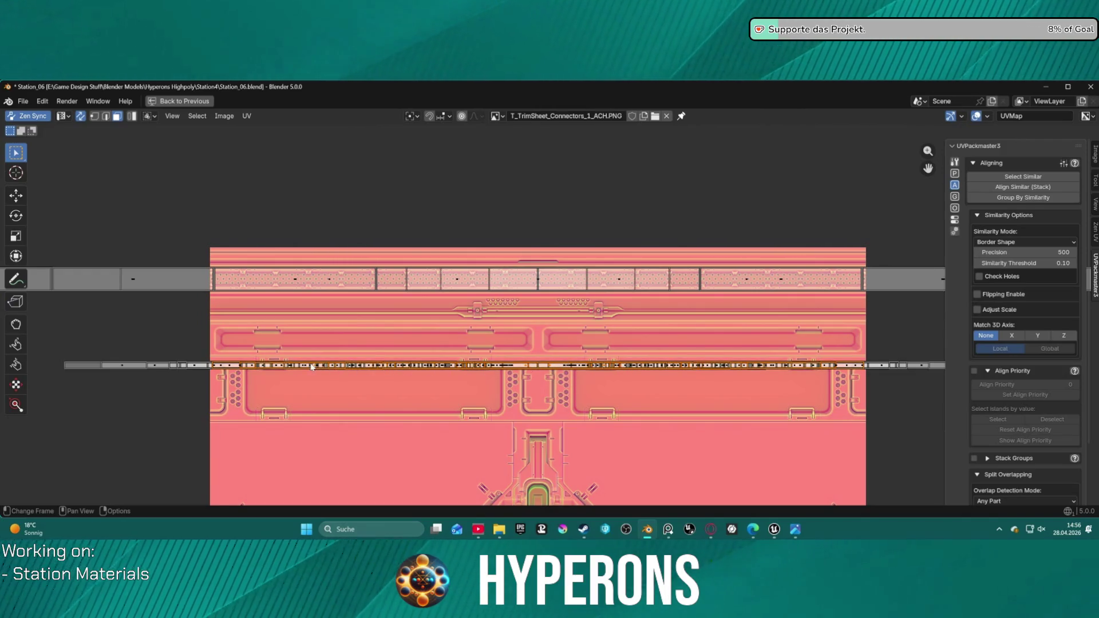
pyautogui.scroll(4, 311, 367)
pyautogui.scroll(1, 523, 390)
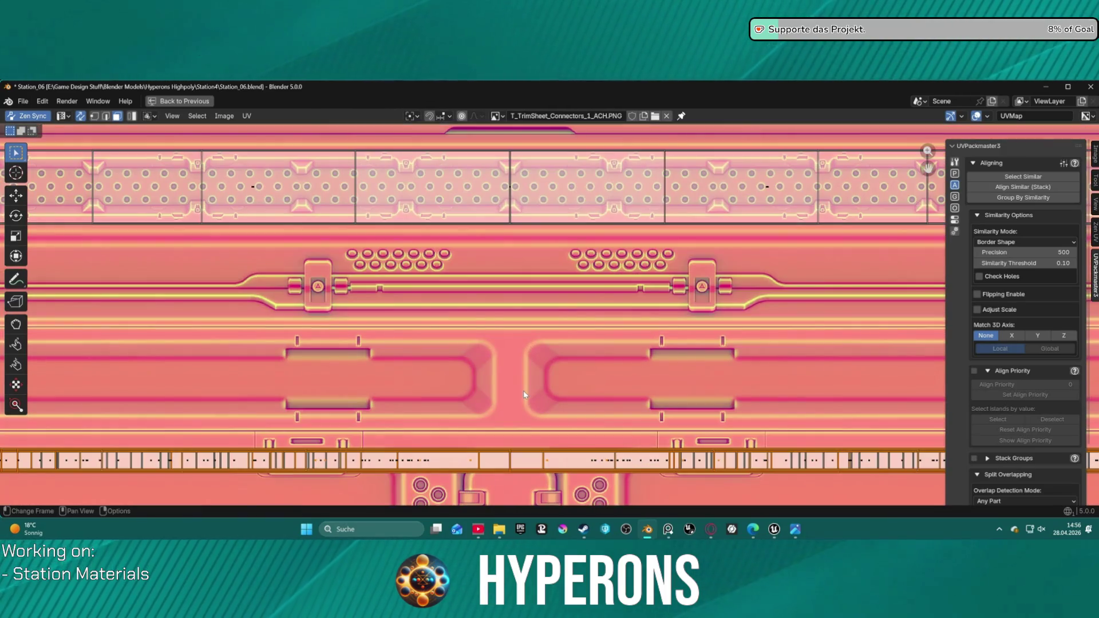
pyautogui.scroll(-6, 481, 386)
pyautogui.moveTo(232, 345); pyautogui.dragTo(929, 371)
# - Relax the selected connector islands with Zen UV, processing 81 islands
pyautogui.scroll(6, 528, 421)
pyautogui.moveTo(529, 421)
pyautogui.mouseDown(button='middle')
pyautogui.moveTo(528, 230)
pyautogui.moveTo(540, 262)
pyautogui.moveTo(647, 356)
pyautogui.mouseUp(button='middle')
pyautogui.scroll(5, 528, 230)
pyautogui.scroll(-1, 648, 356)
pyautogui.scroll(-2, 654, 350)
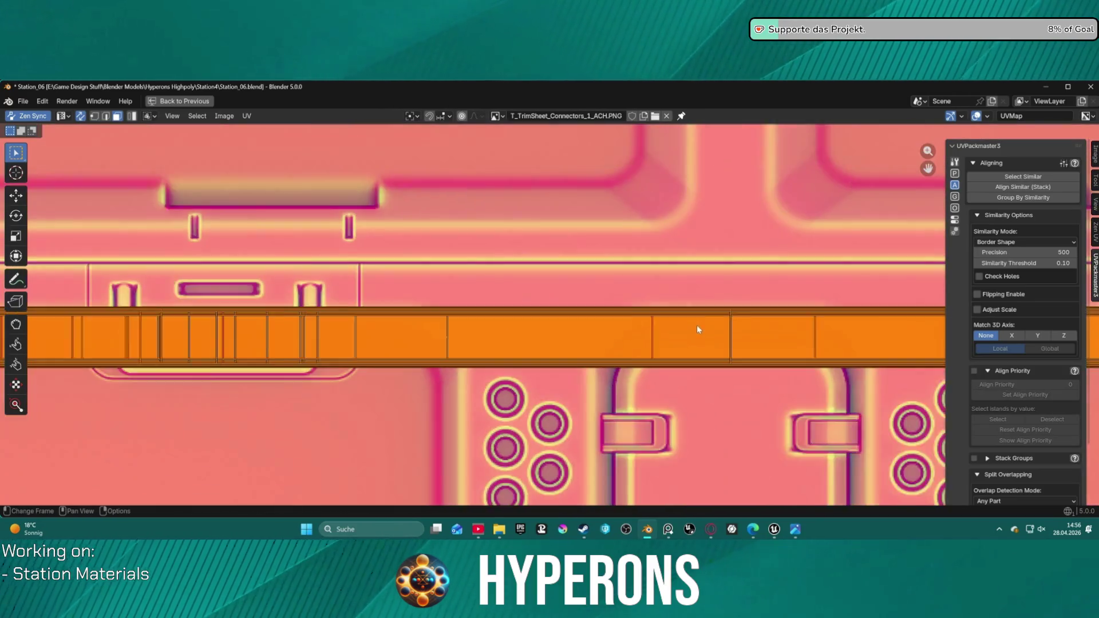
pyautogui.scroll(-5, 701, 324)
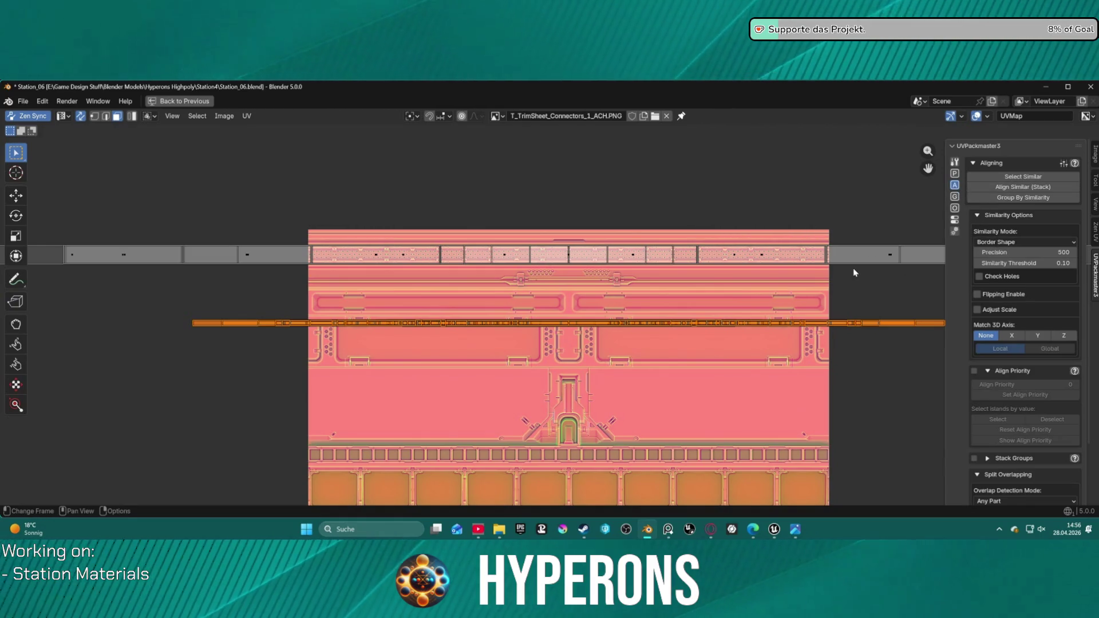
pyautogui.scroll(-2, 854, 273)
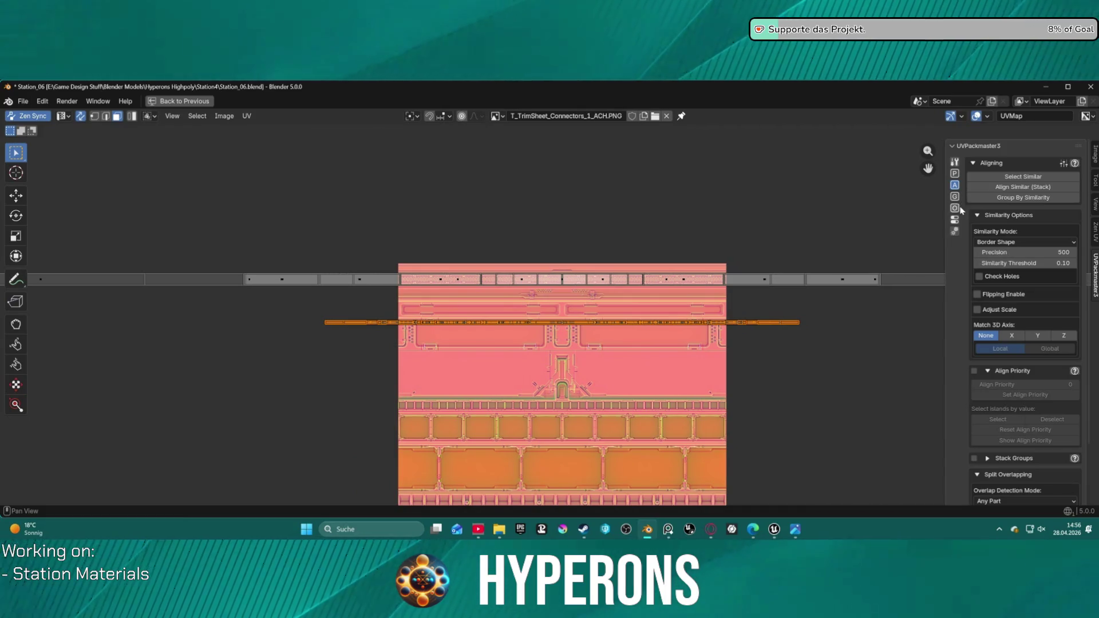
pyautogui.click(1095, 232)
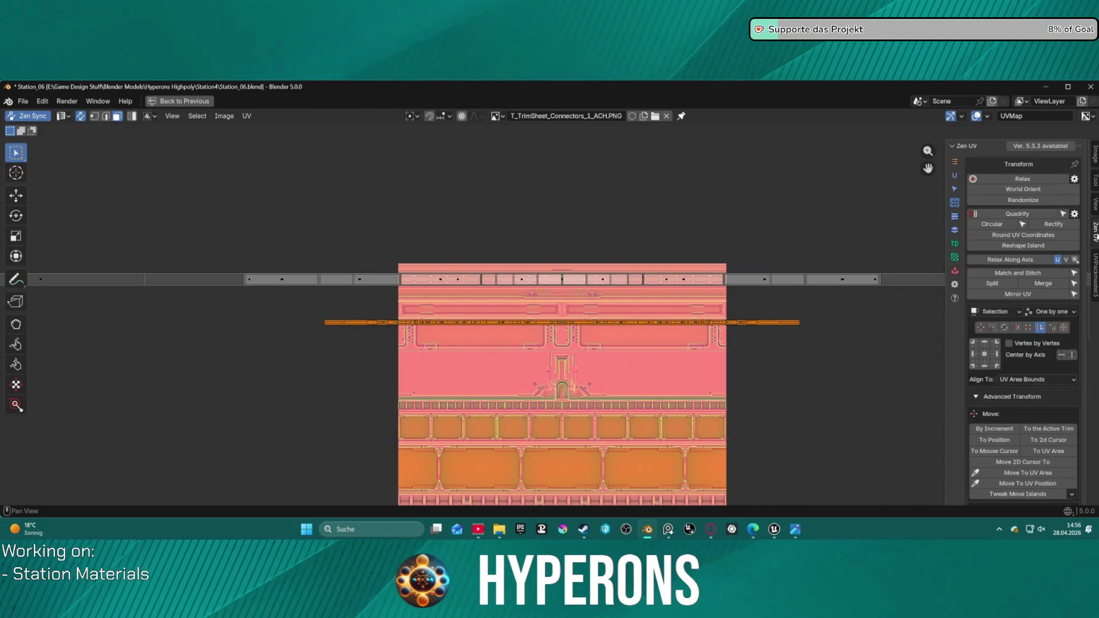
pyautogui.click(1021, 180)
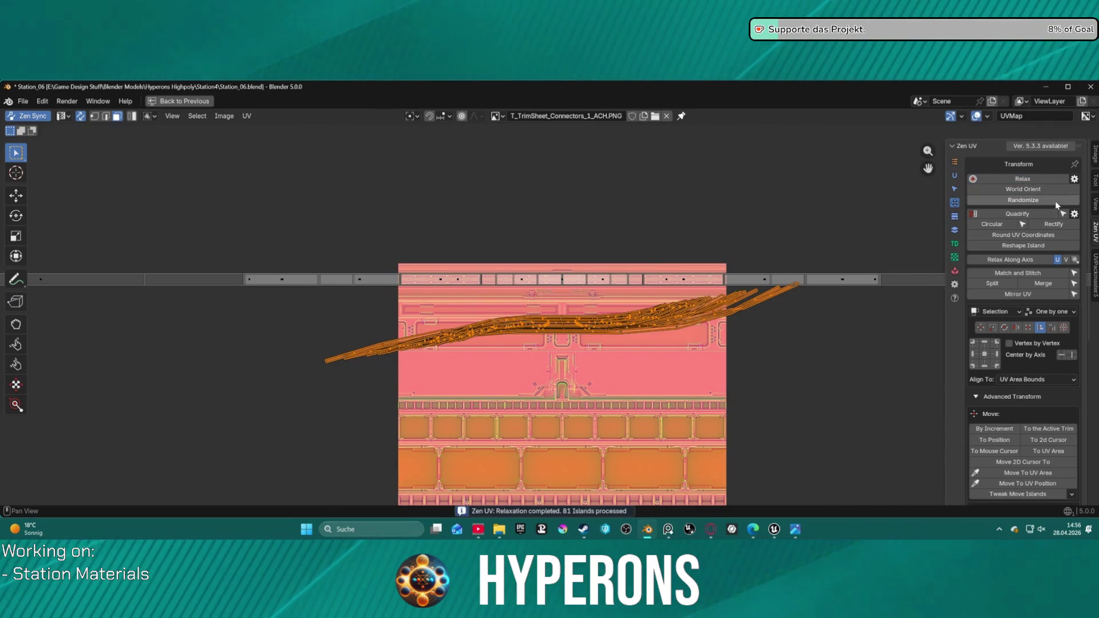
# - Quadrify the bent islands into straight strips and line them up on one centre line
pyautogui.click(1030, 214)
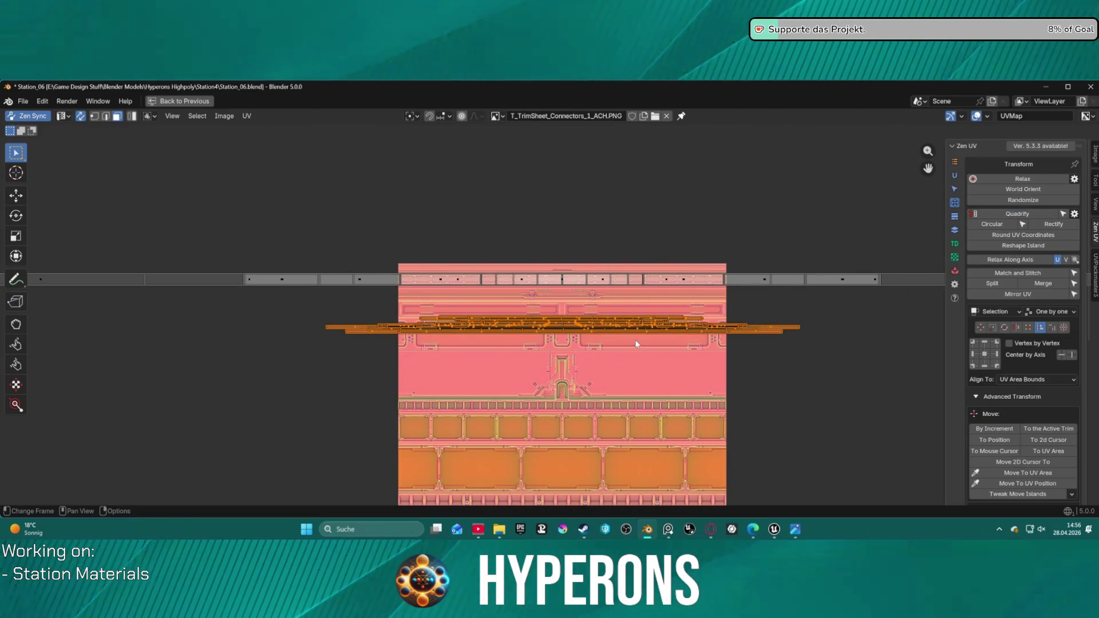
pyautogui.scroll(1, 622, 336)
pyautogui.scroll(1, 622, 335)
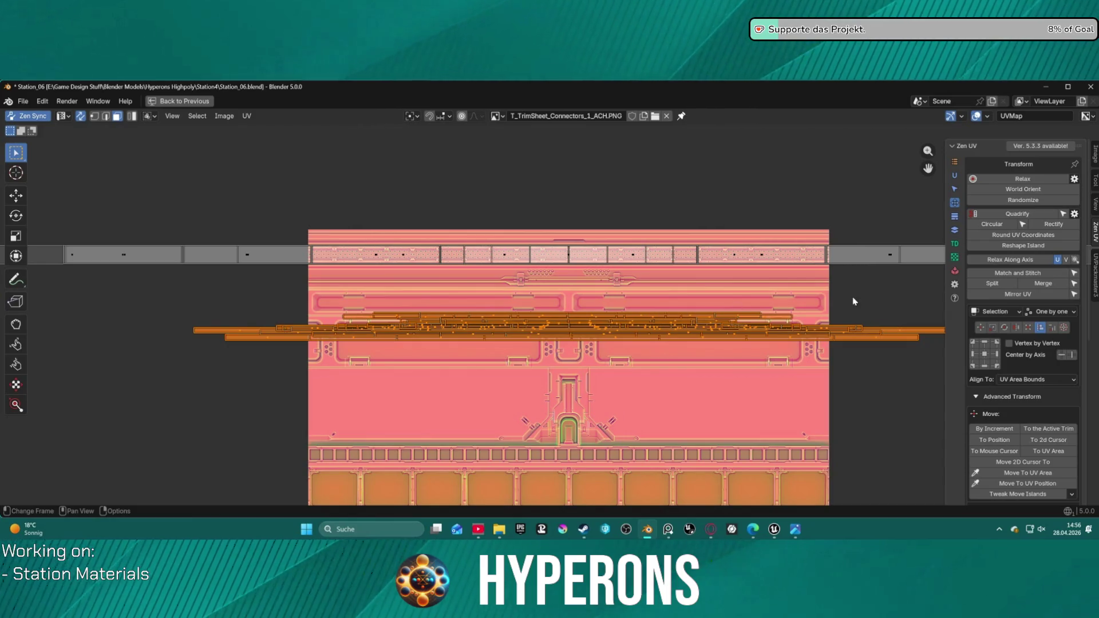
pyautogui.scroll(2, 668, 314)
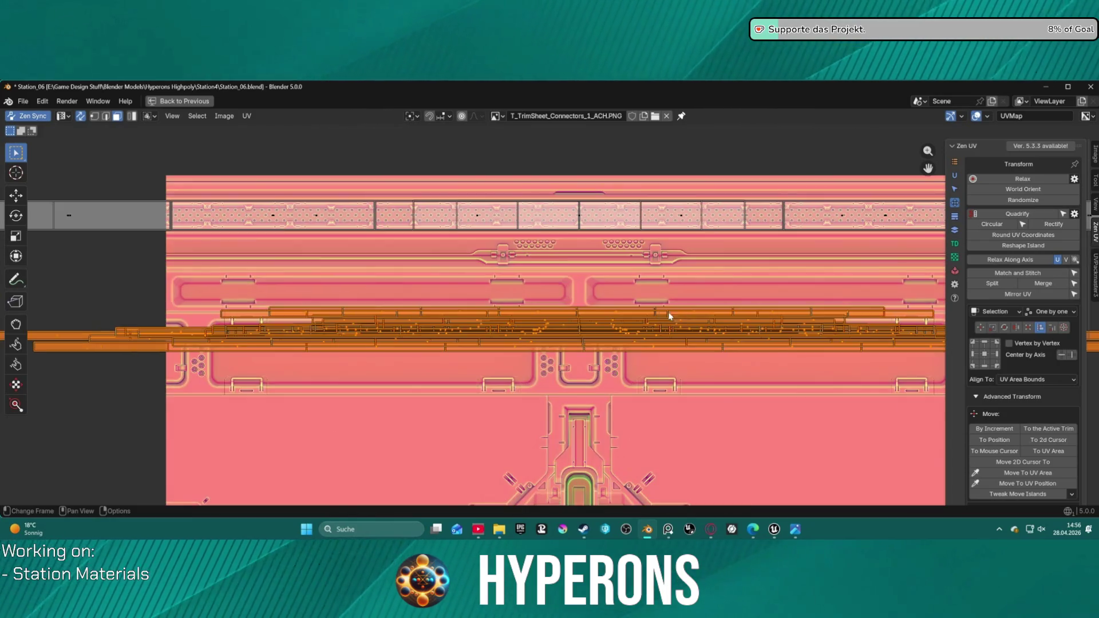
pyautogui.click(1063, 356)
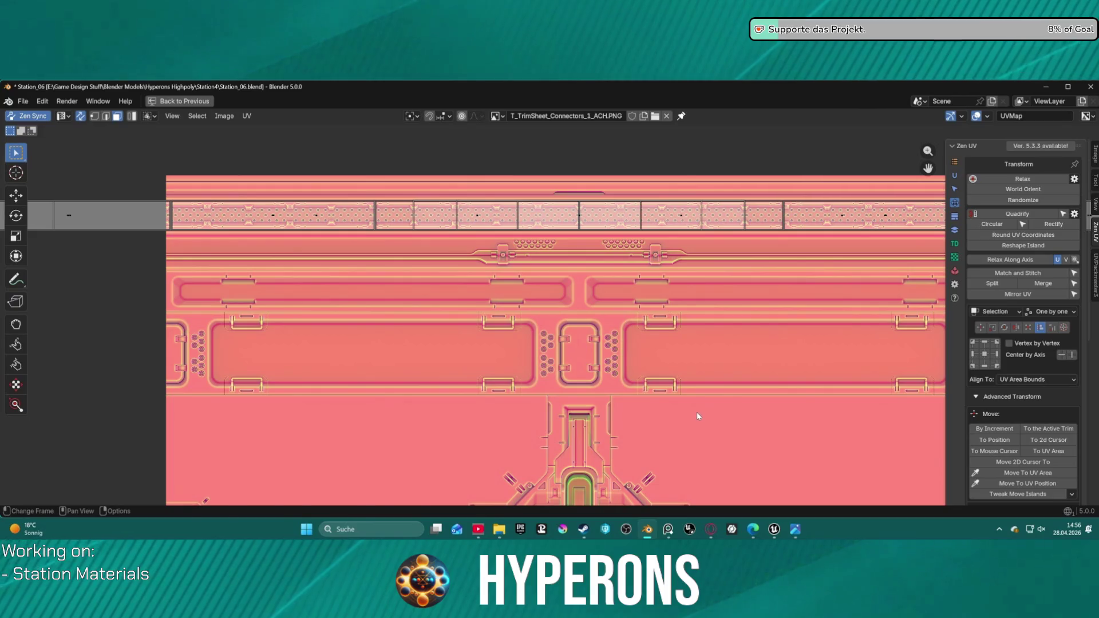
# - Move the strips along Y onto the connectors band, widen them, and nudge them into place
pyautogui.press('g')
pyautogui.press('y')
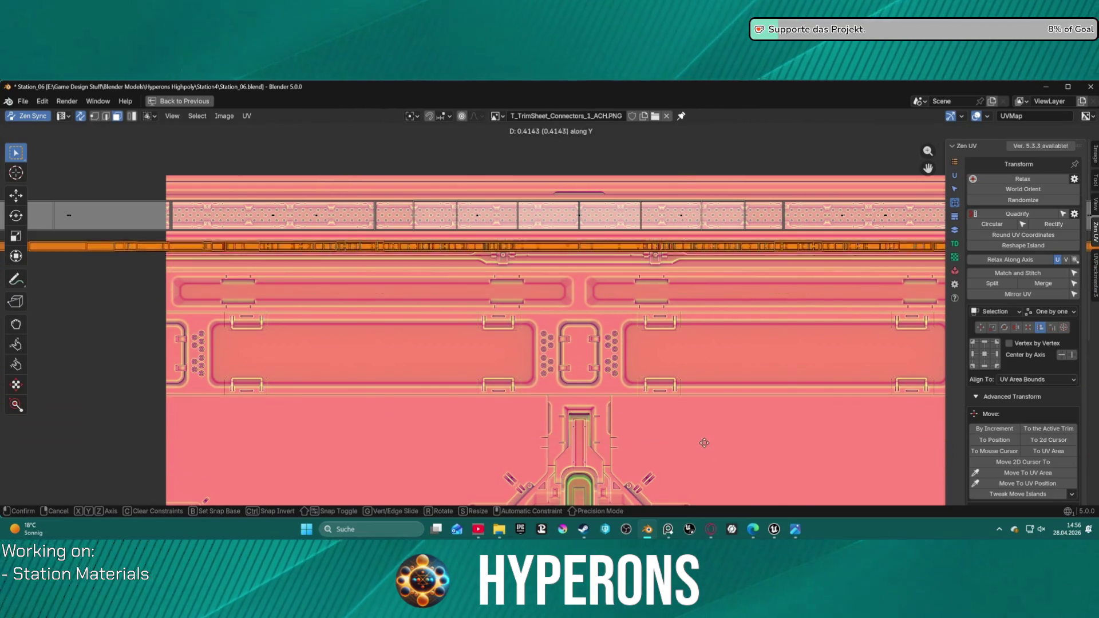
pyautogui.click(699, 416)
pyautogui.press('s')
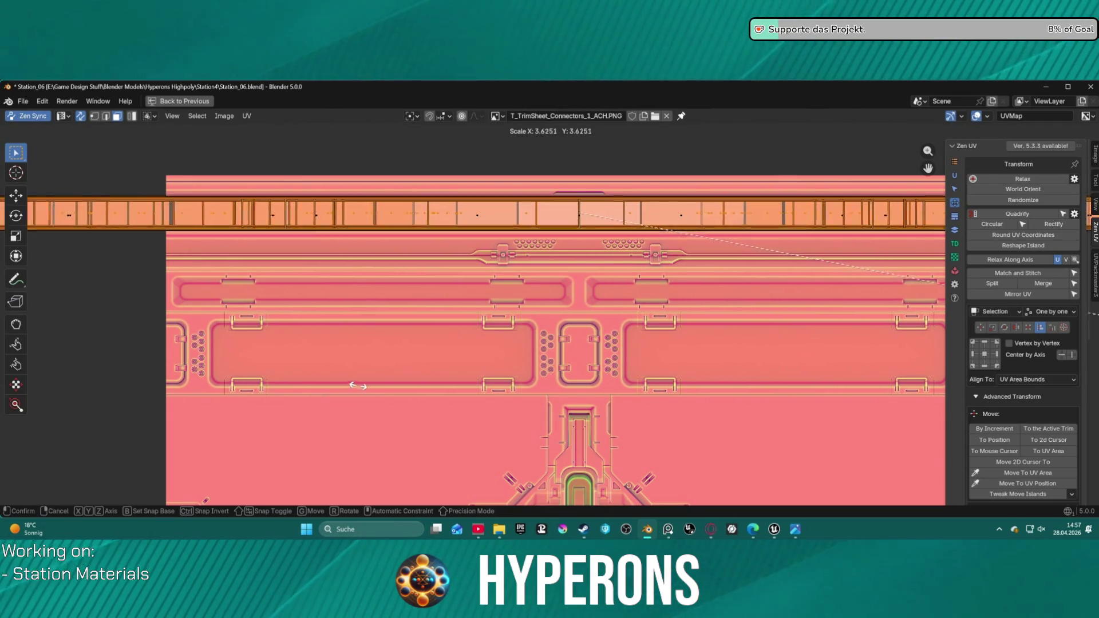
pyautogui.click(405, 373)
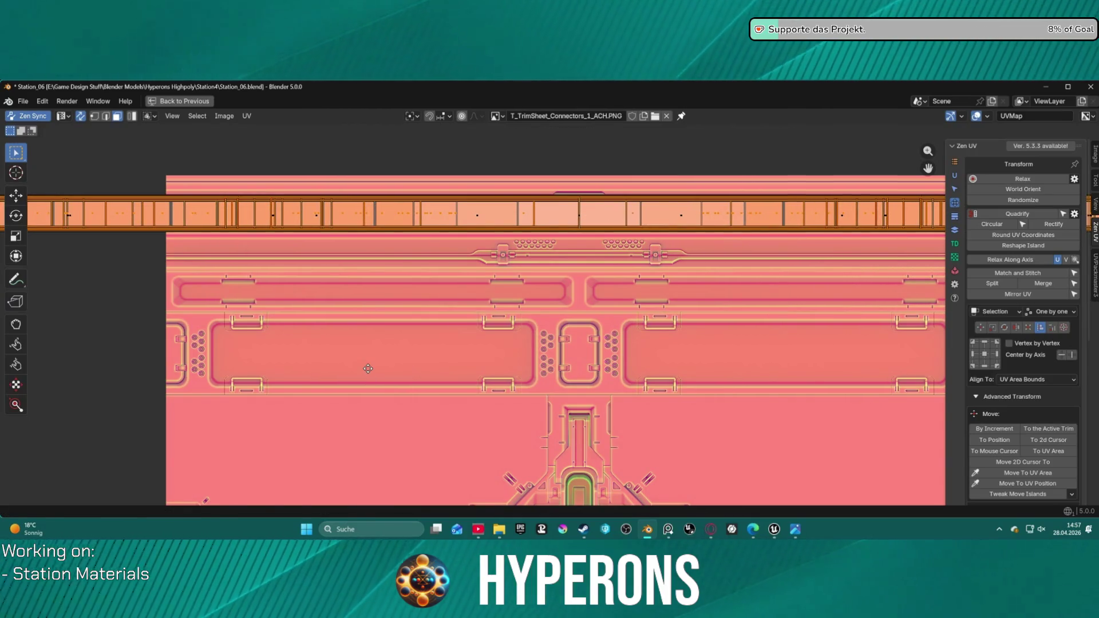
pyautogui.press('g')
pyautogui.press('y')
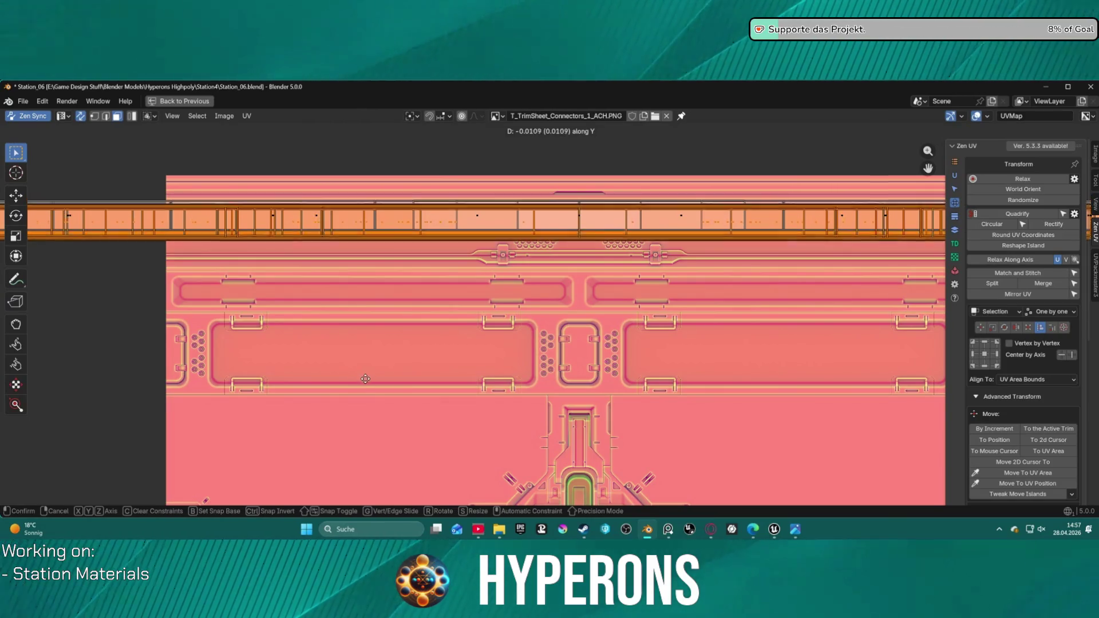
pyautogui.click(365, 370)
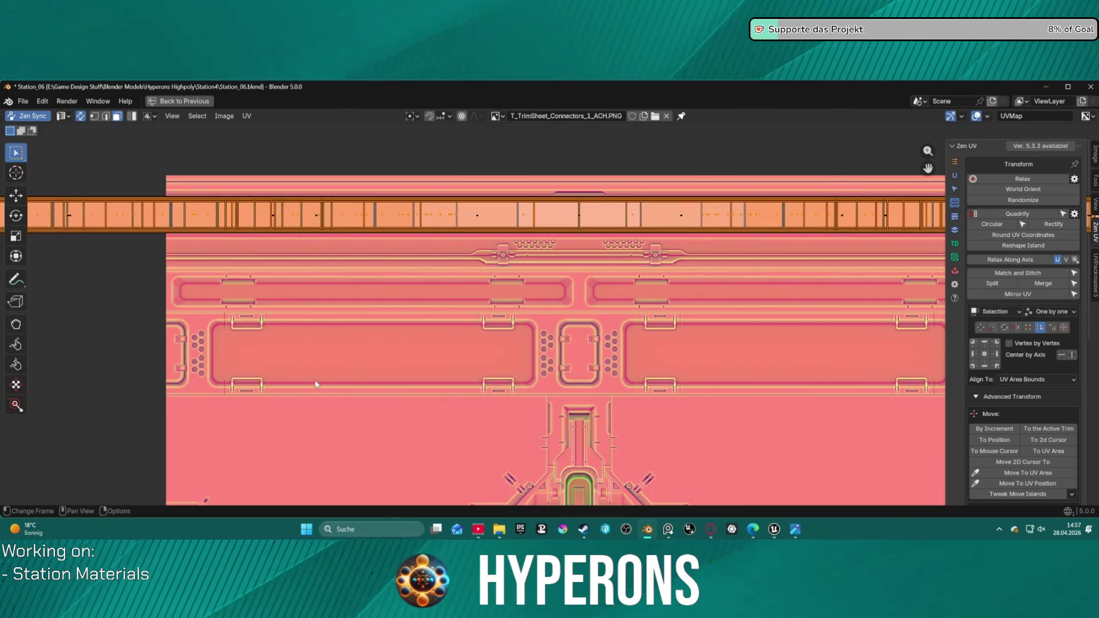
pyautogui.scroll(3, 403, 364)
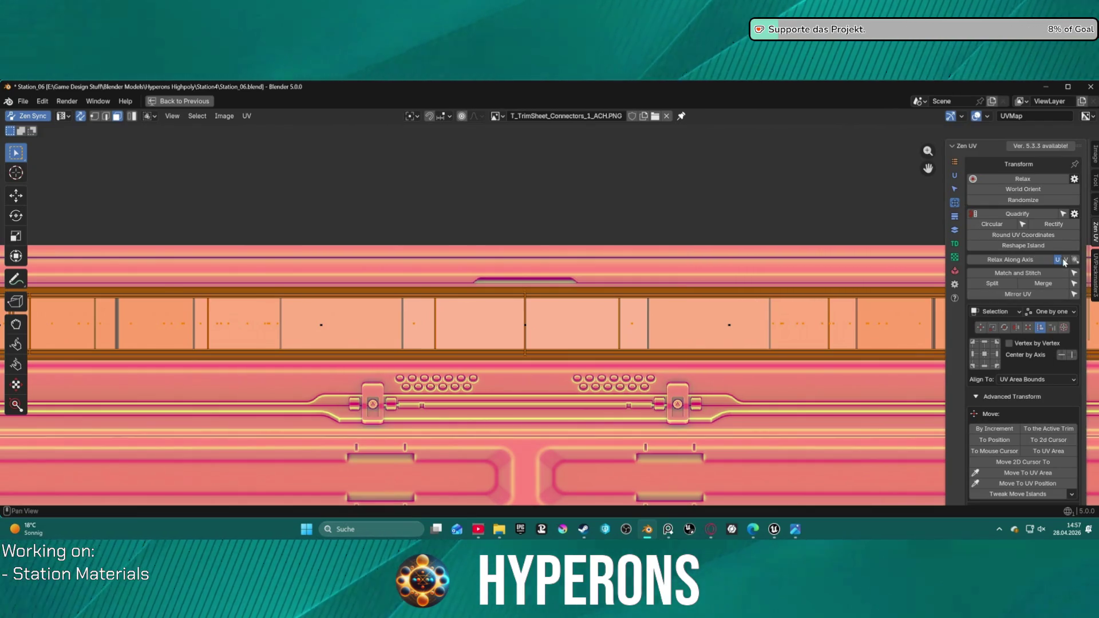
# - Relax the next UV islands along their axis, quadrify them into strips, and center them on one line
pyautogui.click(1026, 261)
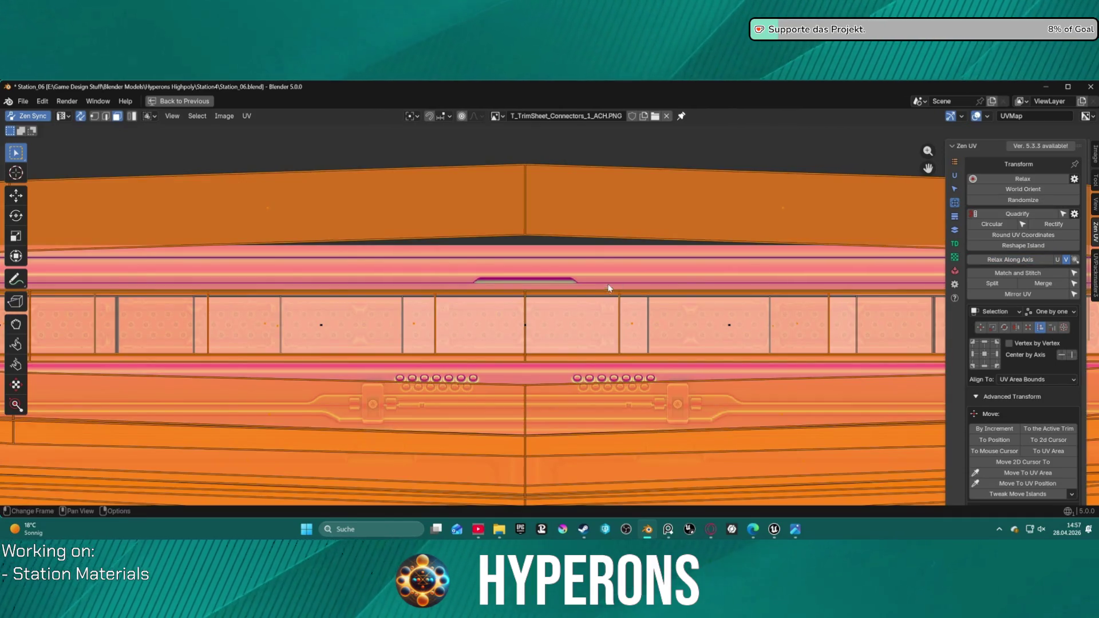
pyautogui.scroll(-8, 613, 314)
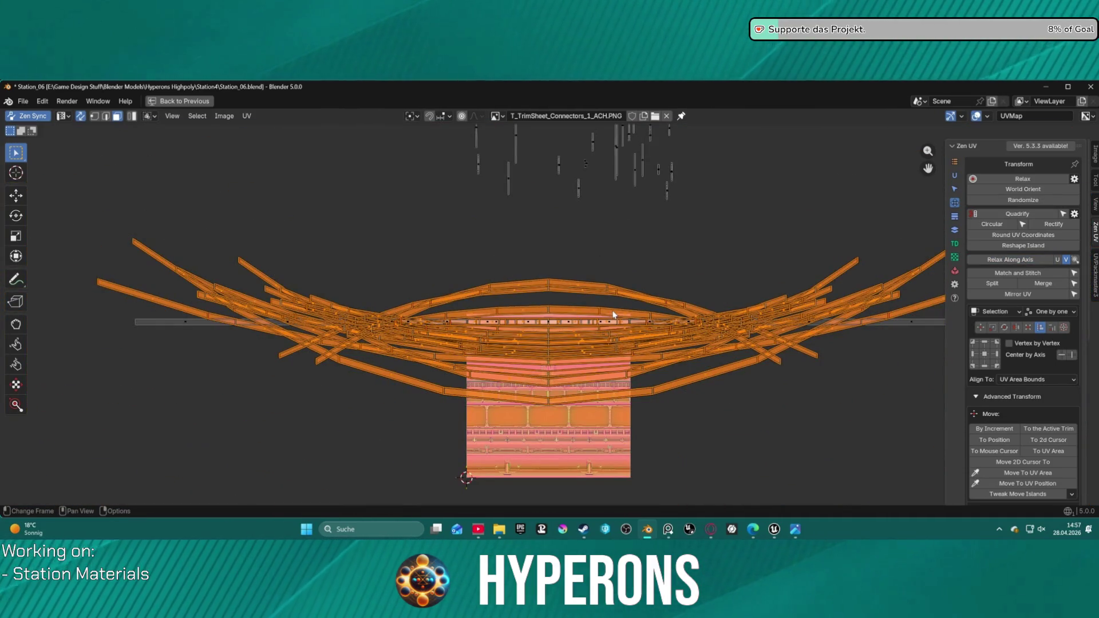
pyautogui.scroll(4, 613, 314)
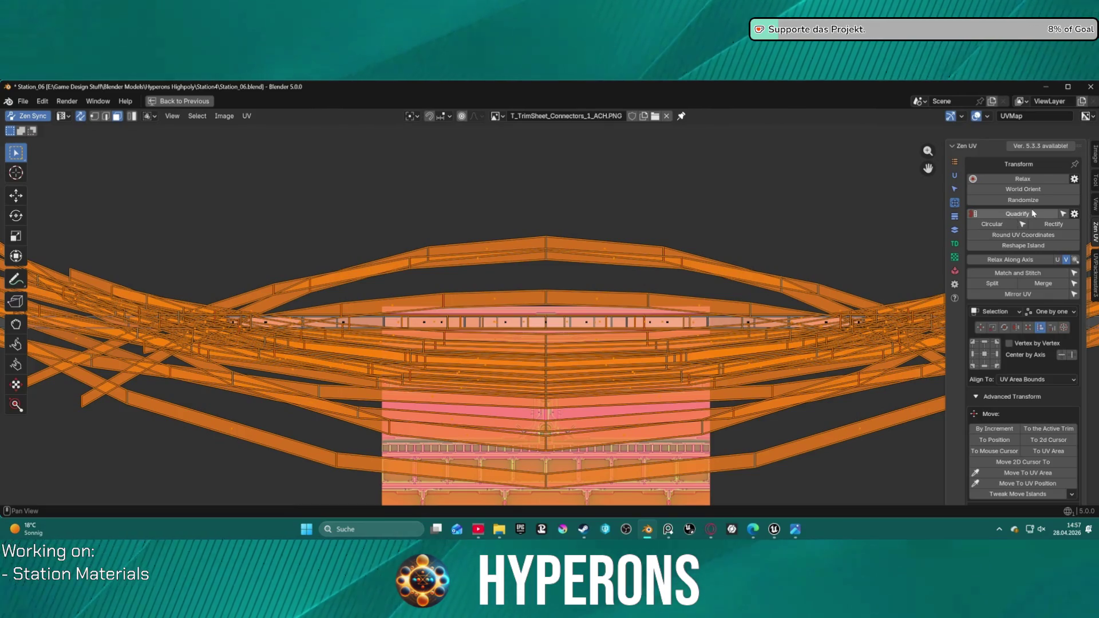
pyautogui.click(1032, 213)
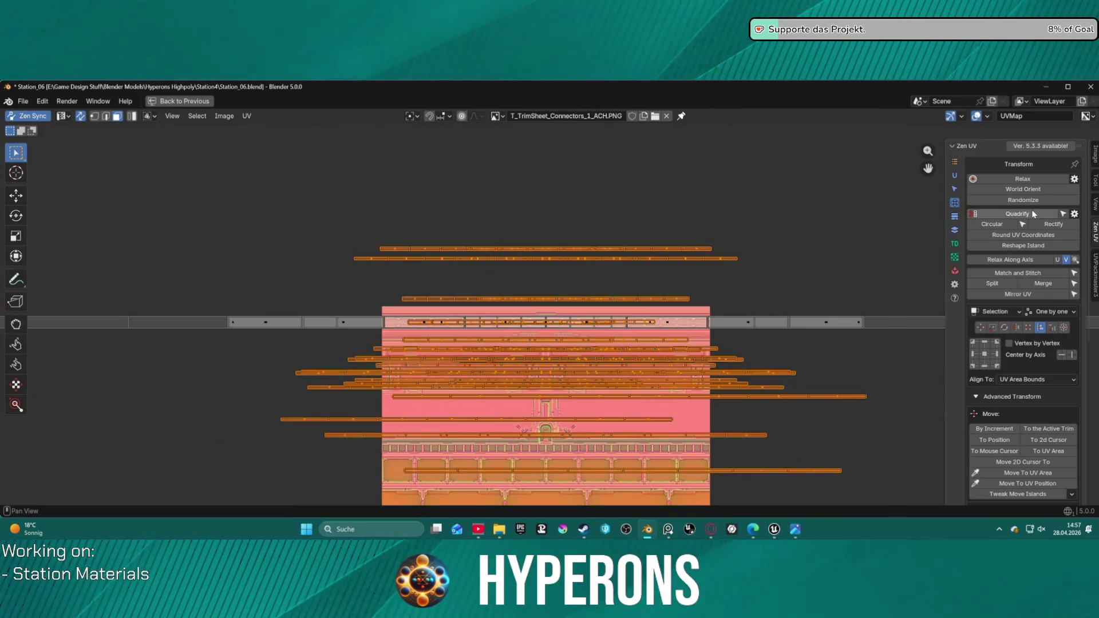
pyautogui.click(1072, 355)
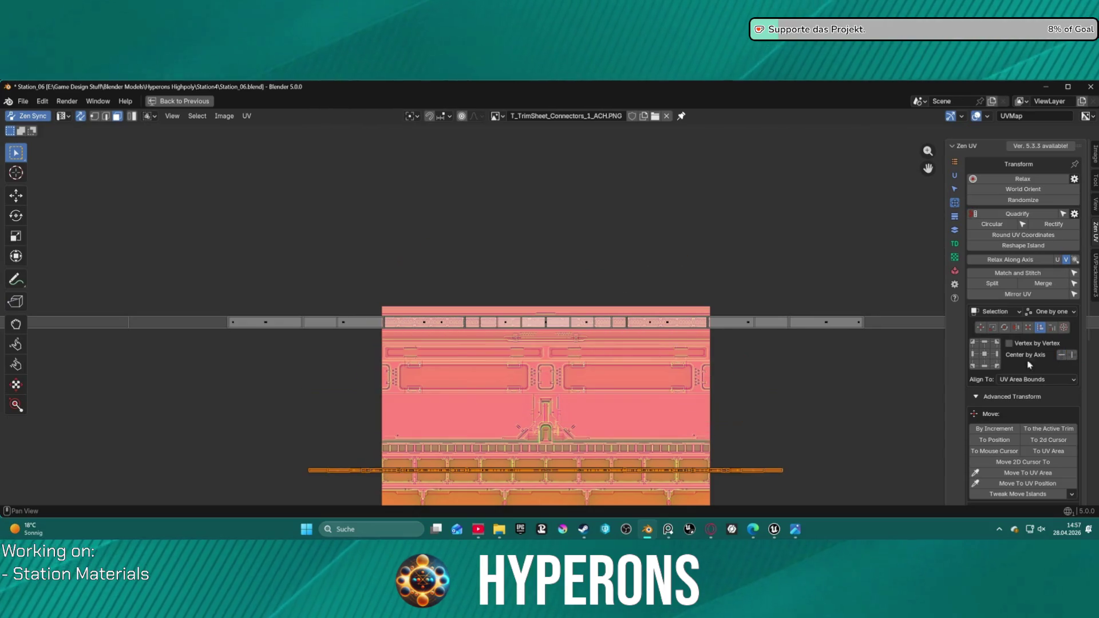
# - Lift the stacked strips vertically onto the connectors band and stretch them wider across it
pyautogui.press('g')
pyautogui.press('x')
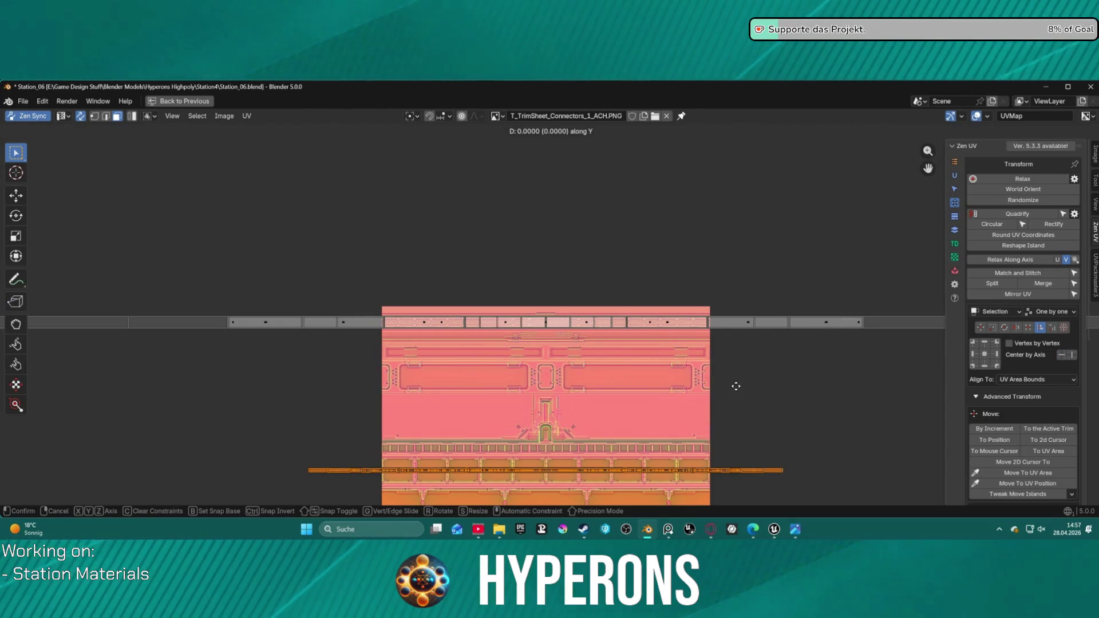
pyautogui.press('y')
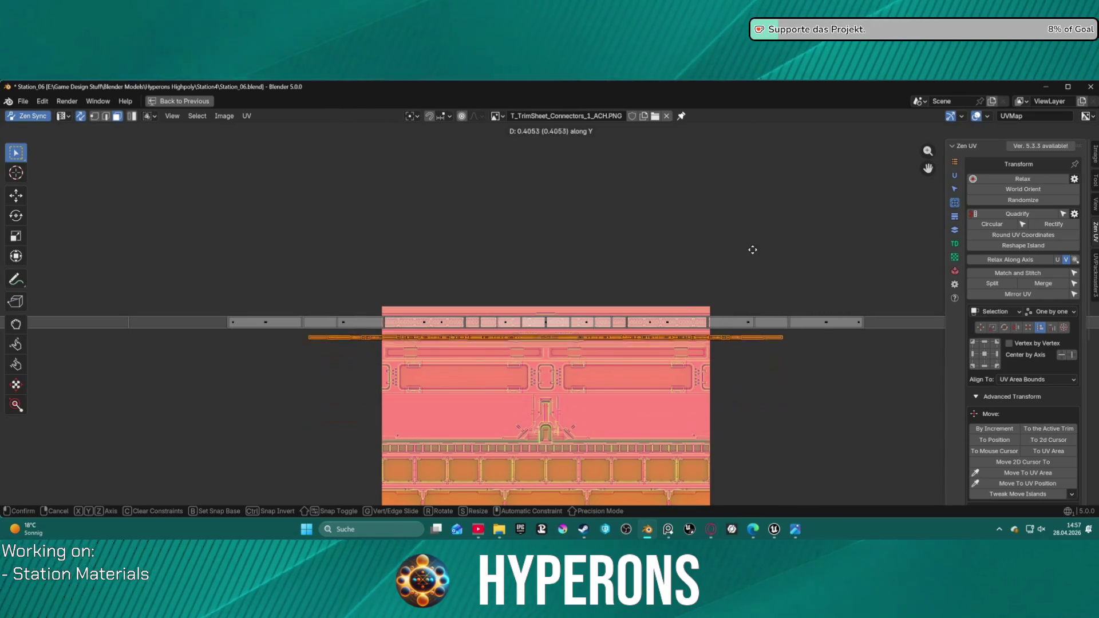
pyautogui.press('s')
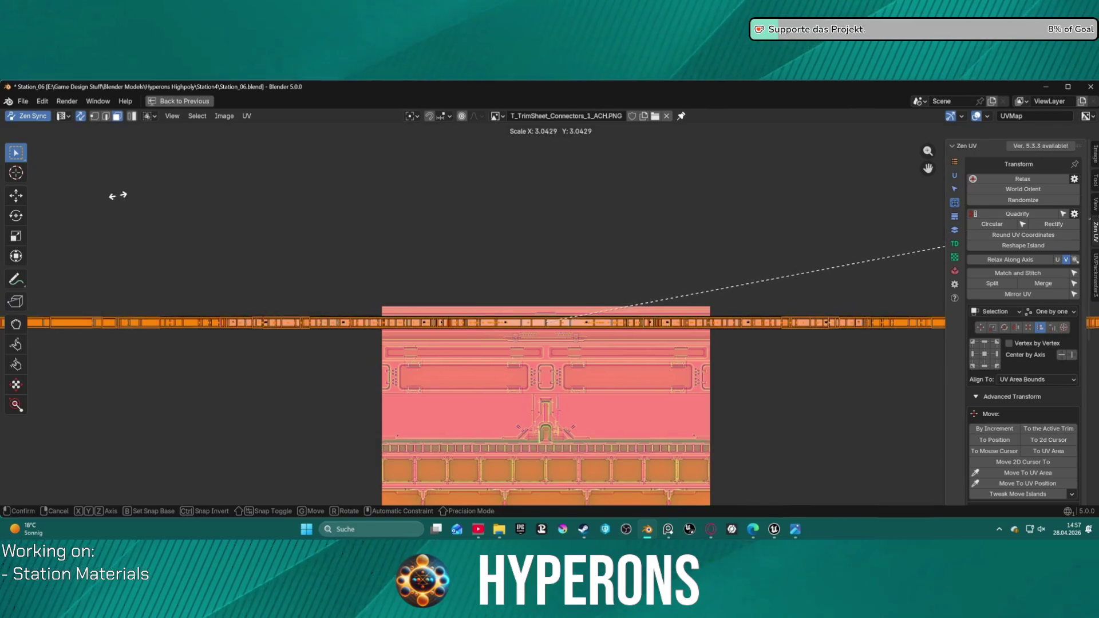
pyautogui.press('g')
pyautogui.press('y')
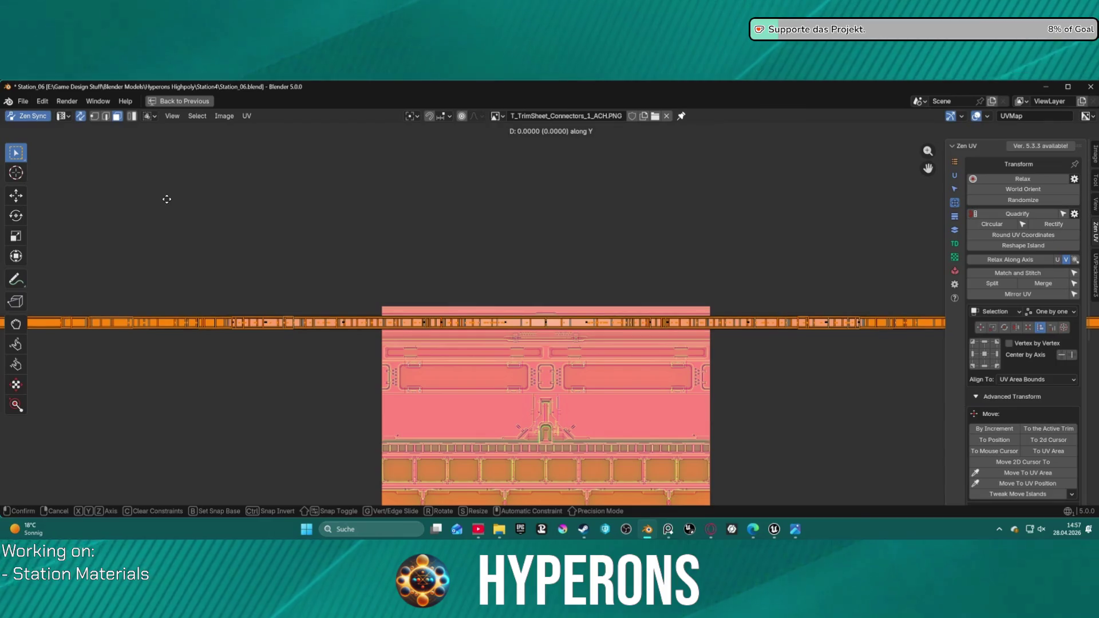
pyautogui.click(166, 198)
pyautogui.scroll(3, 545, 335)
pyautogui.scroll(8, 546, 335)
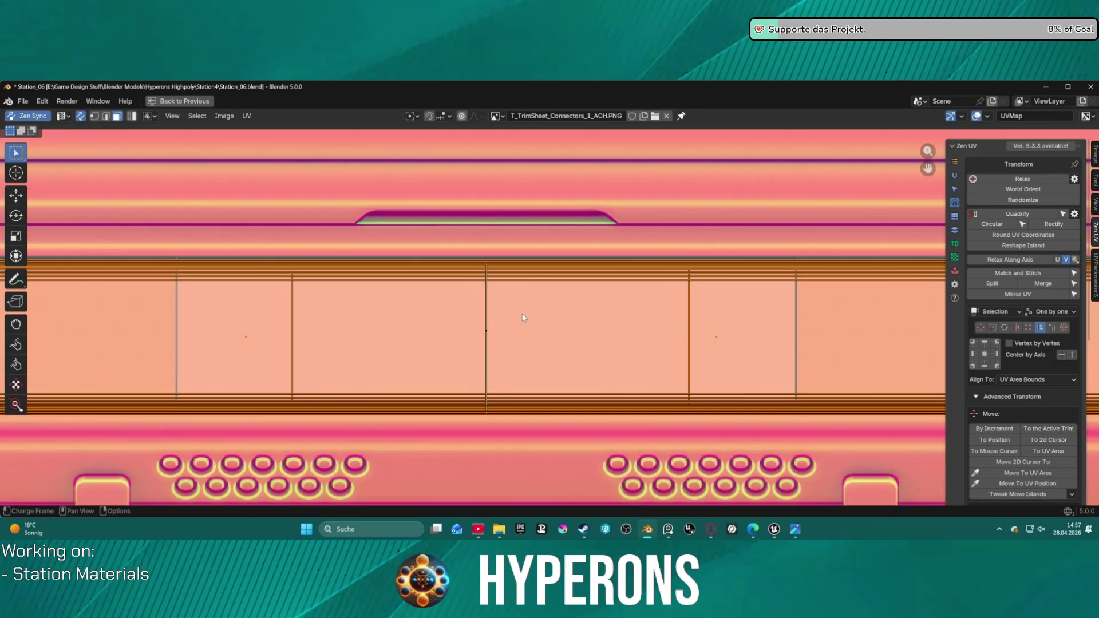
pyautogui.scroll(-12, 522, 316)
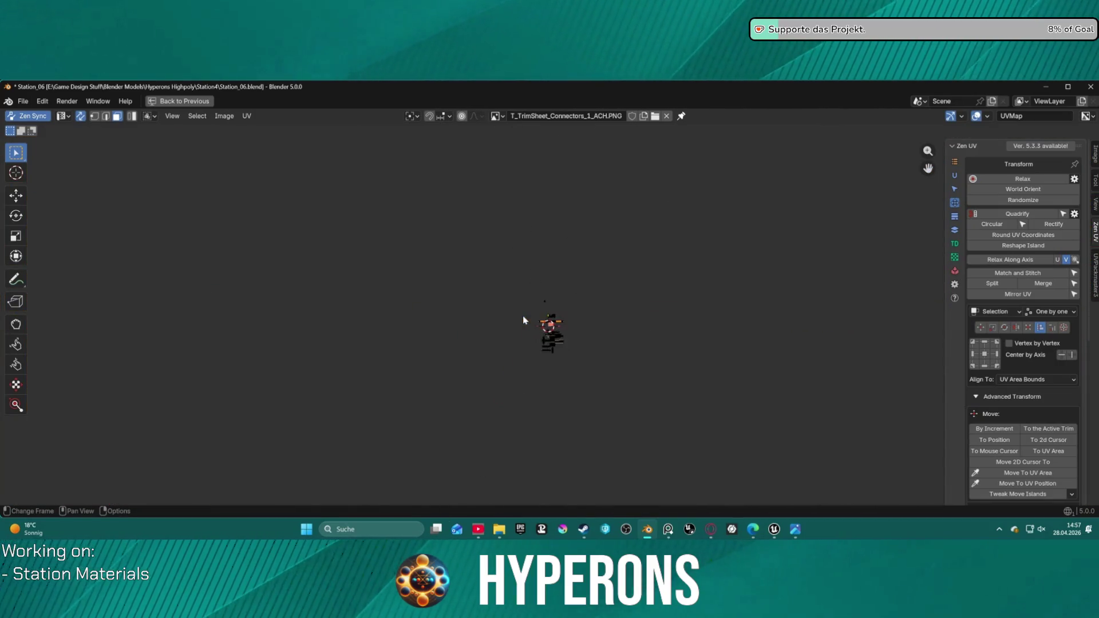
pyautogui.scroll(3, 562, 328)
pyautogui.scroll(5, 561, 325)
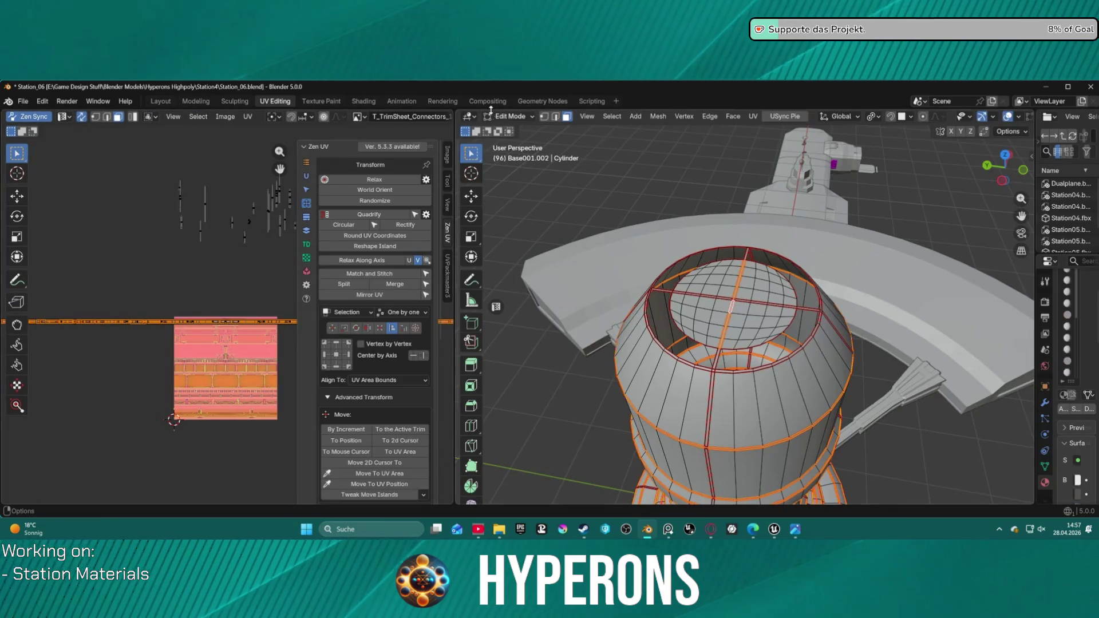
# - Export Base001.002 from the Layout workspace, then show Unreal's DEV_StationUV level
pyautogui.click(159, 101)
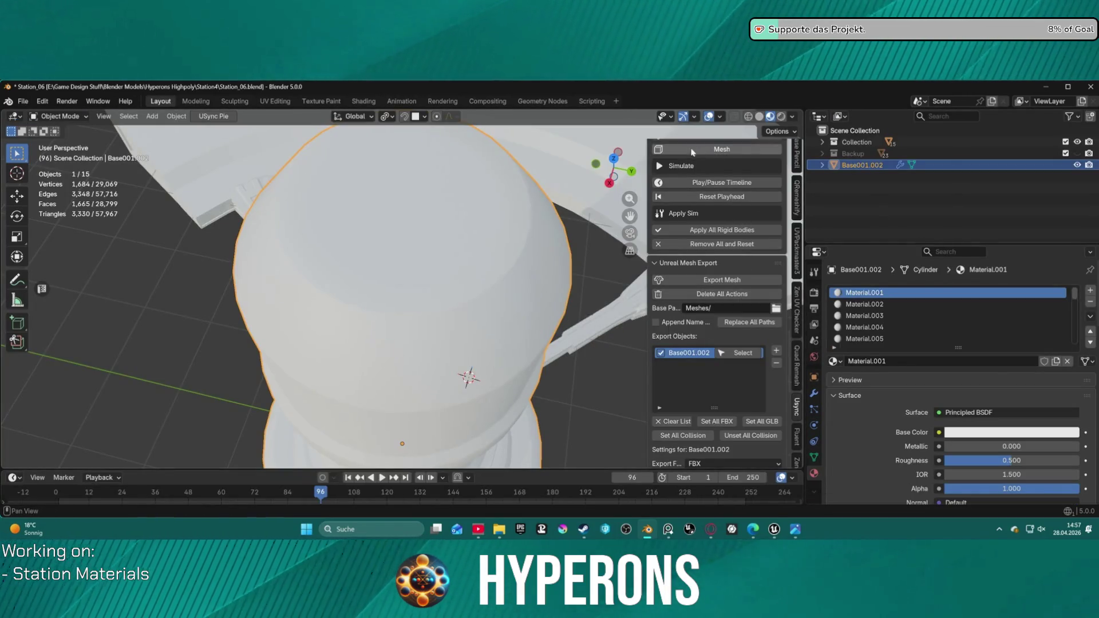
pyautogui.click(725, 281)
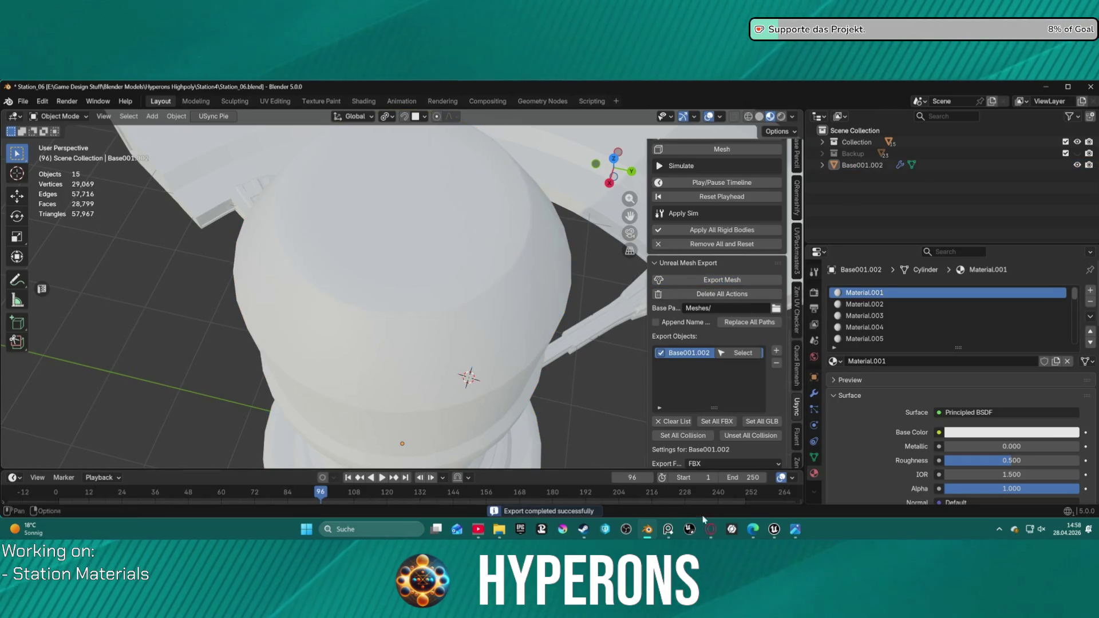
pyautogui.moveTo(772, 530)
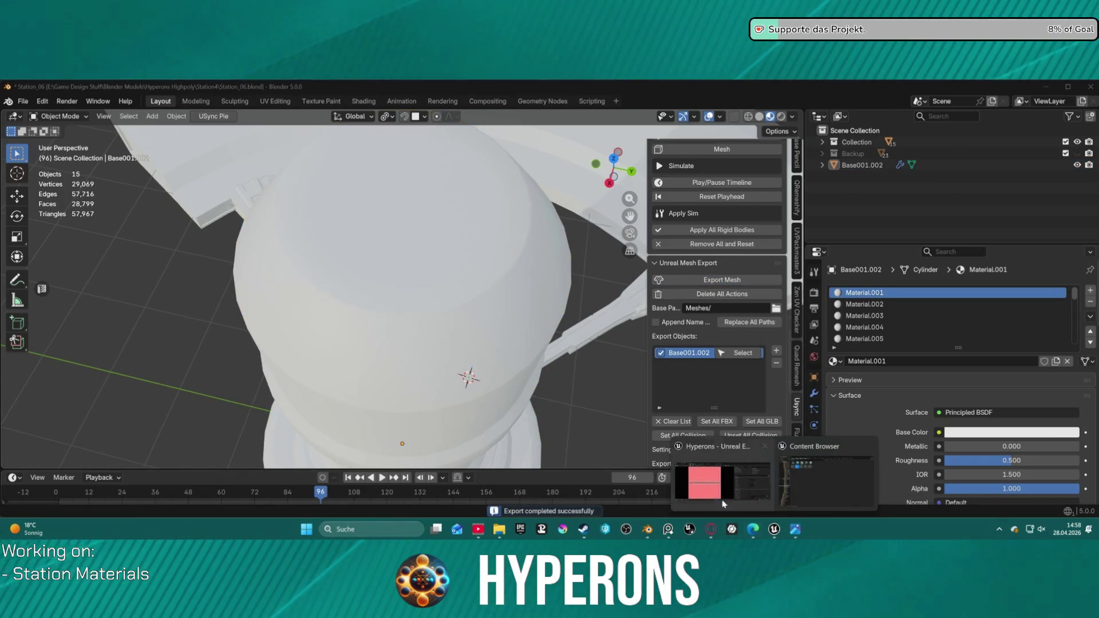
pyautogui.click(718, 492)
pyautogui.click(85, 99)
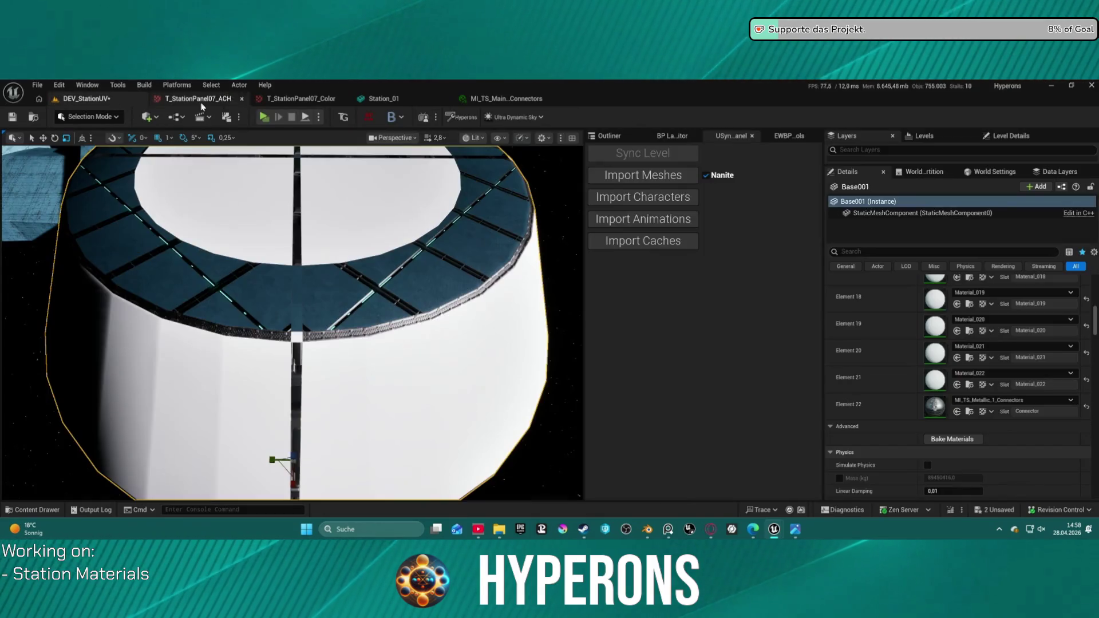
pyautogui.click(647, 182)
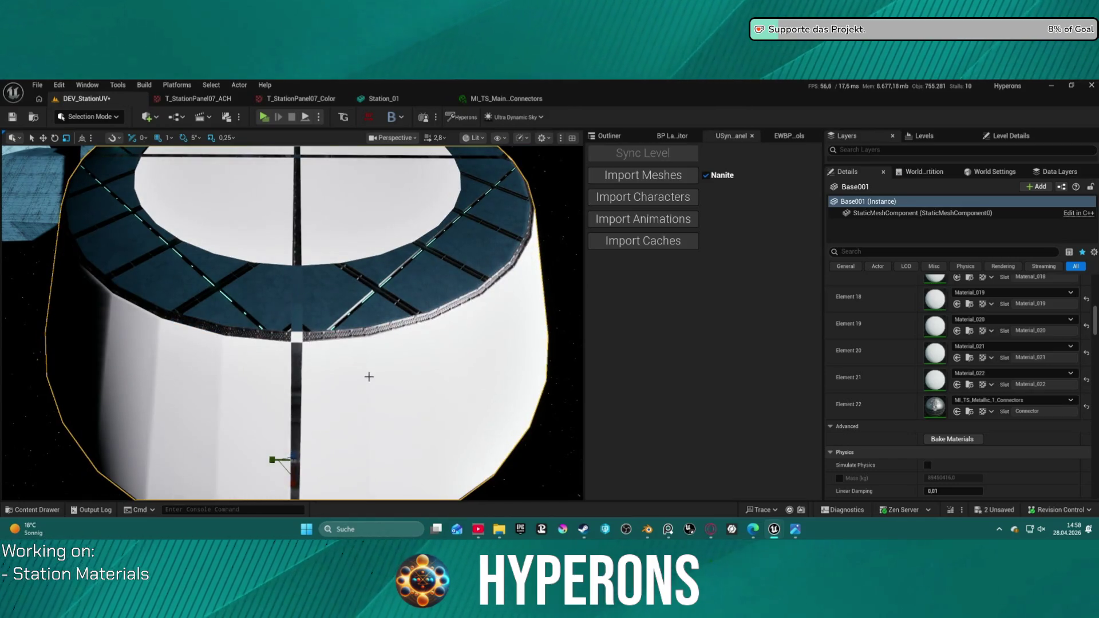
pyautogui.moveTo(414, 360)
pyautogui.mouseDown(button='right')
pyautogui.moveTo(419, 468)
pyautogui.moveTo(446, 472)
pyautogui.moveTo(466, 458)
pyautogui.moveTo(393, 417)
pyautogui.mouseUp(button='right')
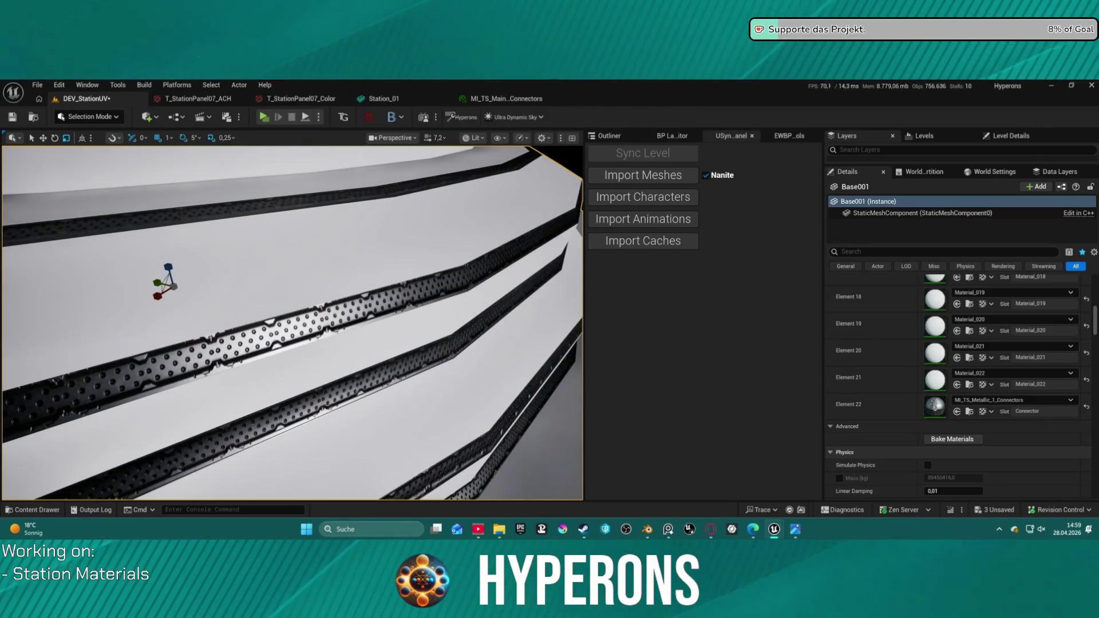
pyautogui.moveTo(297, 320)
pyautogui.mouseDown(button='right')
pyautogui.moveTo(246, 298)
pyautogui.moveTo(223, 307)
pyautogui.moveTo(260, 297)
pyautogui.moveTo(297, 264)
pyautogui.moveTo(422, 262)
pyautogui.mouseUp(button='right')
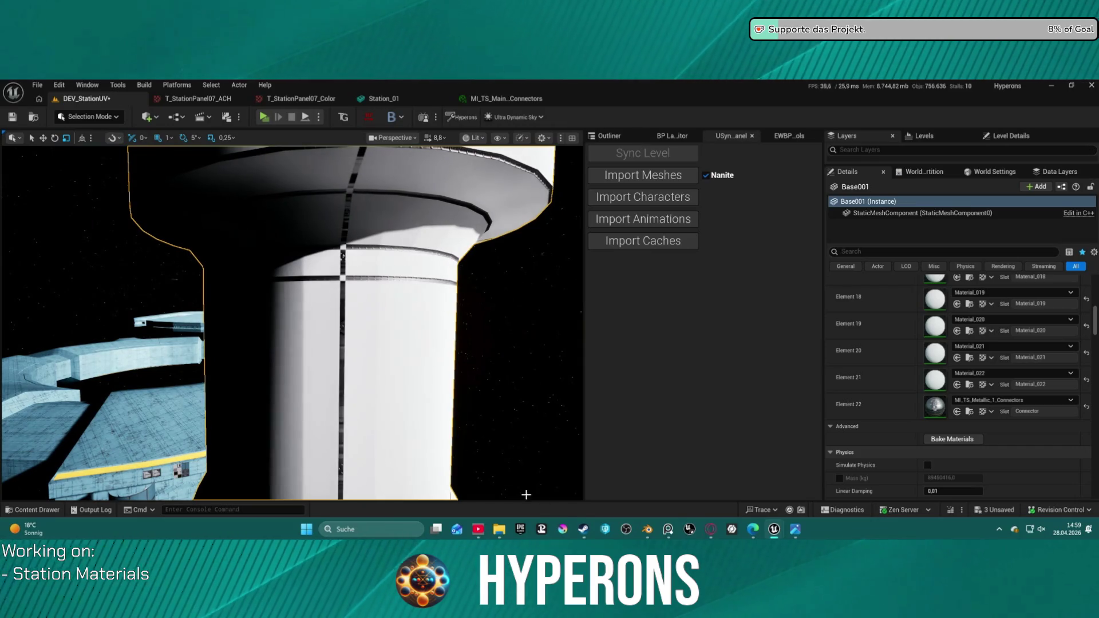
pyautogui.click(646, 532)
# - In UV Editing, frame the trim sheet and box-select the cylinder ring's UV strip to rotate it
pyautogui.scroll(-3, 413, 285)
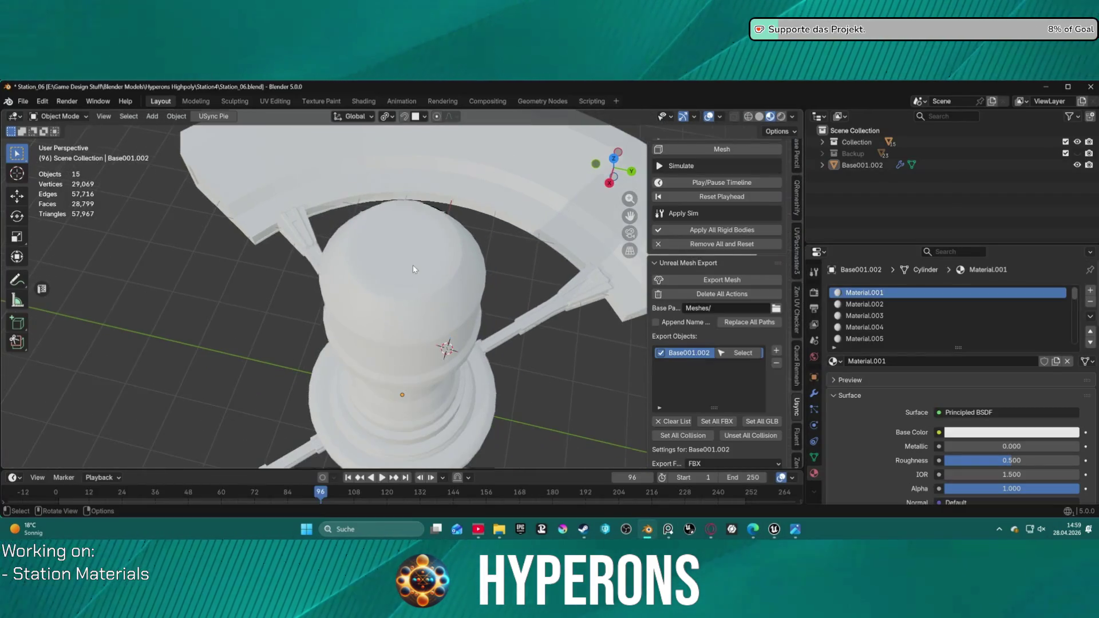
pyautogui.click(281, 104)
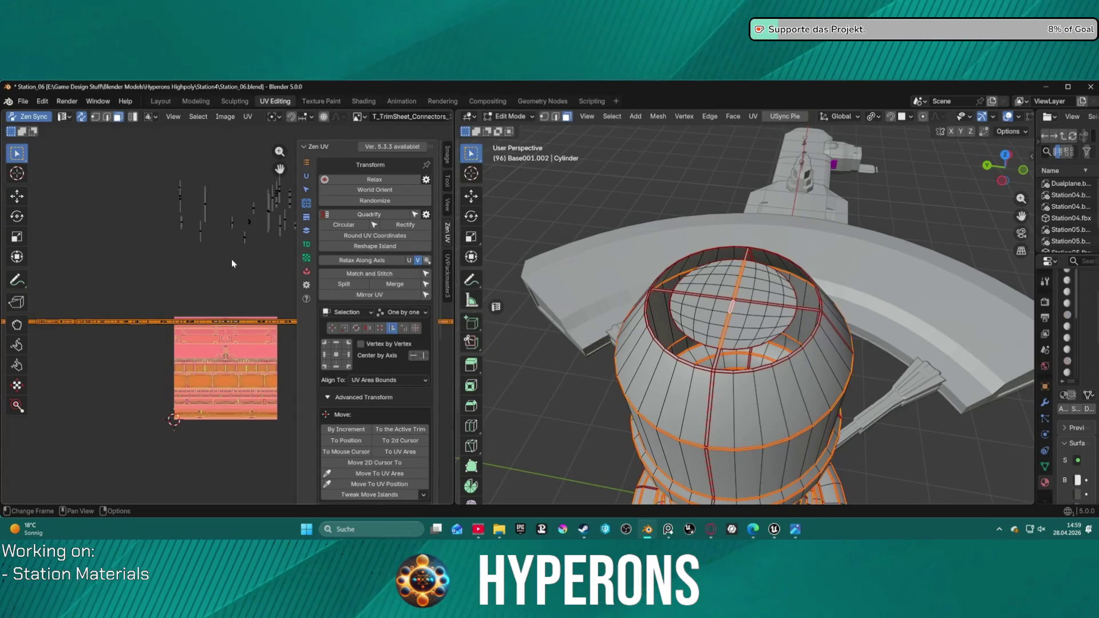
pyautogui.scroll(-2, 235, 274)
pyautogui.moveTo(247, 310)
pyautogui.mouseDown(button='middle')
pyautogui.moveTo(200, 258)
pyautogui.moveTo(266, 226)
pyautogui.mouseUp(button='middle')
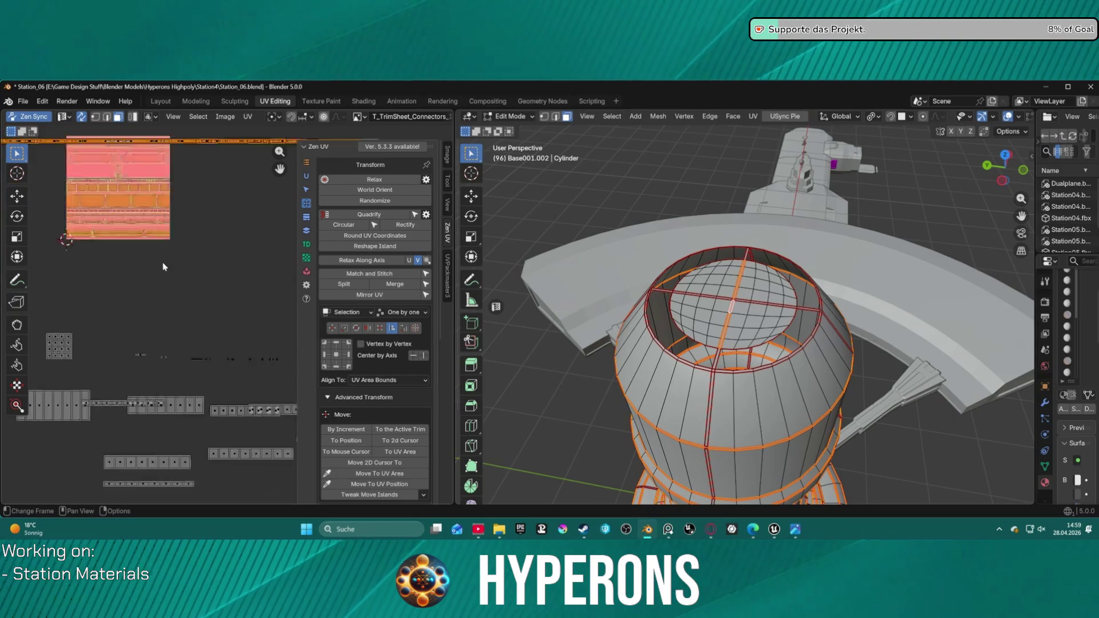
pyautogui.scroll(-3, 192, 402)
pyautogui.moveTo(169, 192)
pyautogui.mouseDown()
pyautogui.moveTo(241, 282)
pyautogui.moveTo(275, 300)
pyautogui.mouseUp()
pyautogui.scroll(3, 235, 272)
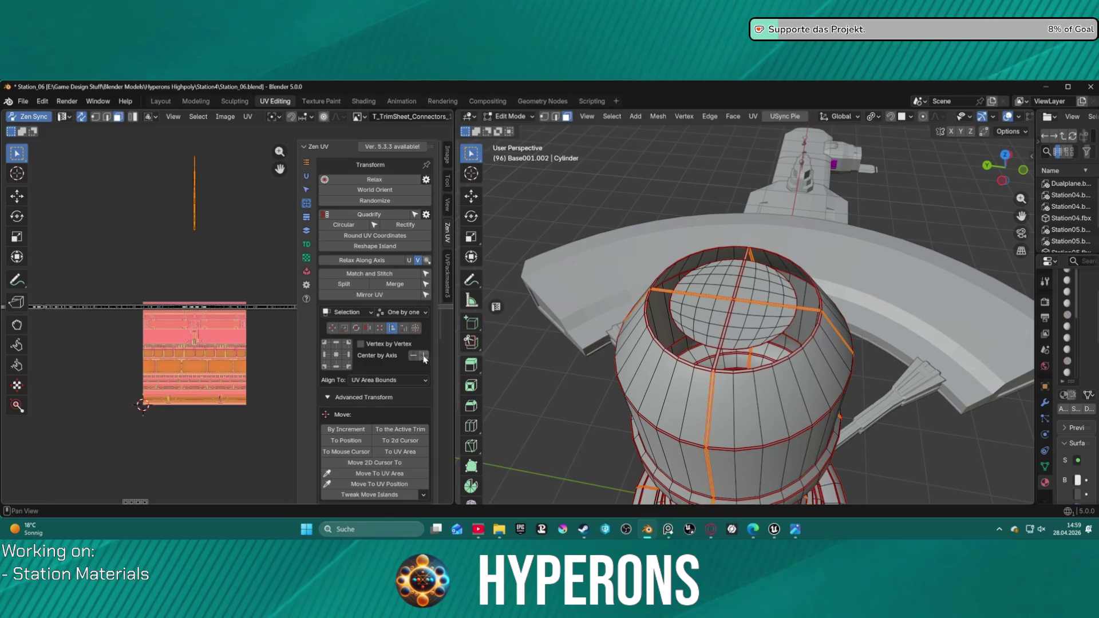
pyautogui.press('r')
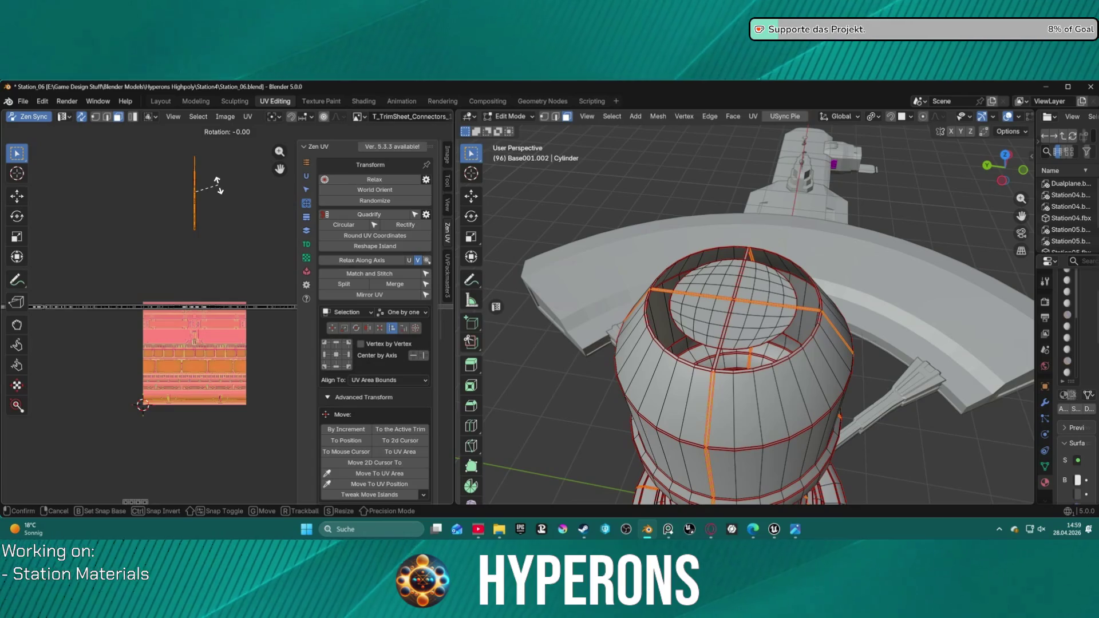
pyautogui.write('90')
# - Rotate the strip 90° and move it straight up onto the trim sheet's top band
pyautogui.press('Return')
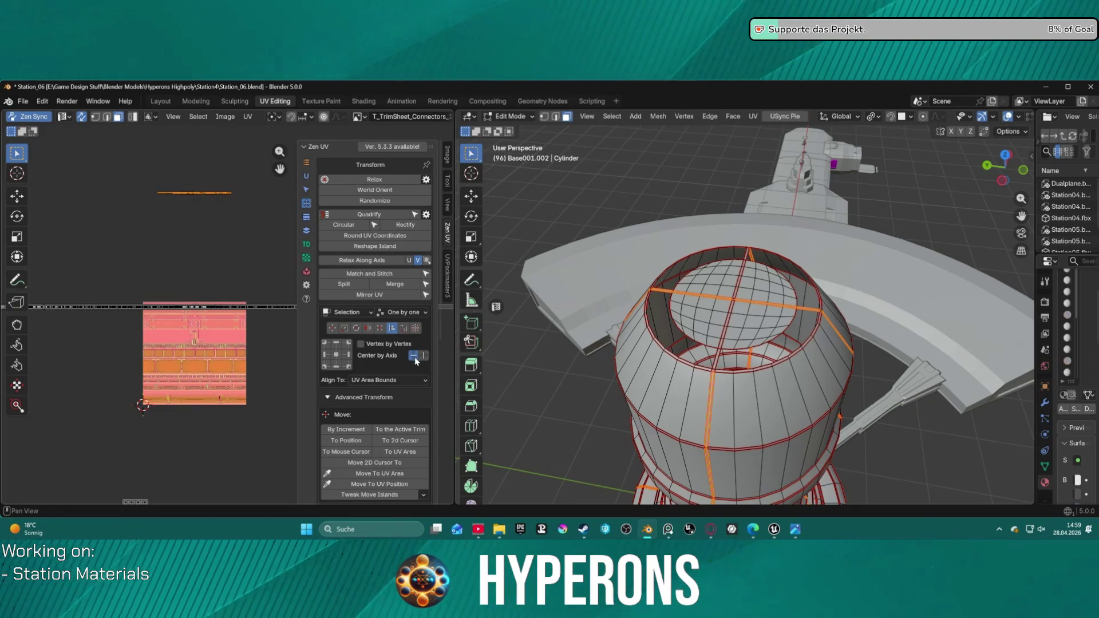
pyautogui.scroll(4, 176, 355)
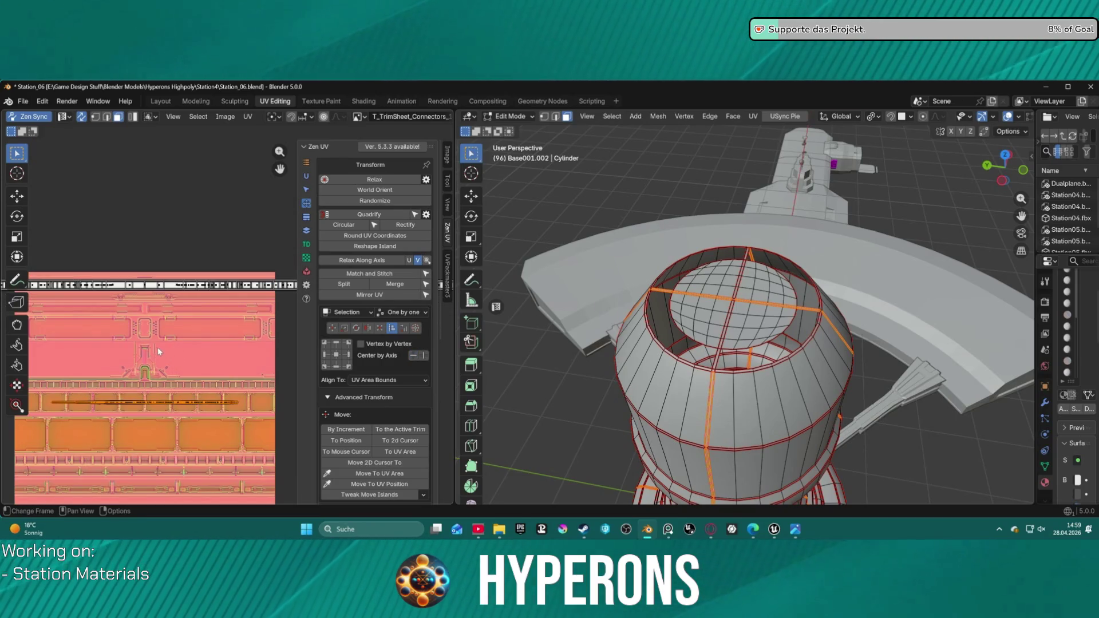
pyautogui.press('y')
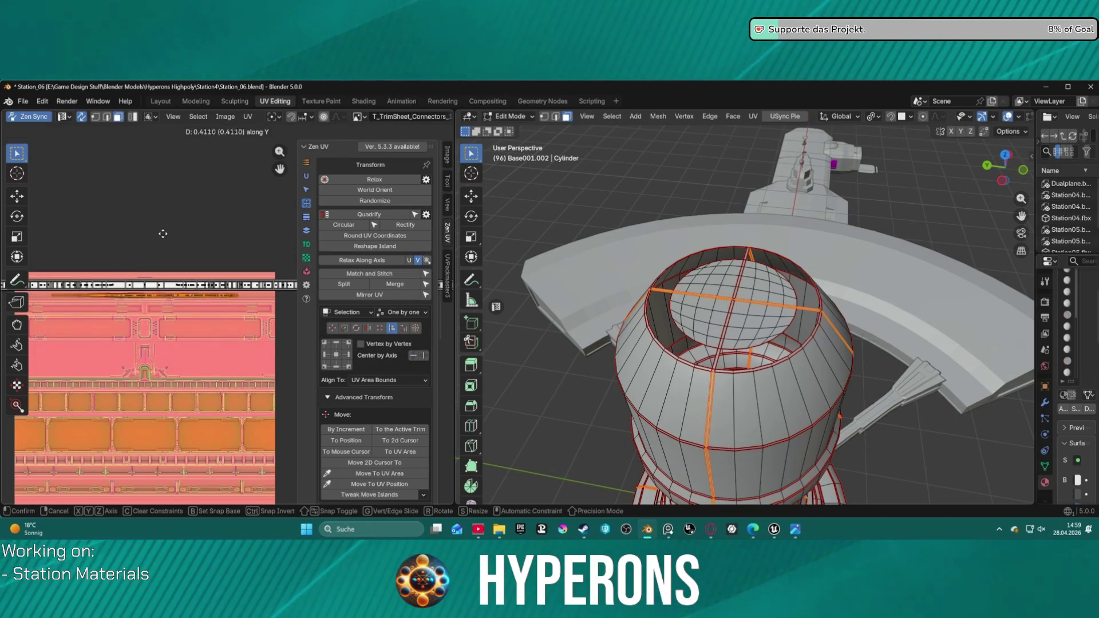
pyautogui.click(164, 224)
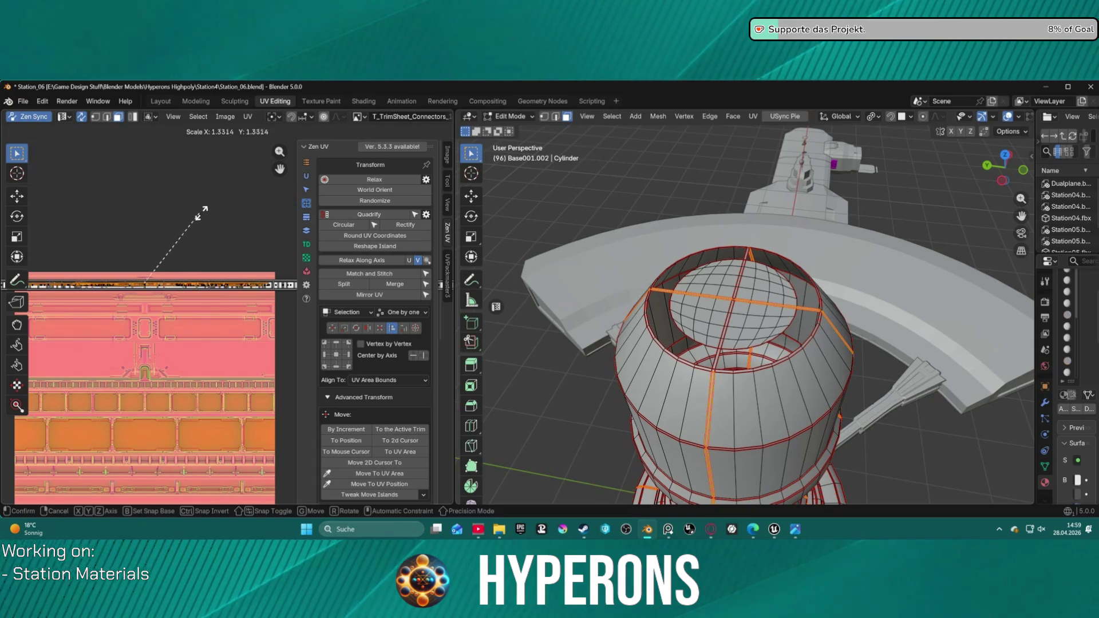
pyautogui.moveTo(298, 206)
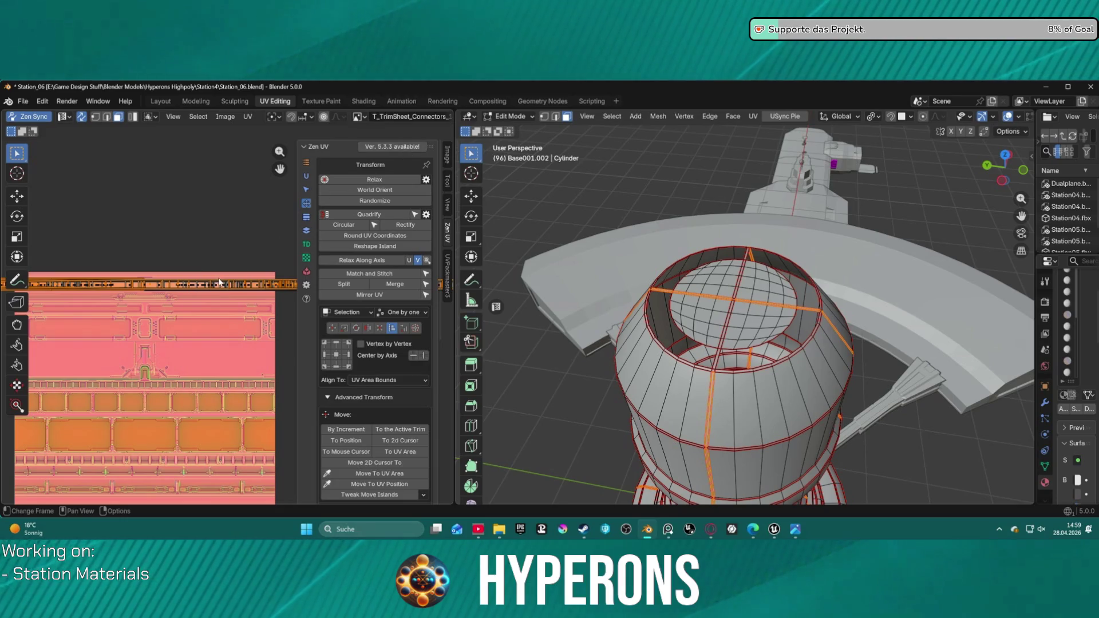
pyautogui.press('g')
pyautogui.press('y')
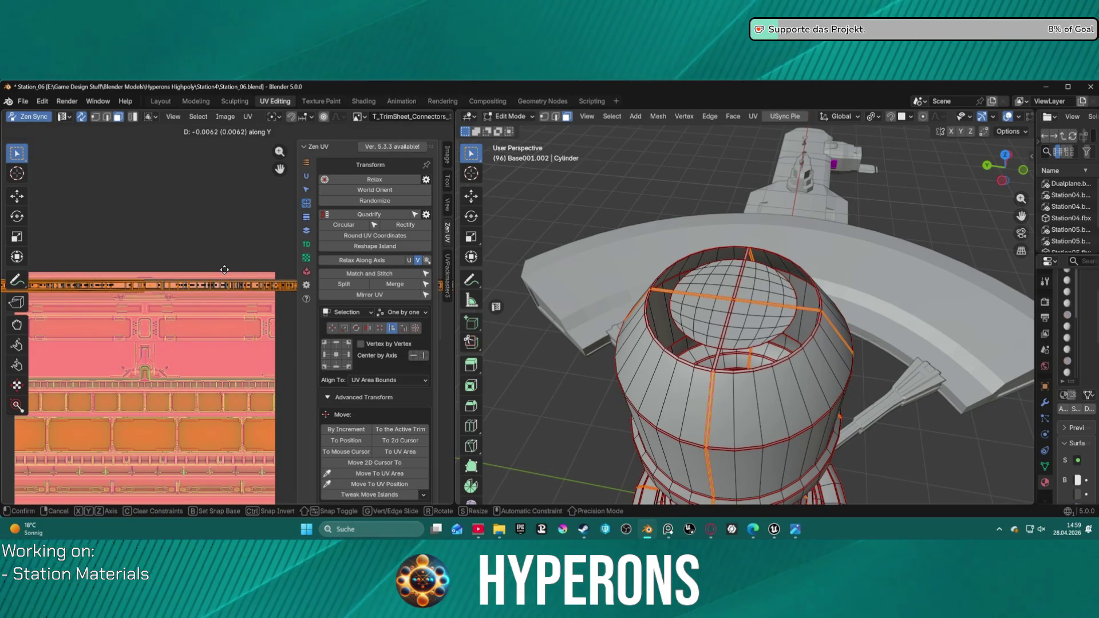
pyautogui.click(148, 275)
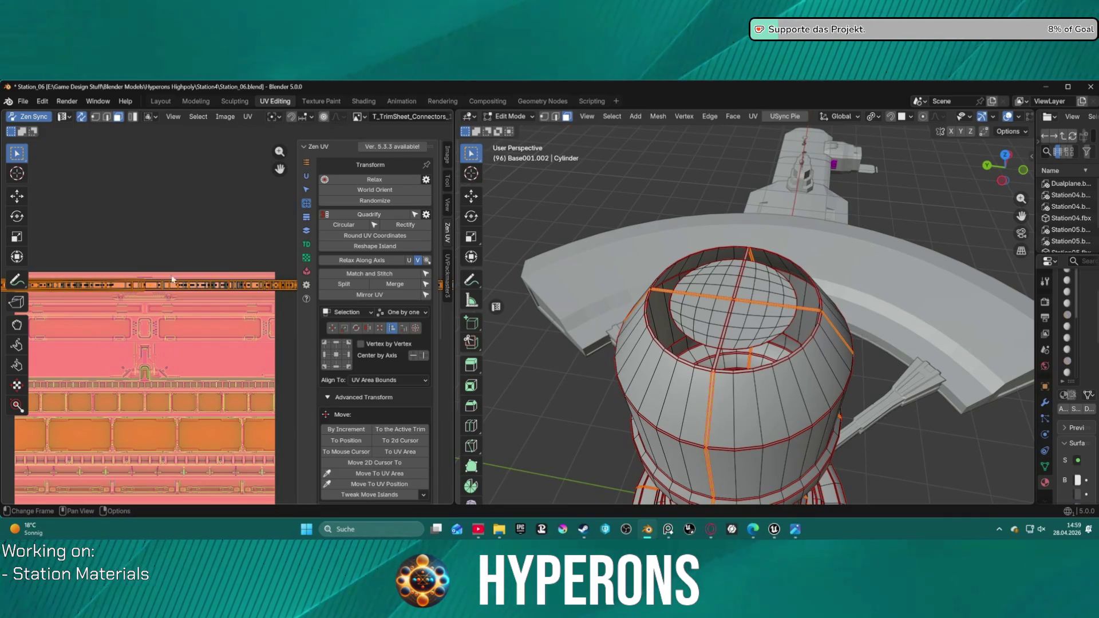
# - Orbit the 3D view to inspect the strip's mapping on the flared cylinder
pyautogui.scroll(4, 124, 279)
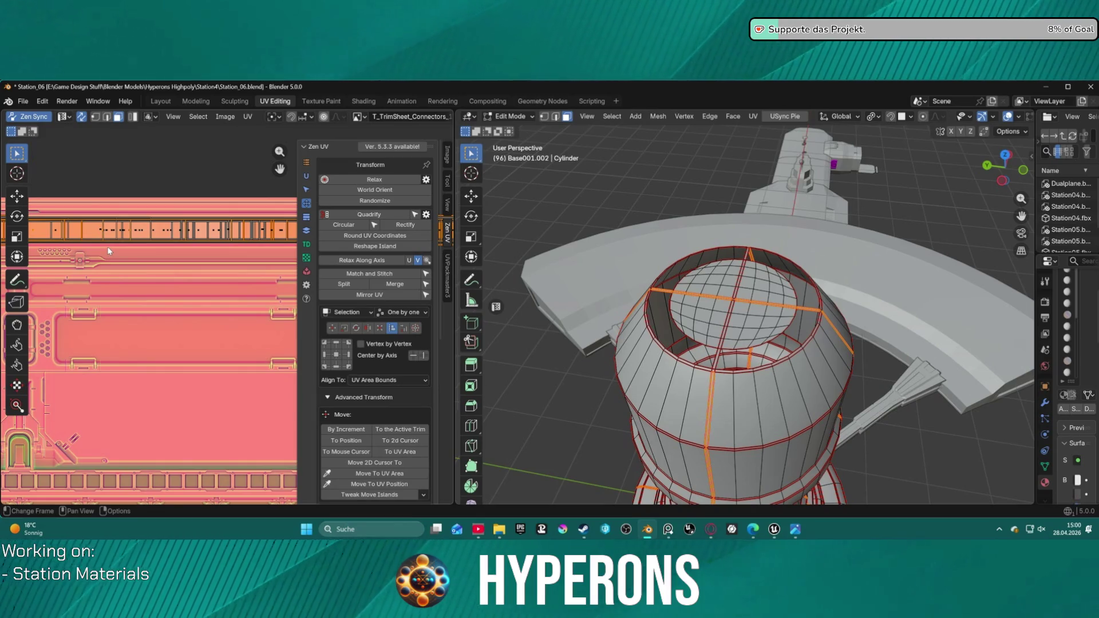
pyautogui.scroll(1, 141, 209)
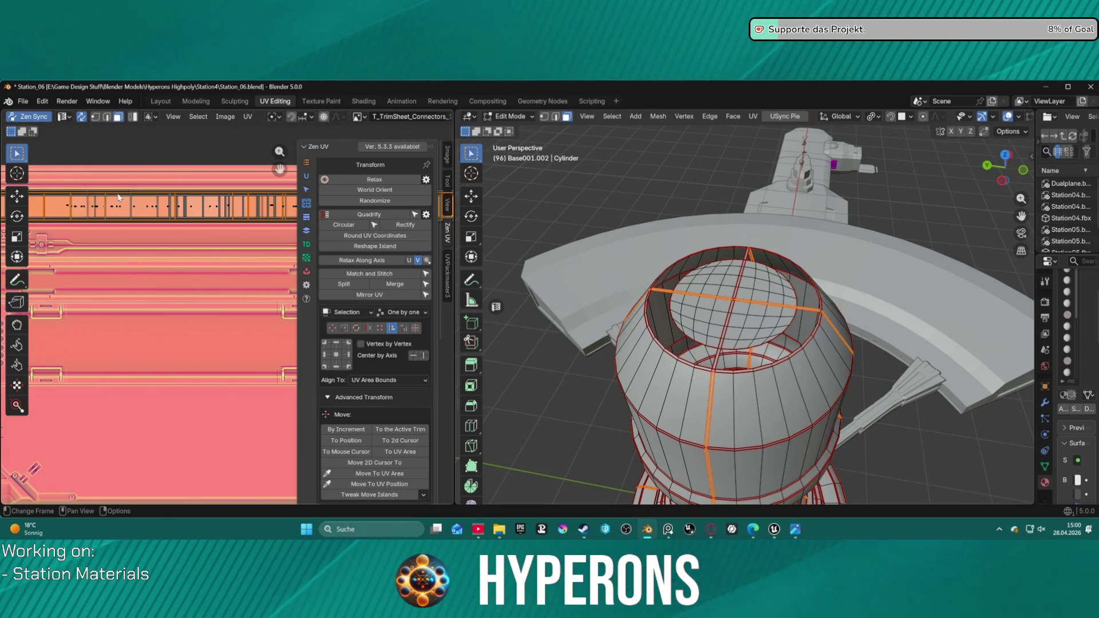
pyautogui.scroll(-2, 119, 198)
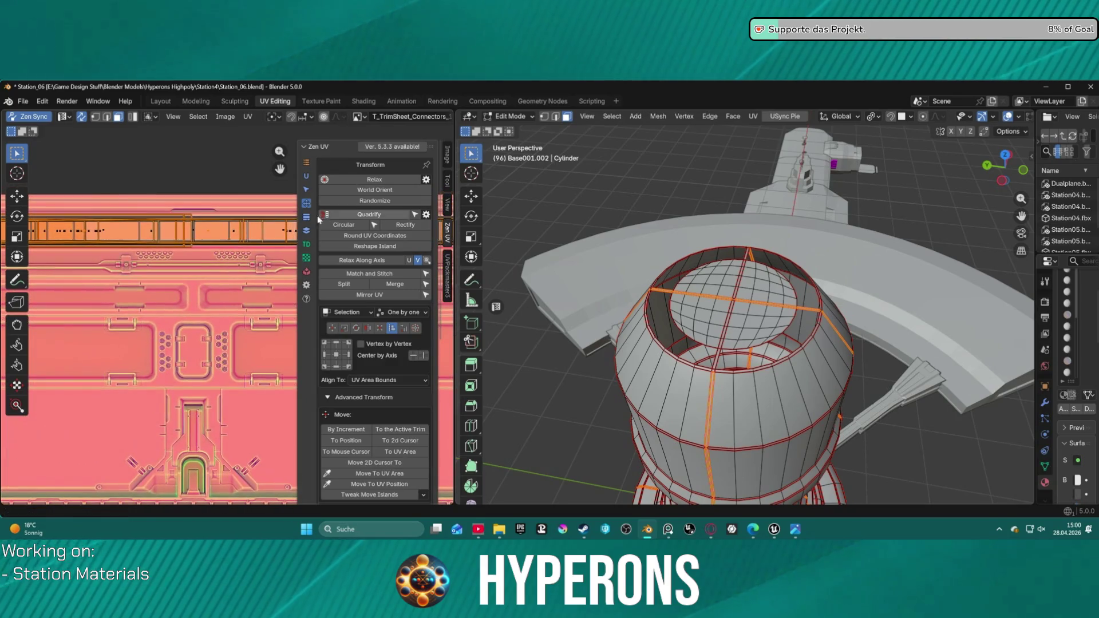
pyautogui.scroll(2, 202, 307)
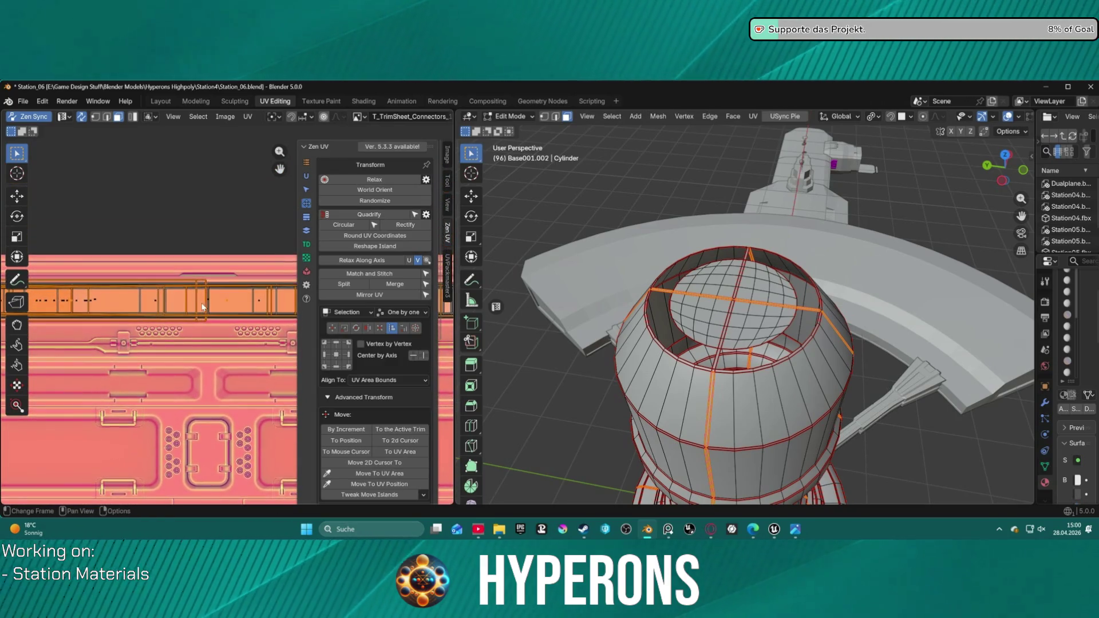
pyautogui.scroll(2, 217, 280)
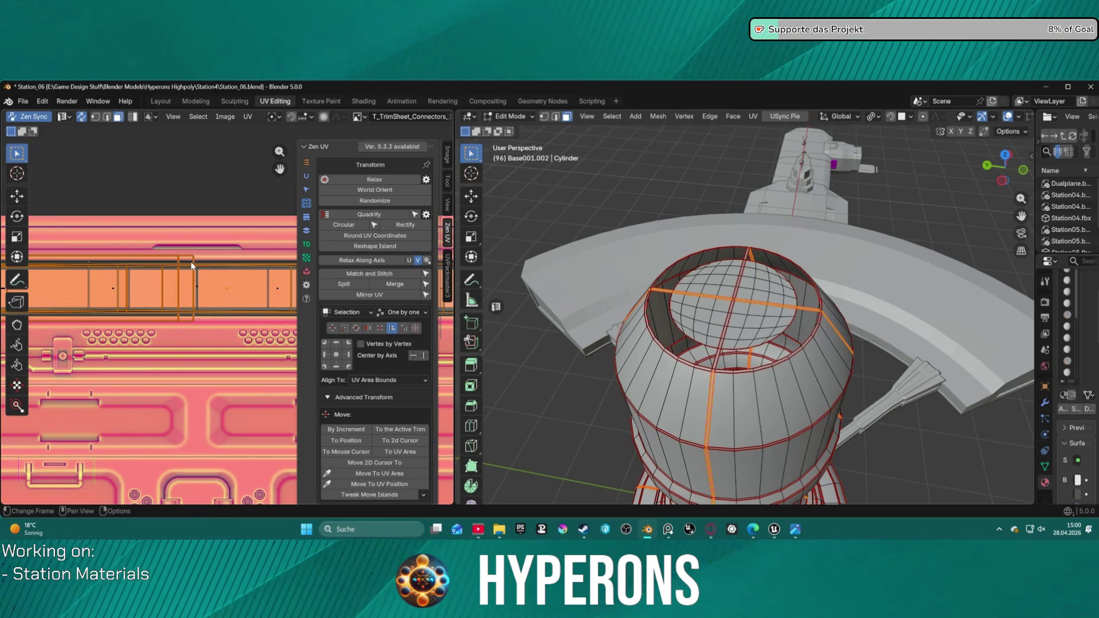
pyautogui.moveTo(767, 263)
pyautogui.mouseDown(button='middle')
pyautogui.moveTo(723, 269)
pyautogui.moveTo(704, 403)
pyautogui.moveTo(803, 228)
pyautogui.moveTo(651, 443)
pyautogui.moveTo(593, 302)
pyautogui.mouseUp(button='middle')
pyautogui.scroll(3, 704, 403)
pyautogui.moveTo(801, 332)
pyautogui.mouseDown(button='middle')
pyautogui.moveTo(717, 214)
pyautogui.moveTo(685, 323)
pyautogui.moveTo(616, 311)
pyautogui.moveTo(640, 234)
pyautogui.moveTo(725, 157)
pyautogui.moveTo(695, 412)
pyautogui.mouseUp(button='middle')
pyautogui.scroll(-3, 755, 263)
# - Set Zen UV's Relax Along Axis to U for the strip and open the Relax settings
pyautogui.scroll(-5, 226, 298)
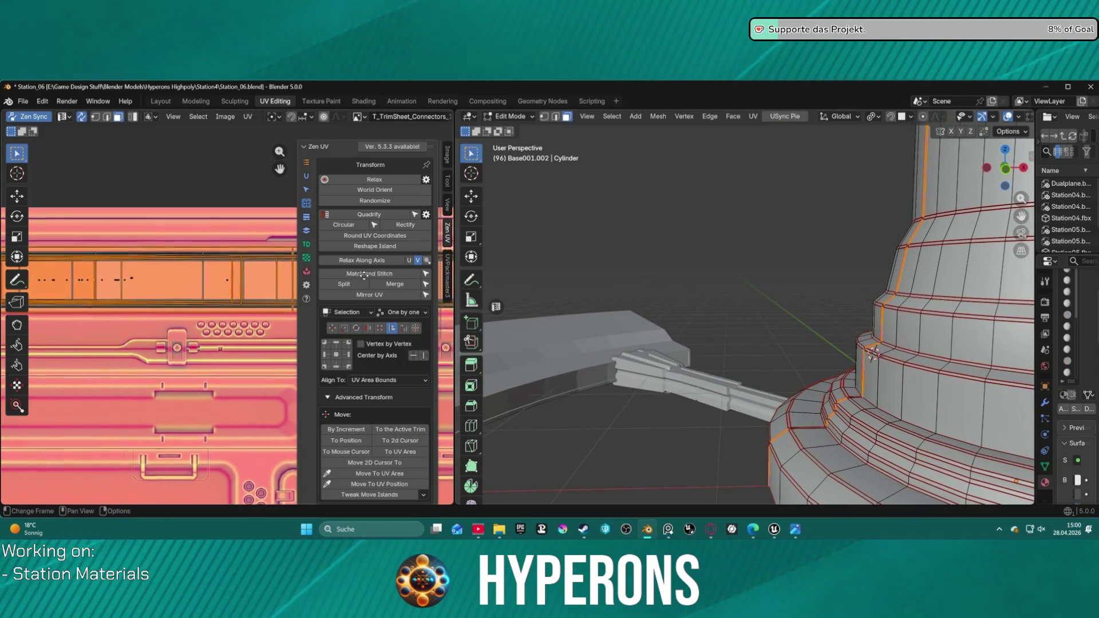
pyautogui.scroll(-4, 230, 289)
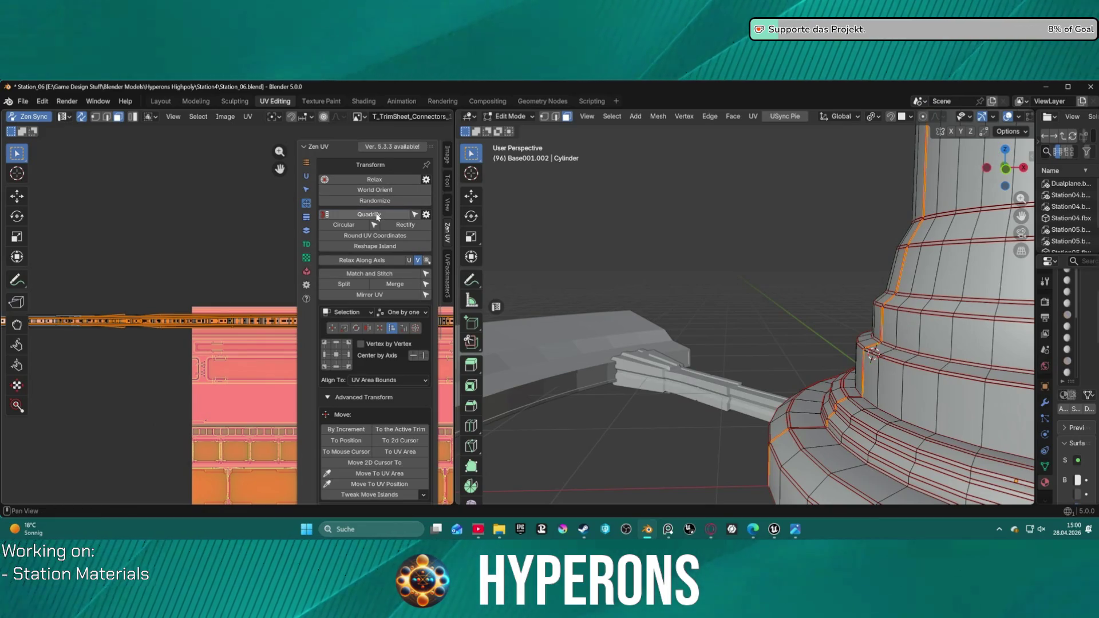
pyautogui.scroll(-2, 193, 308)
pyautogui.scroll(10, 195, 298)
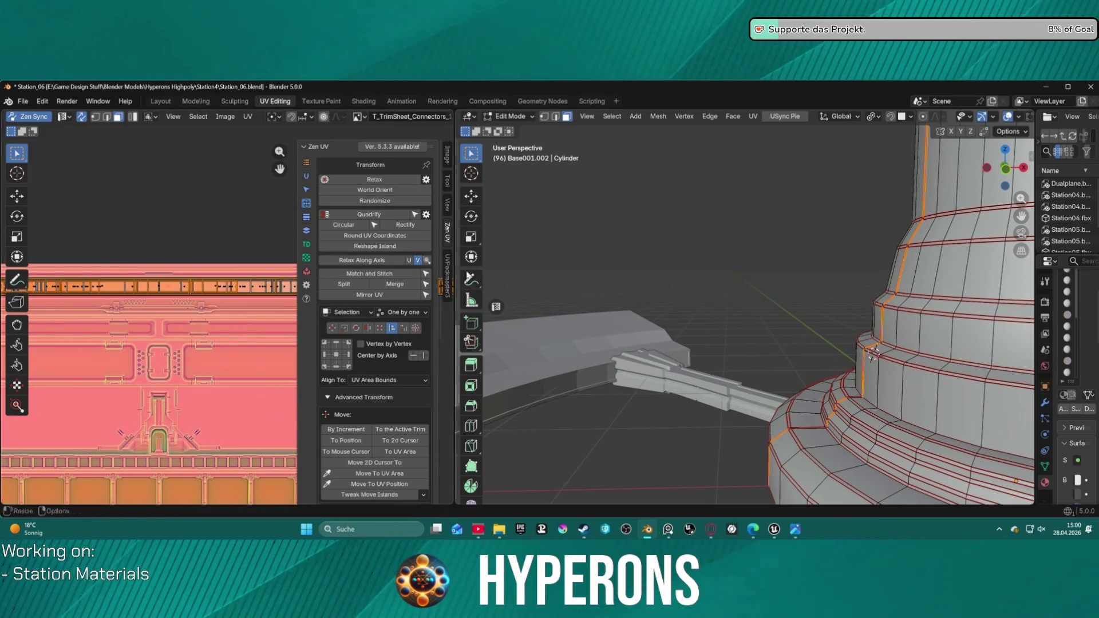
pyautogui.moveTo(188, 208); pyautogui.dragTo(227, 306, button='middle')
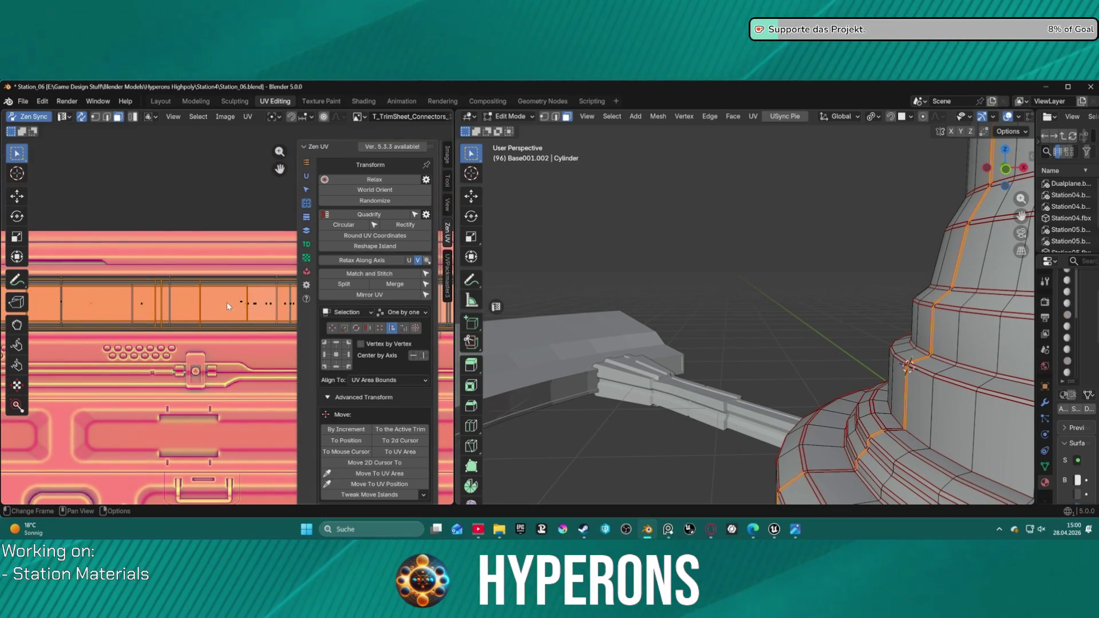
pyautogui.click(408, 260)
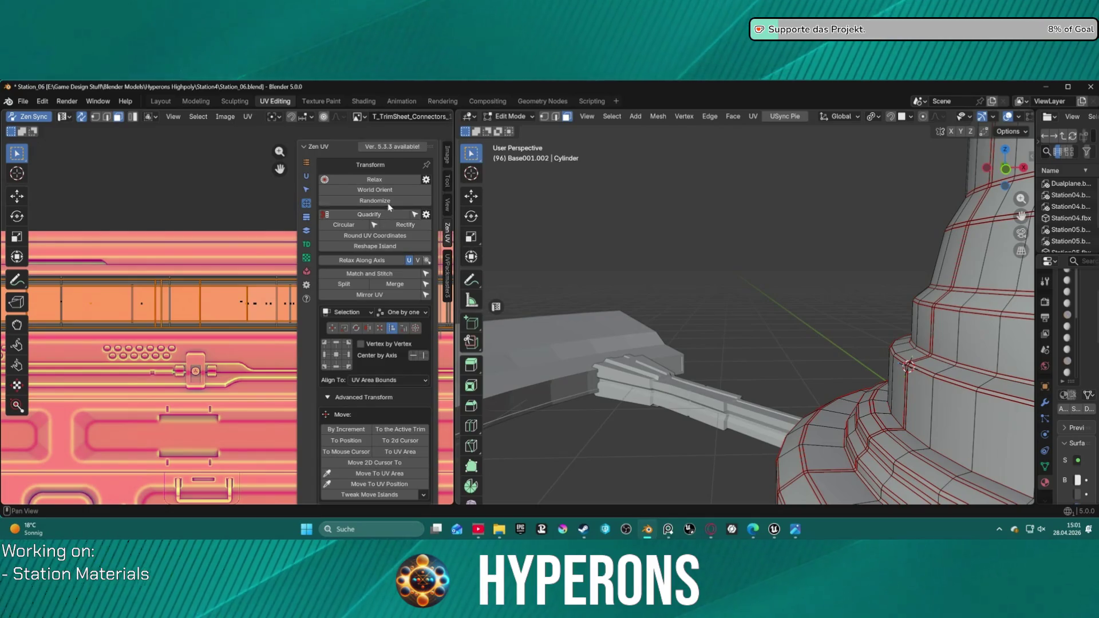
pyautogui.click(425, 179)
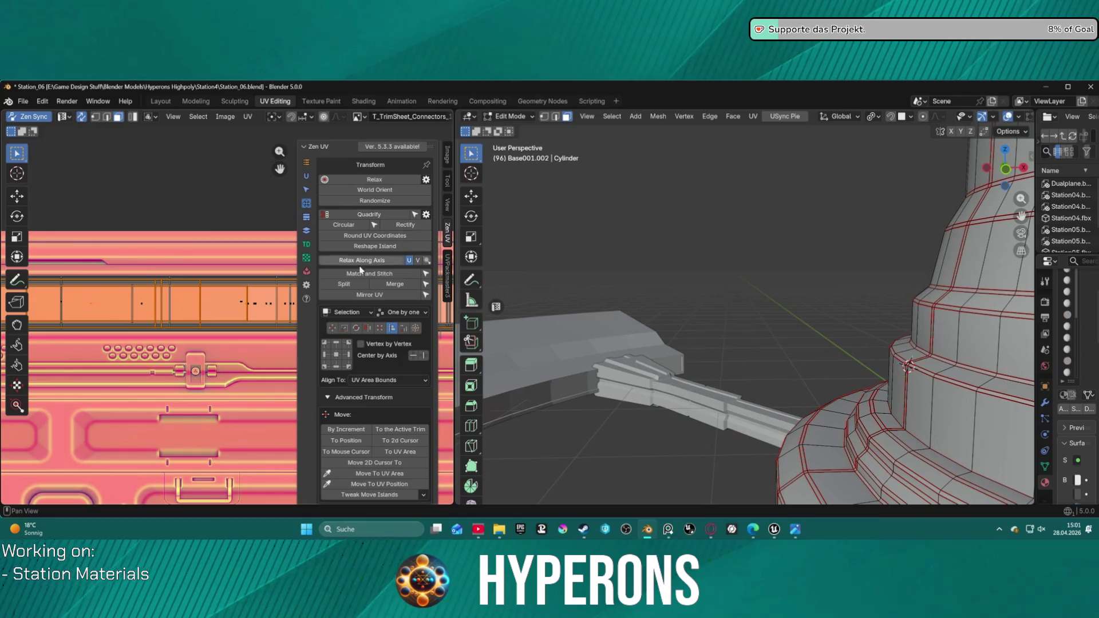
# - Switch Zen UV to Fit mode, fit the connector island, and quadrify it into a grid
pyautogui.click(379, 329)
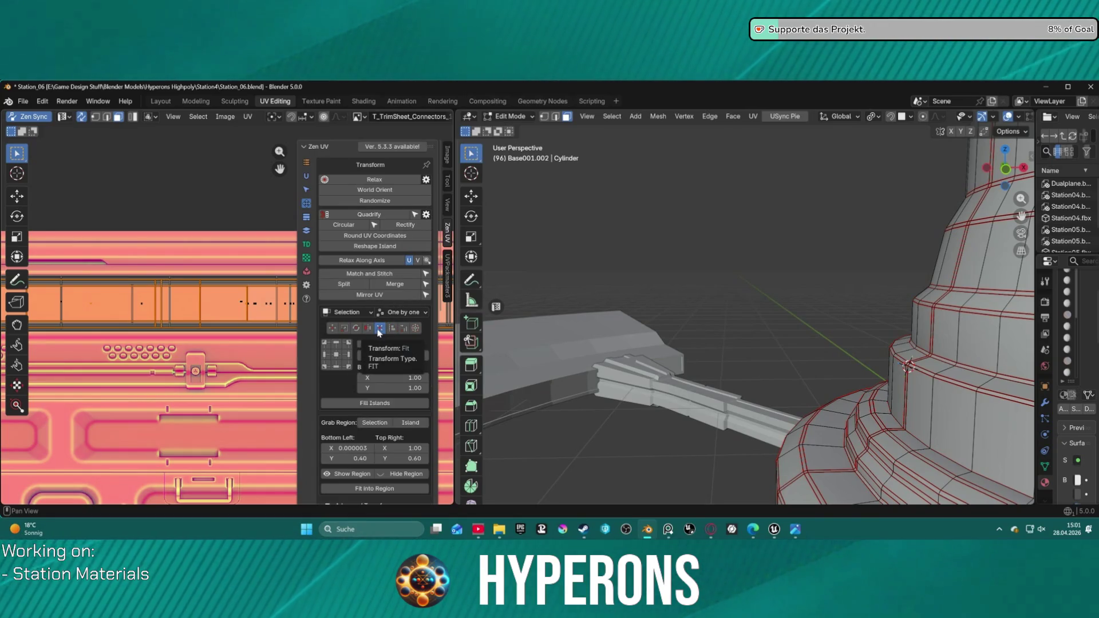
pyautogui.scroll(-5, 369, 312)
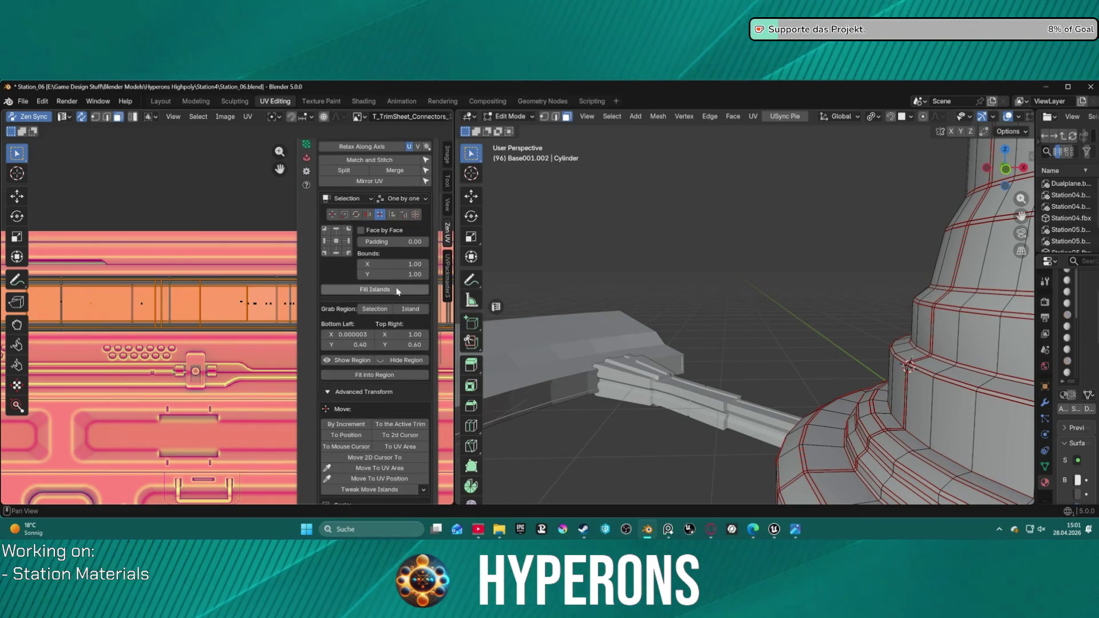
pyautogui.scroll(2, 398, 292)
pyautogui.scroll(-8, 260, 316)
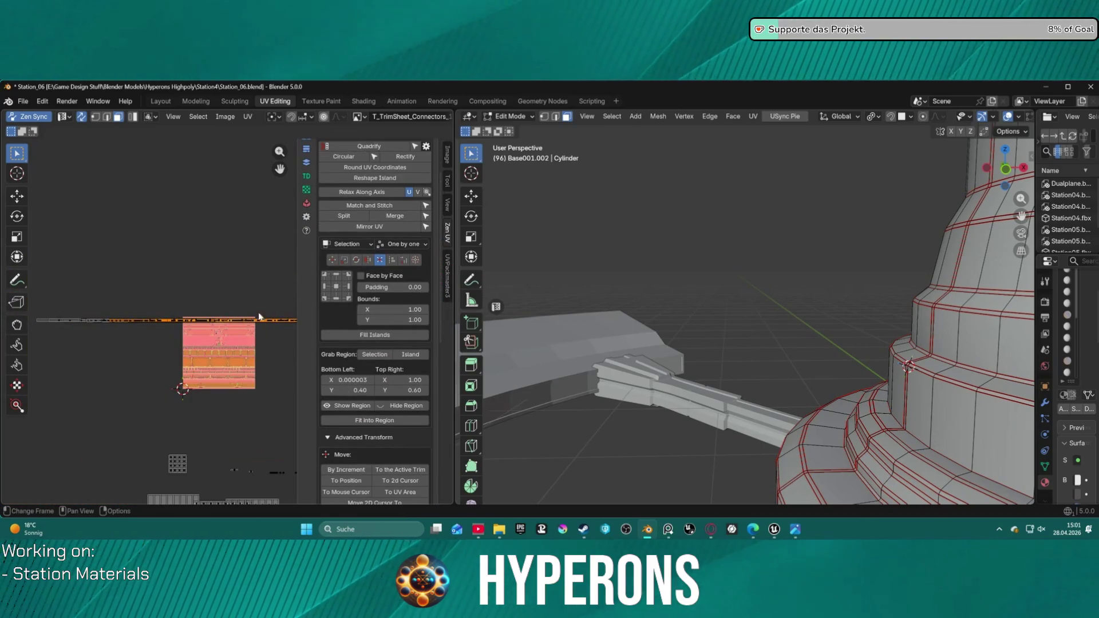
pyautogui.scroll(2, 362, 290)
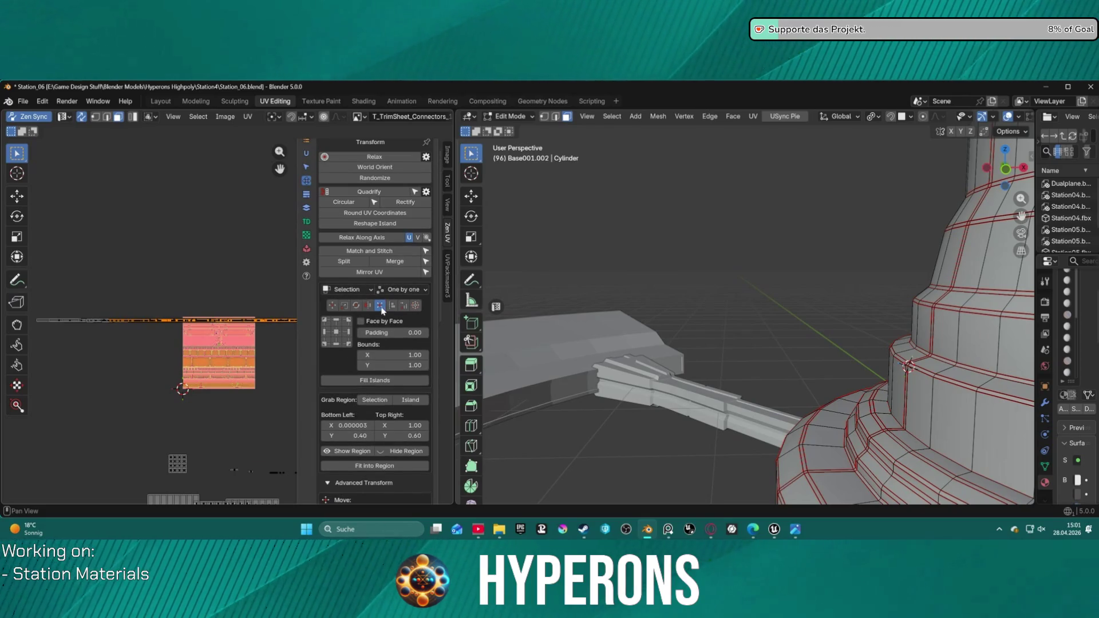
pyautogui.click(337, 337)
pyautogui.scroll(3, 232, 335)
pyautogui.scroll(2, 232, 335)
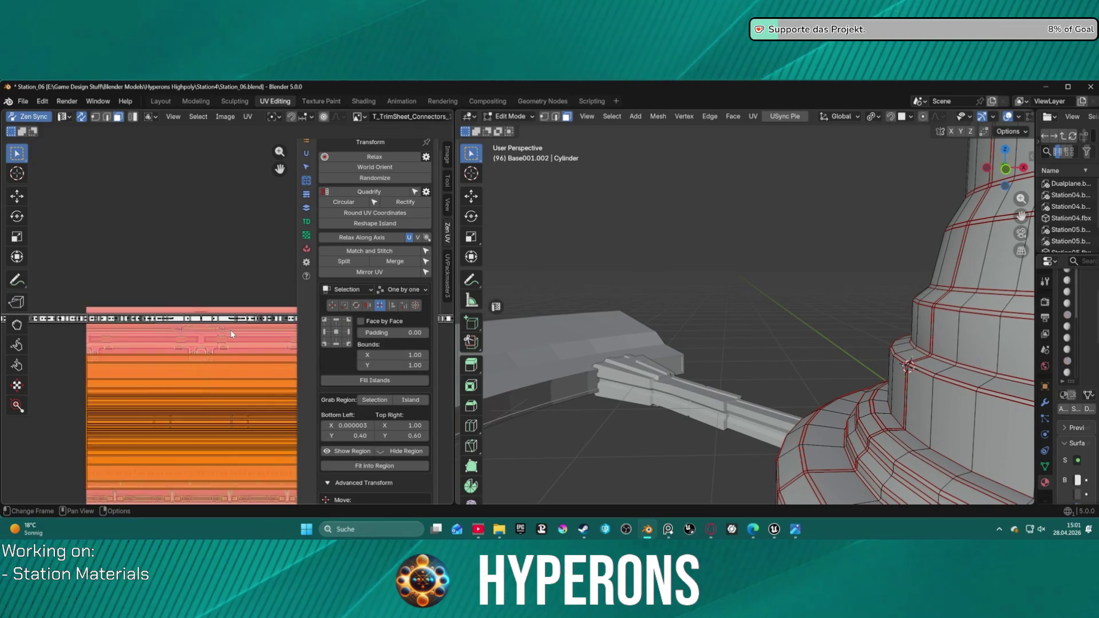
pyautogui.scroll(-2, 231, 335)
pyautogui.scroll(2, 239, 338)
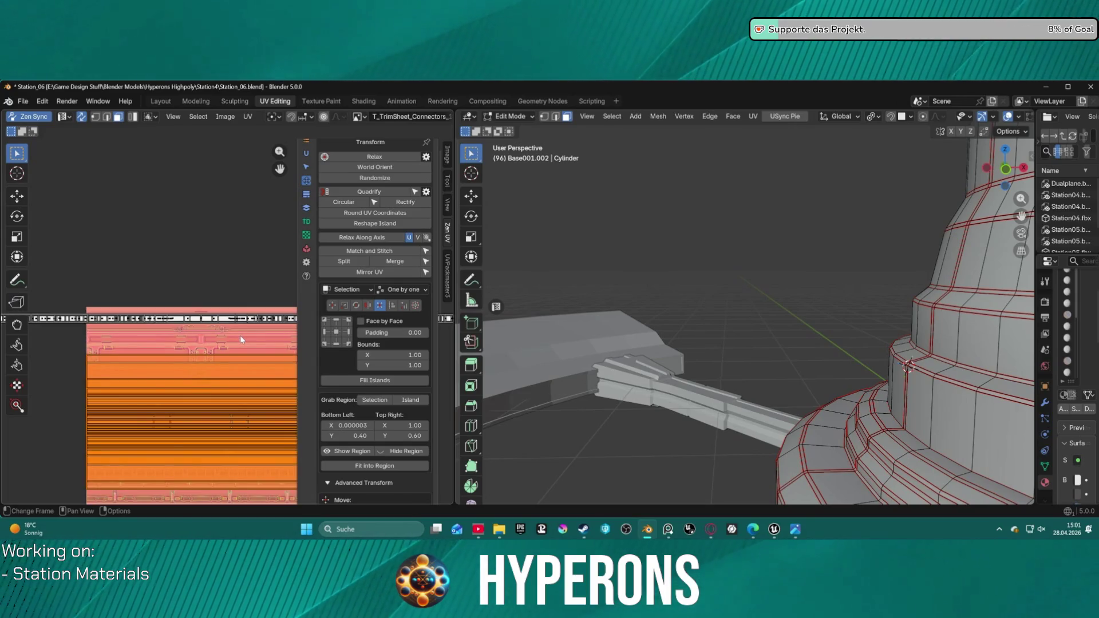
pyautogui.click(365, 196)
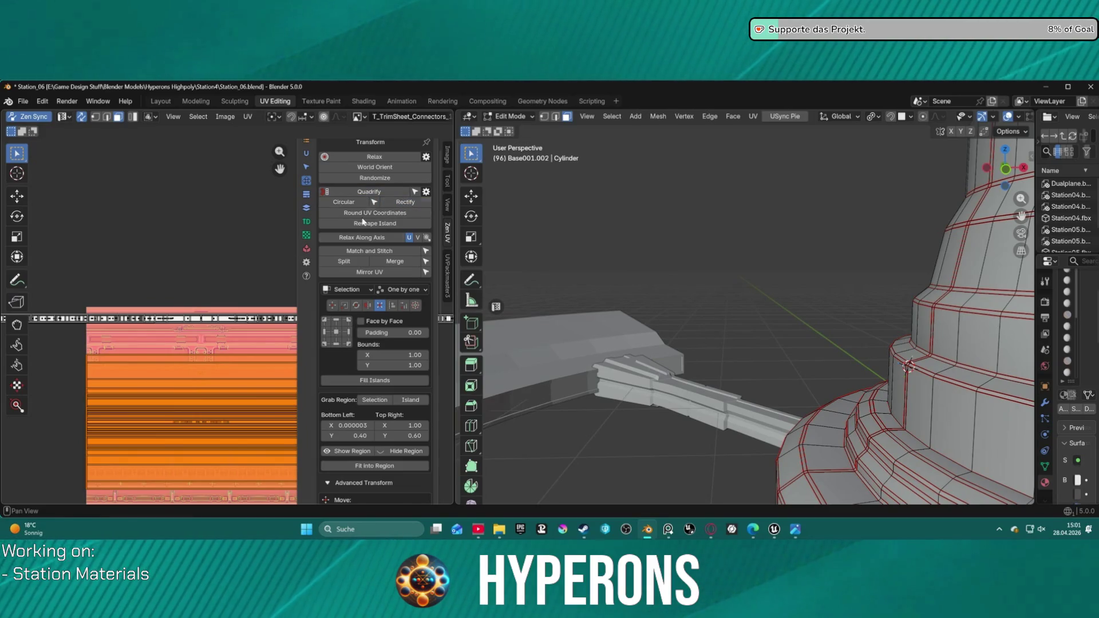
# - Fit the island horizontally into a thin strip, then scale it to about 0.5443
pyautogui.scroll(-2, 193, 352)
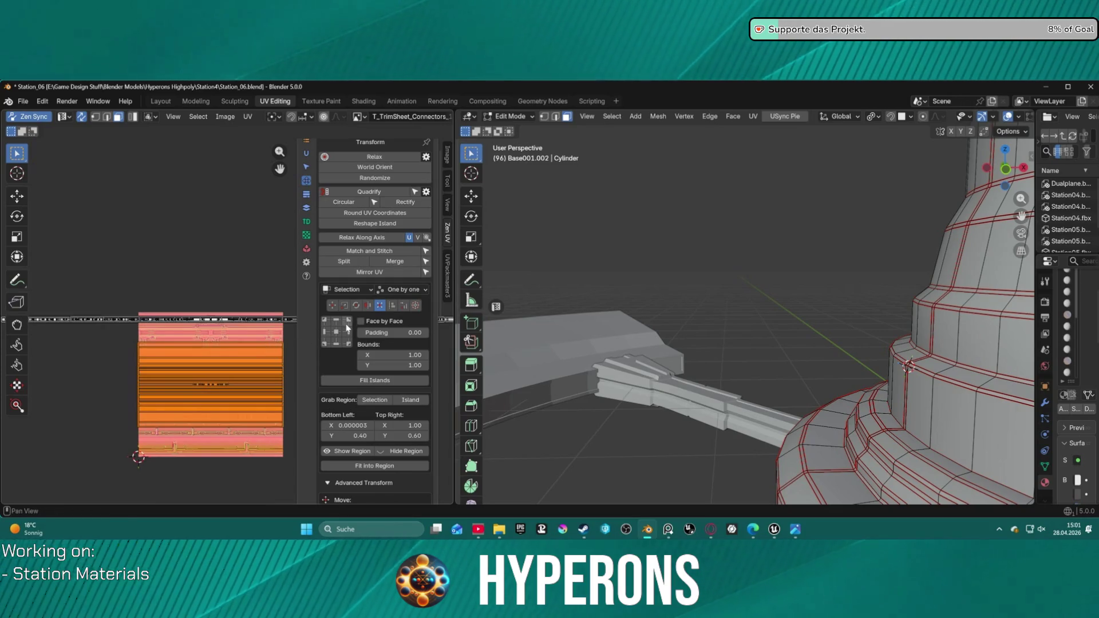
pyautogui.click(327, 336)
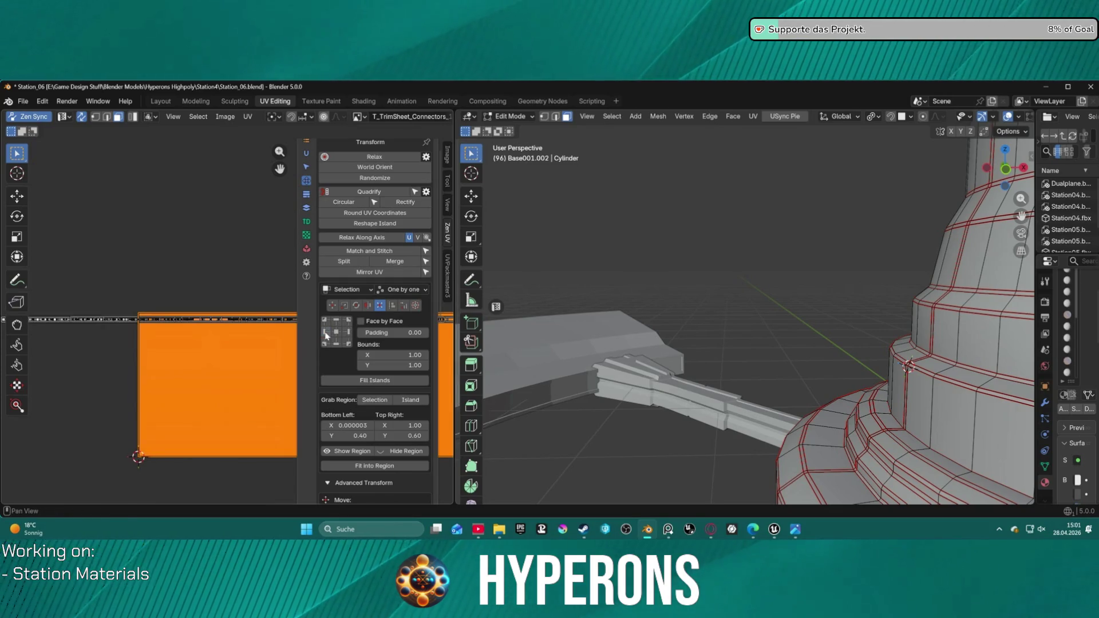
pyautogui.scroll(3, 281, 345)
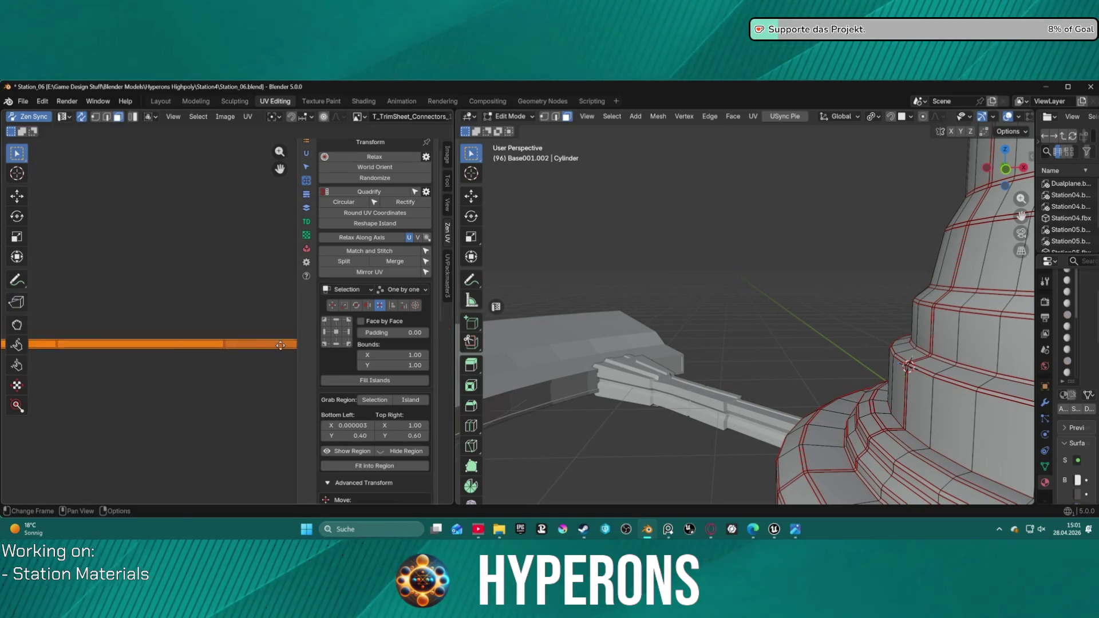
pyautogui.scroll(-3, 231, 344)
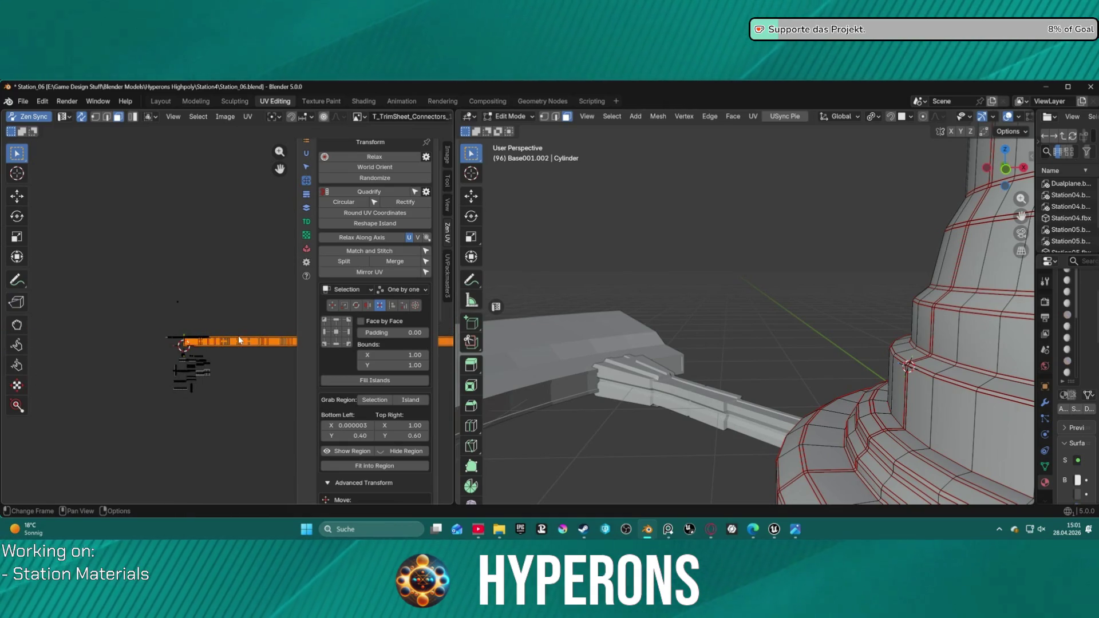
pyautogui.press('s')
pyautogui.press('Return')
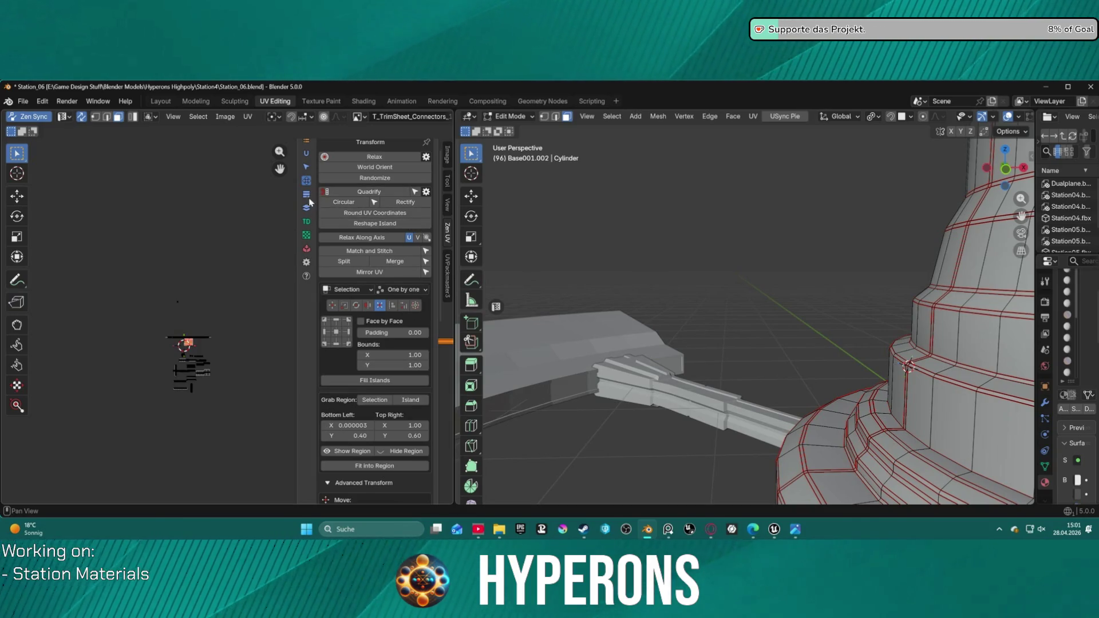
pyautogui.scroll(1, 384, 237)
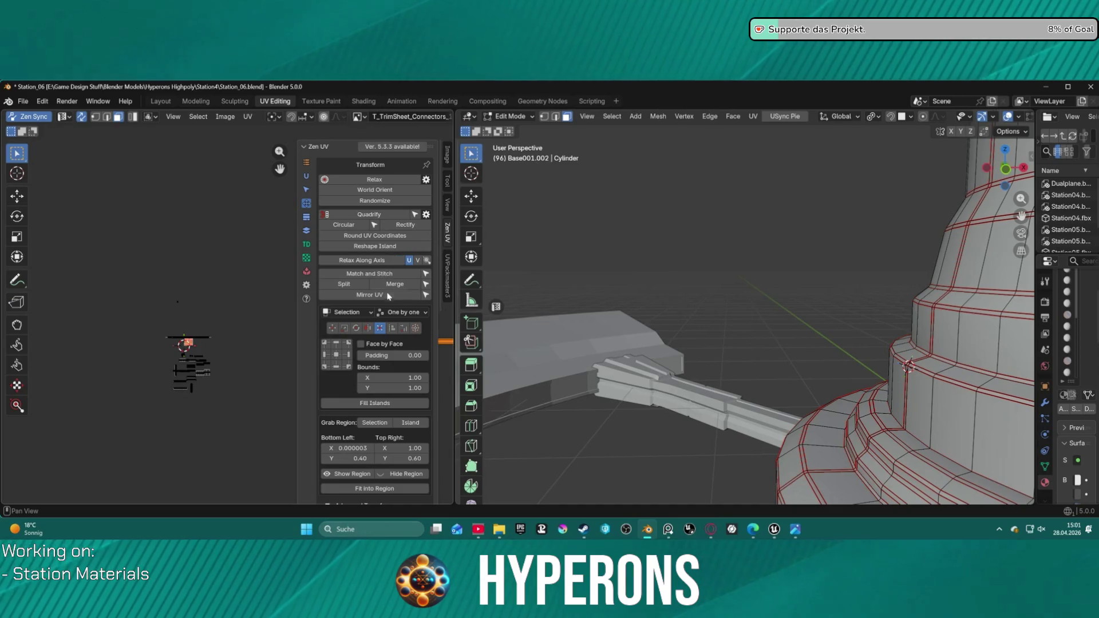
# - Switch Zen UV to Align mode and centre the UV strip horizontally
pyautogui.click(404, 329)
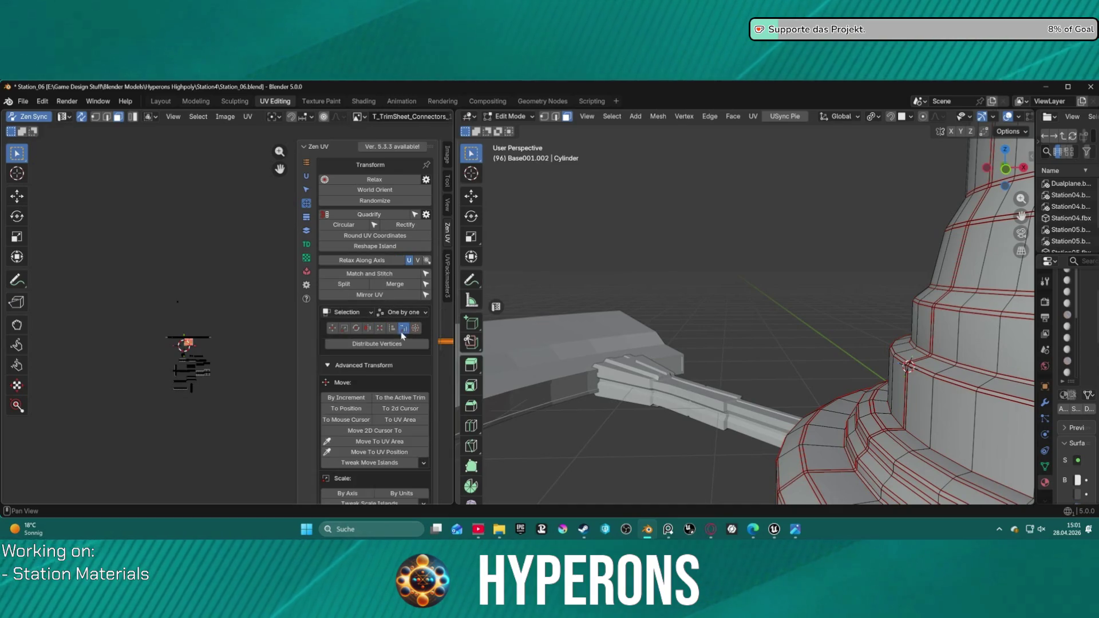
pyautogui.click(391, 328)
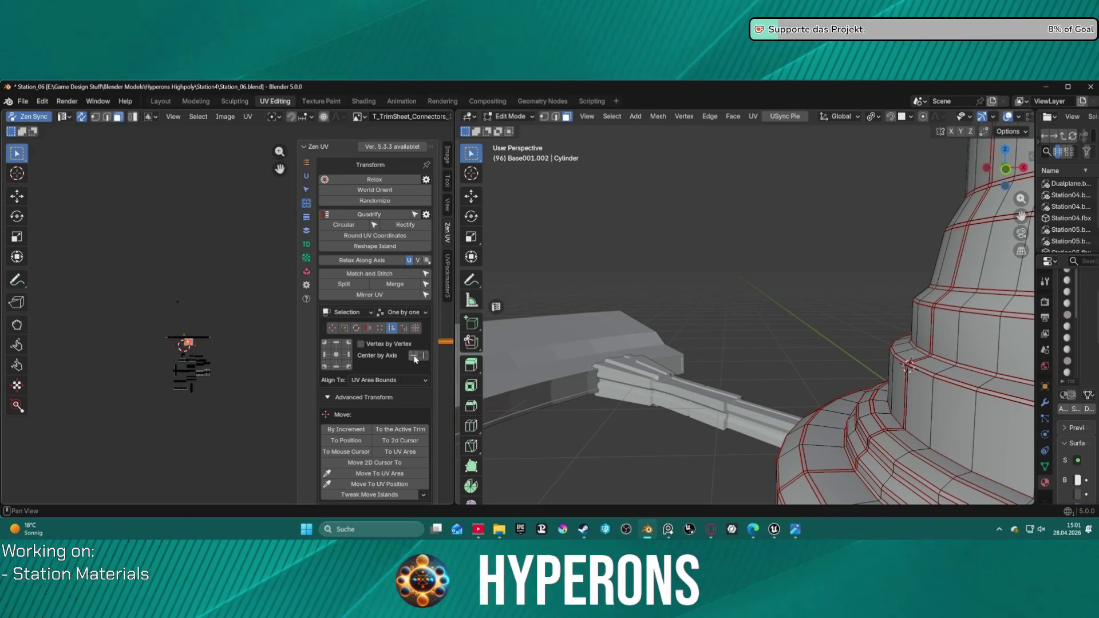
pyautogui.click(423, 356)
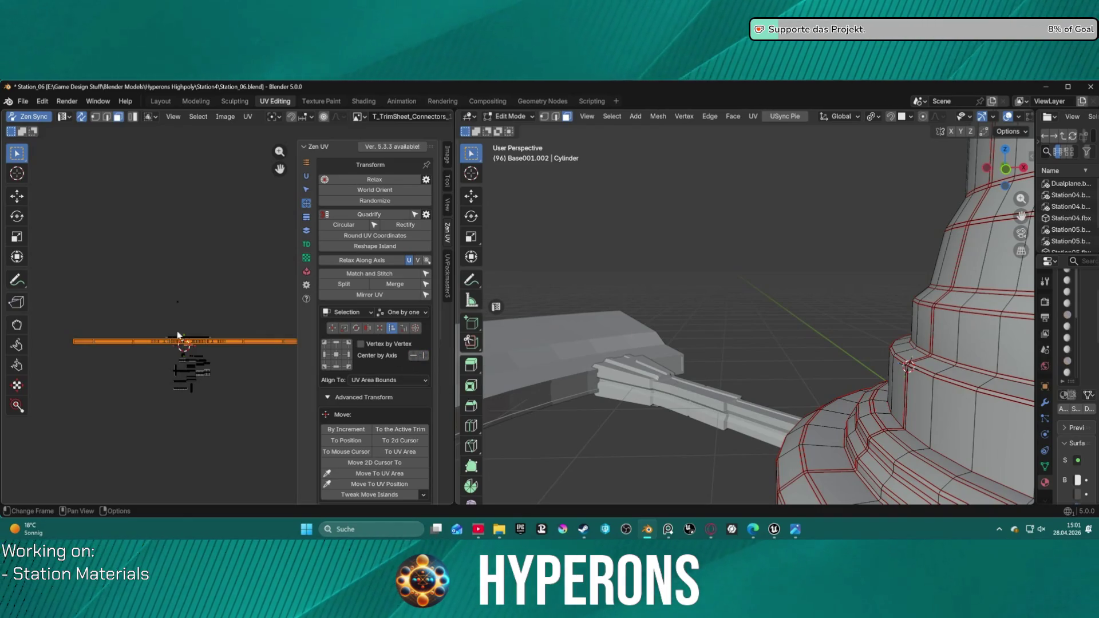
pyautogui.scroll(2, 177, 335)
# - Shrink the strip and move it 0.4382 up along Y onto the connector band
pyautogui.press('s')
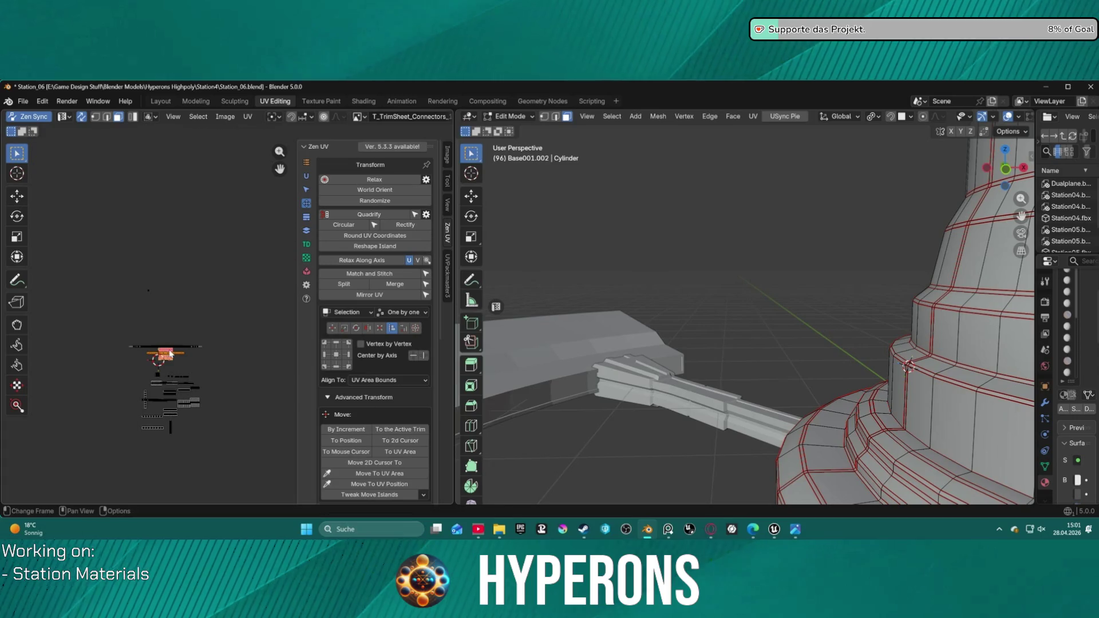
pyautogui.scroll(5, 170, 353)
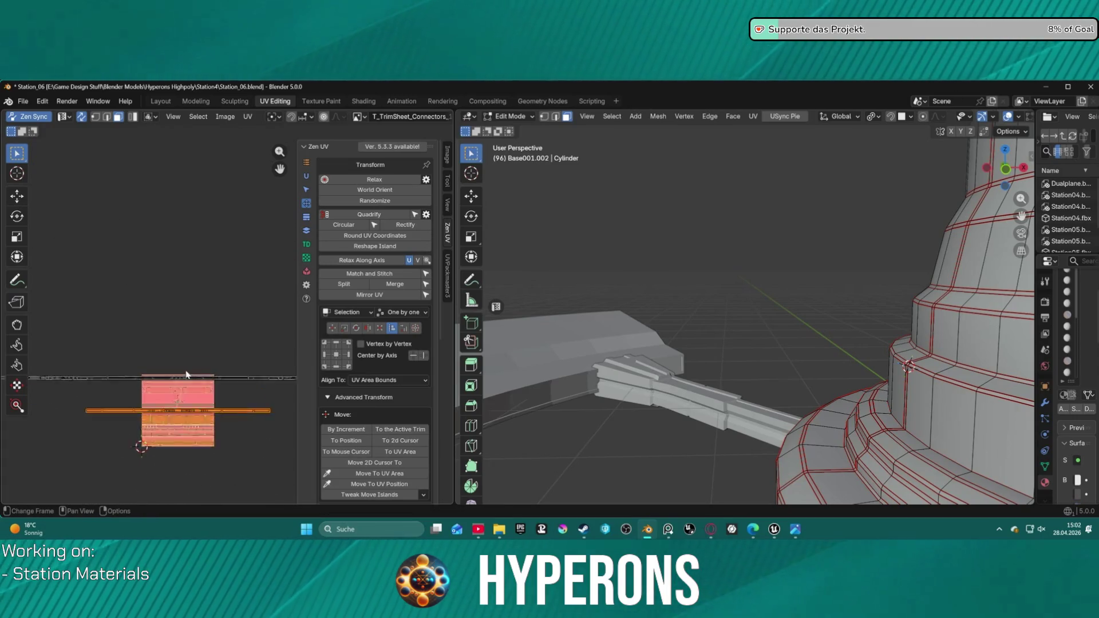
pyautogui.scroll(2, 186, 375)
pyautogui.press('g')
pyautogui.press('y')
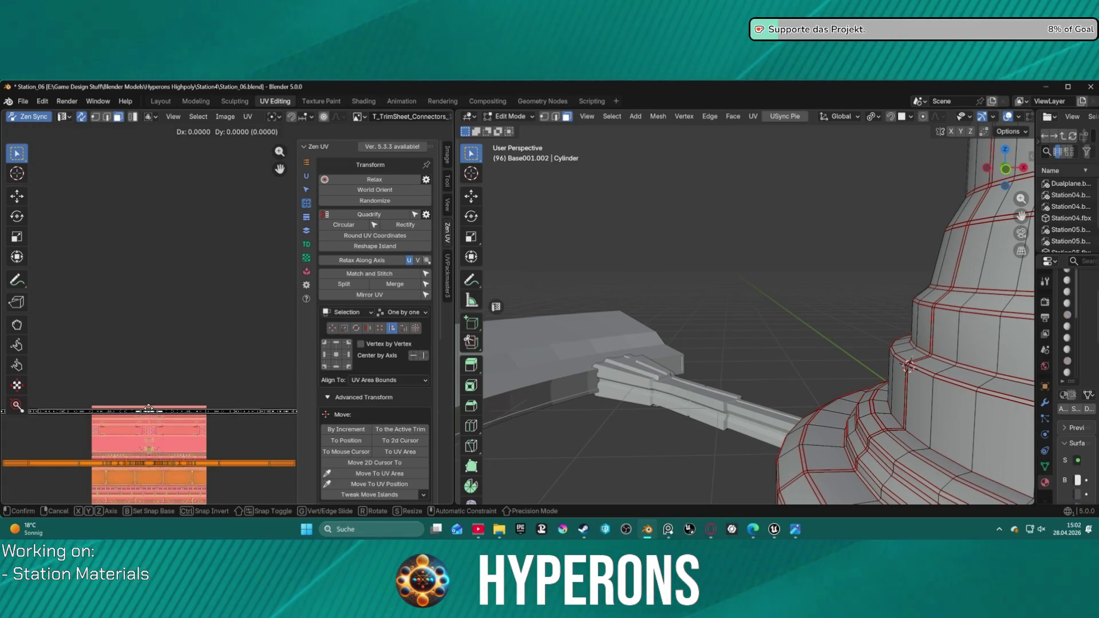
pyautogui.click(167, 358)
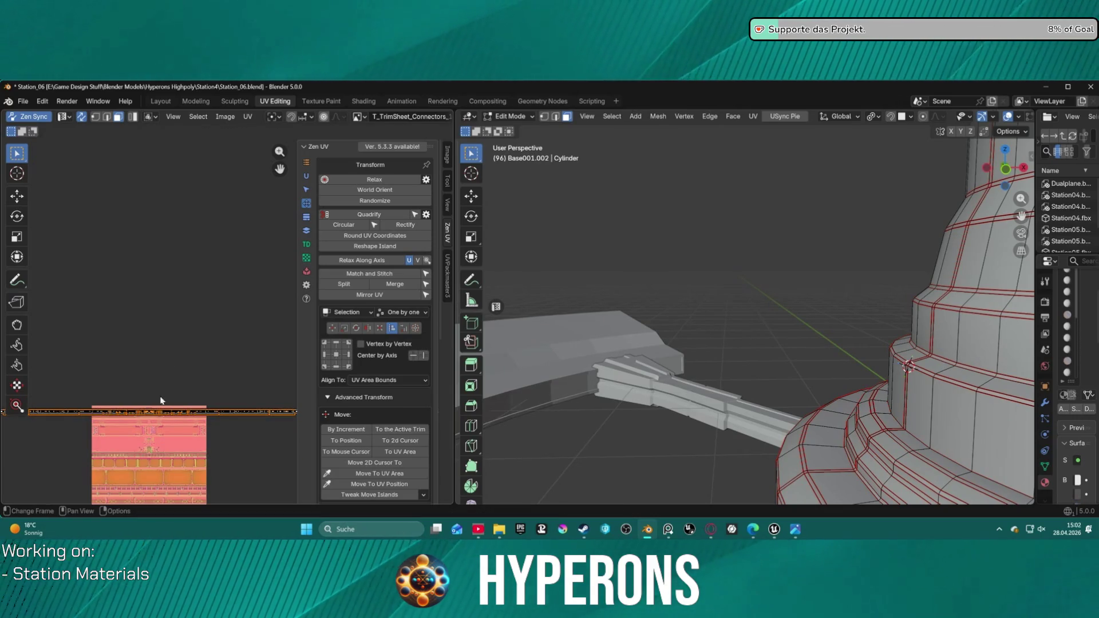
pyautogui.scroll(10, 147, 437)
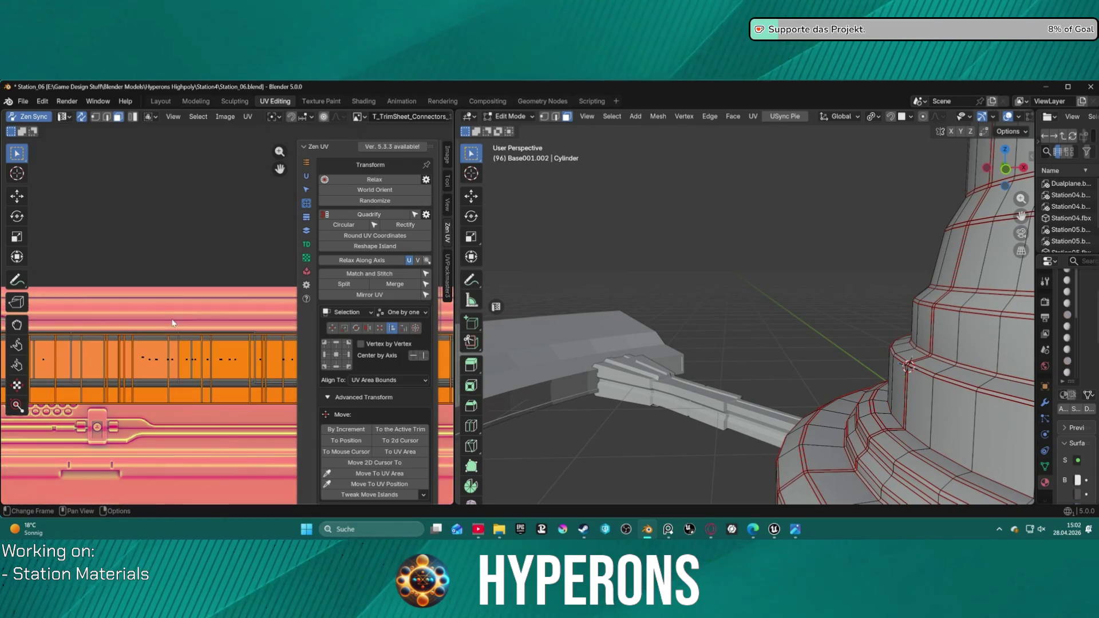
# - Resize and reposition the UV strip so it sits within the connector band
pyautogui.moveTo(236, 312); pyautogui.dragTo(176, 331, button='middle')
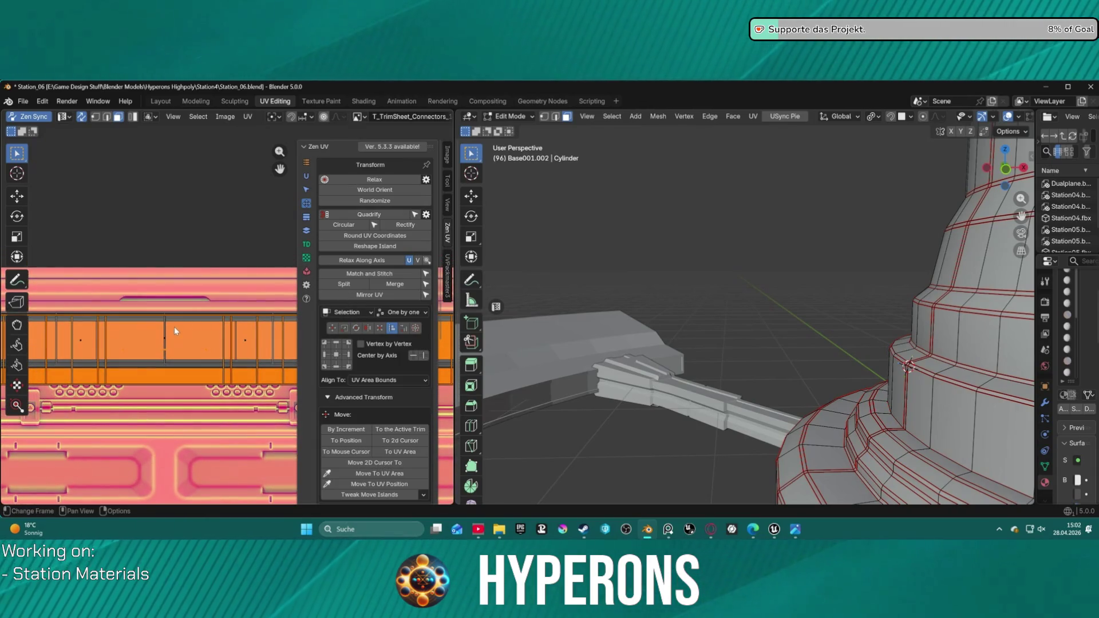
pyautogui.press('g')
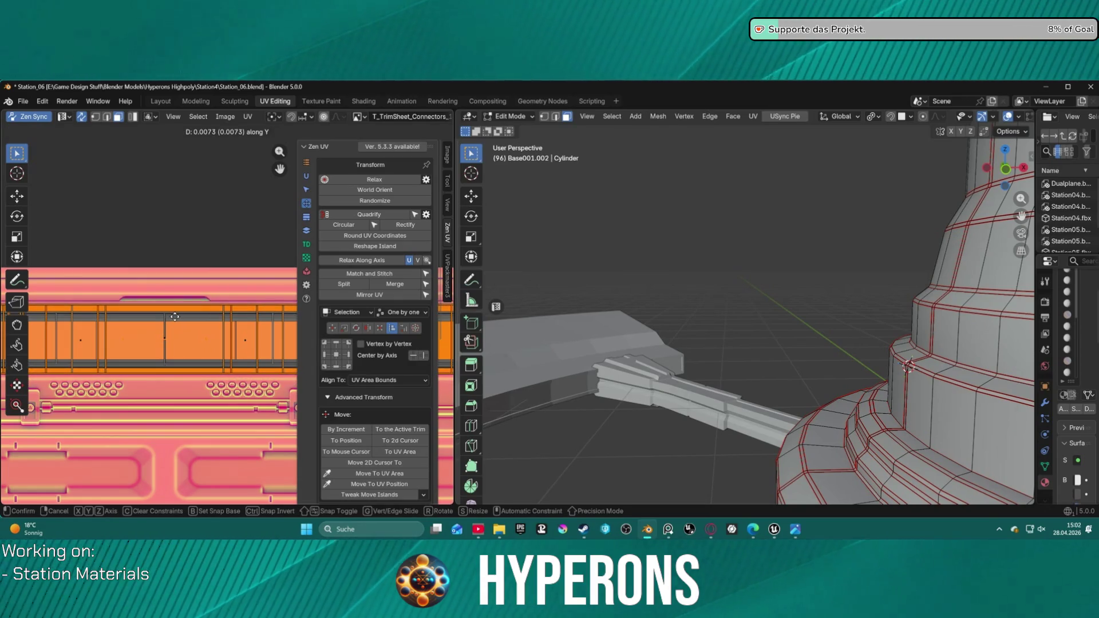
pyautogui.press('s')
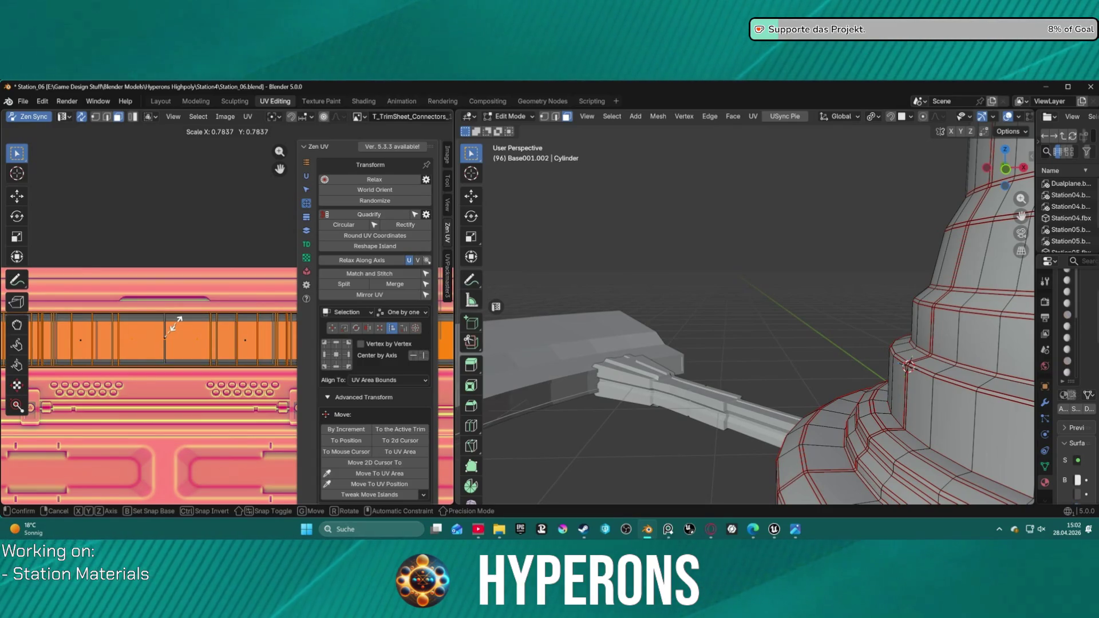
pyautogui.press('g')
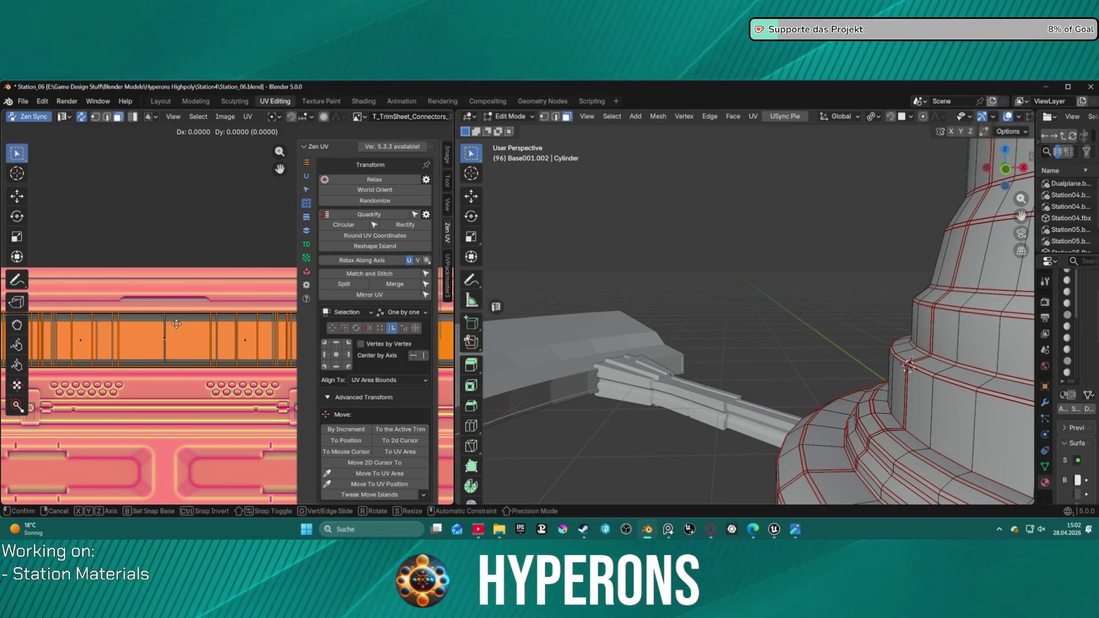
pyautogui.click(176, 324)
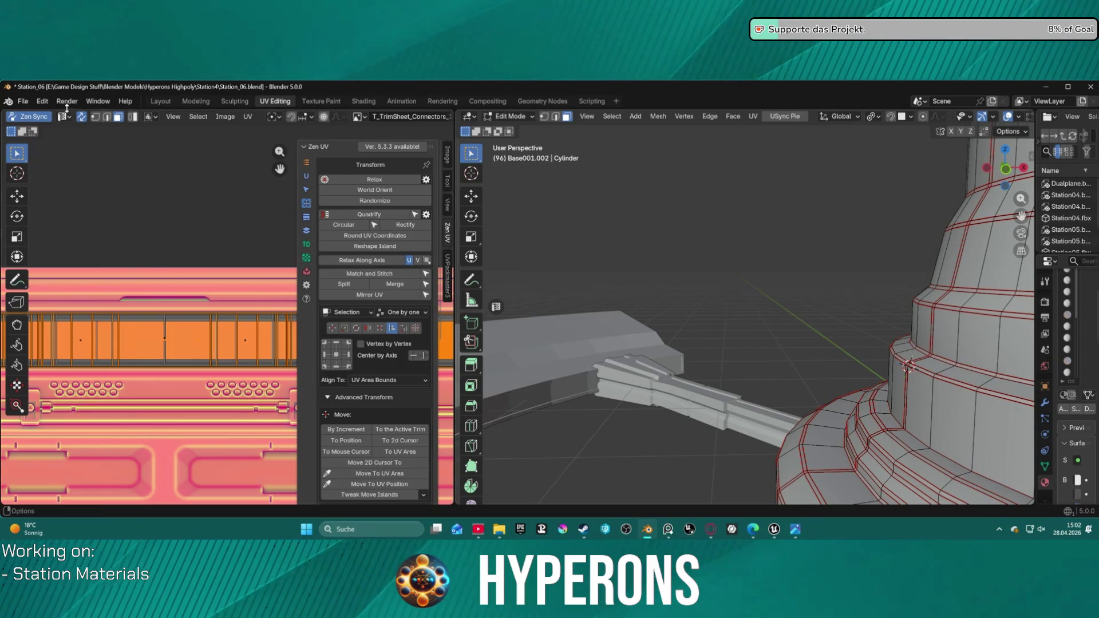
# - Re-export Base001.002 with the Layout workspace's Unreal Mesh Export panel
pyautogui.click(168, 104)
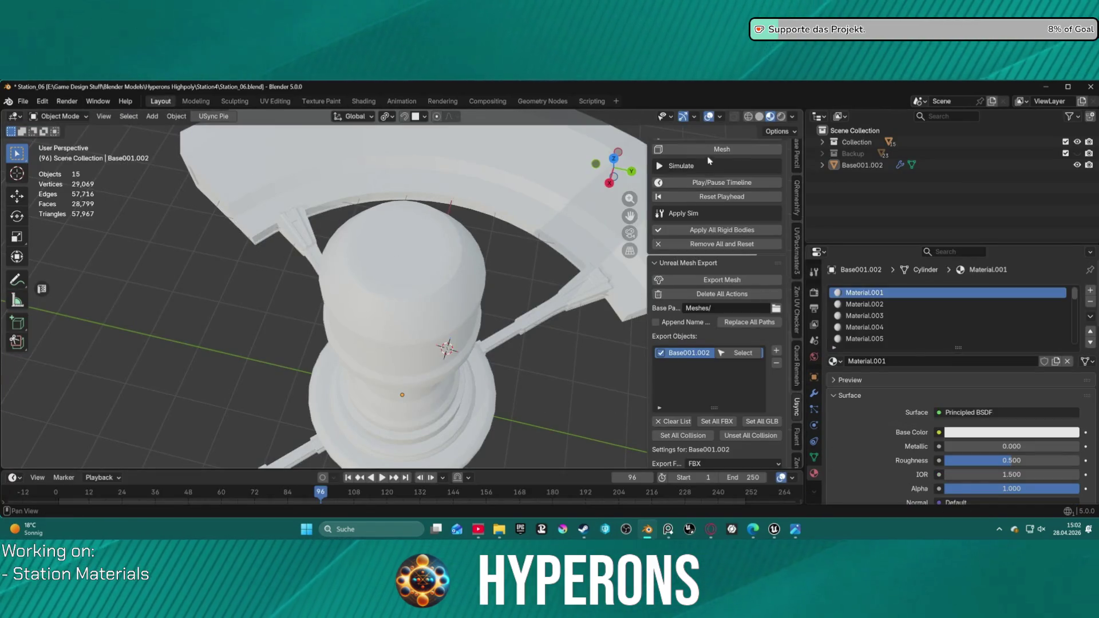
pyautogui.click(721, 281)
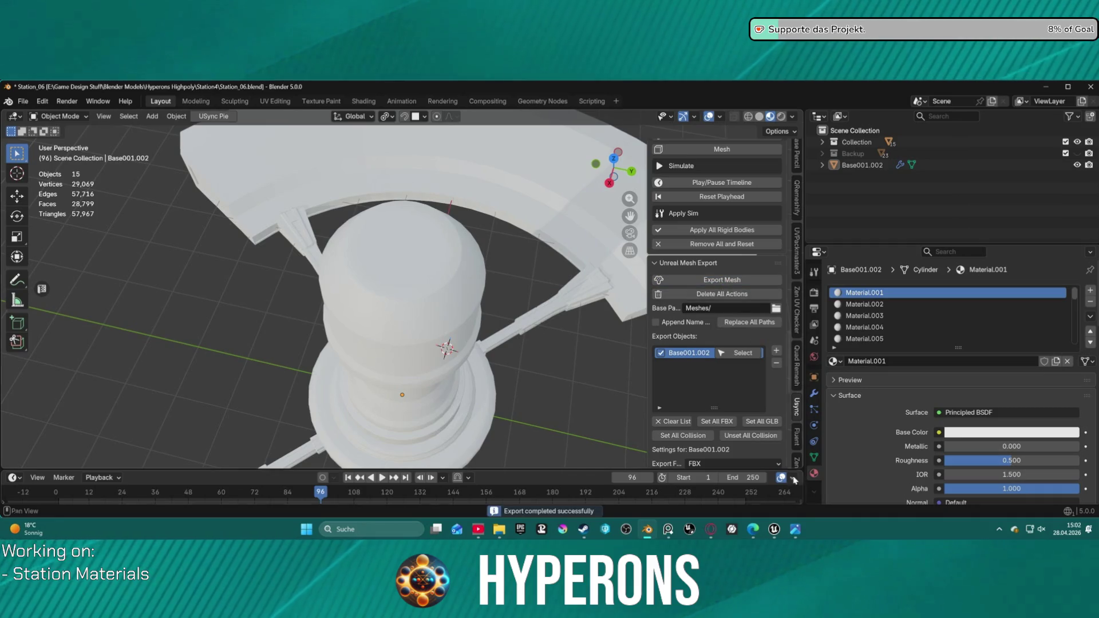
pyautogui.click(815, 490)
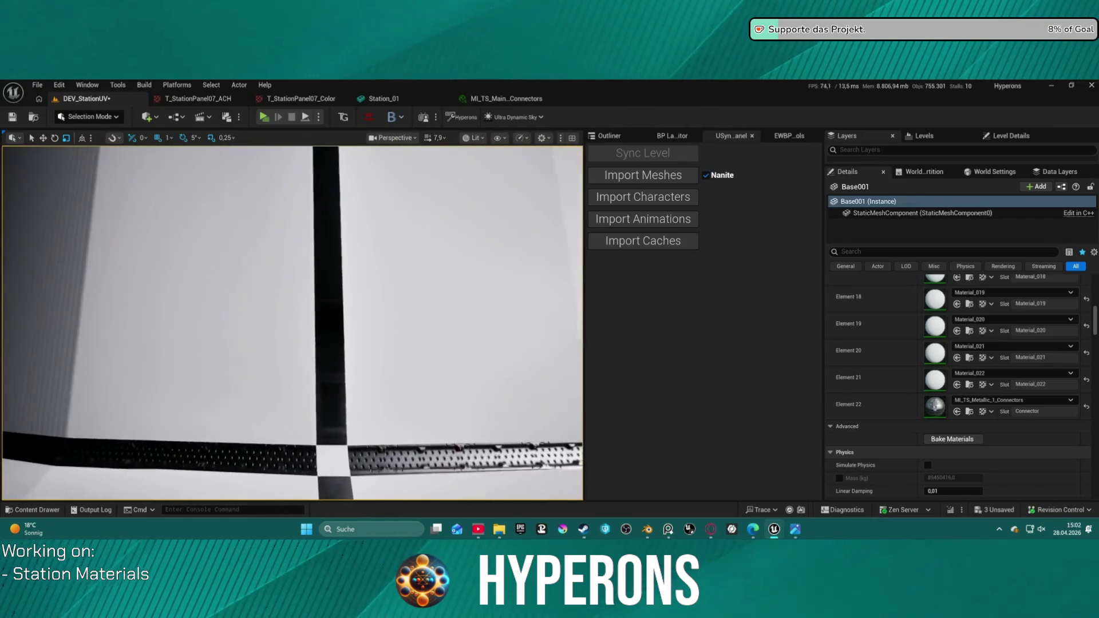
# - Reimport the updated Base001 mesh through USync's Import Meshes
pyautogui.click(642, 180)
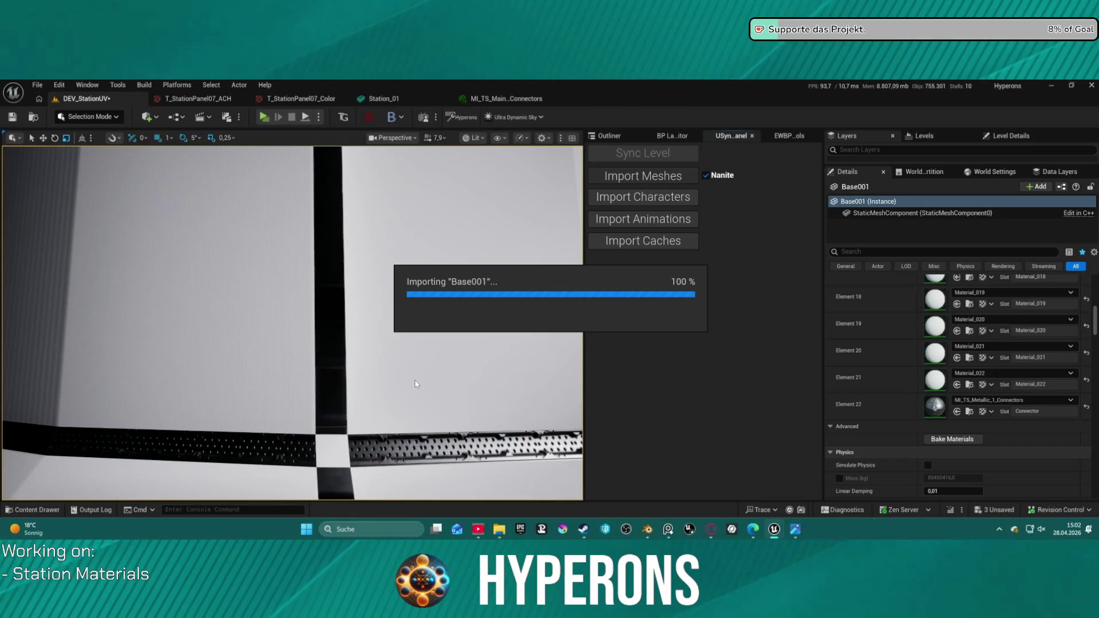
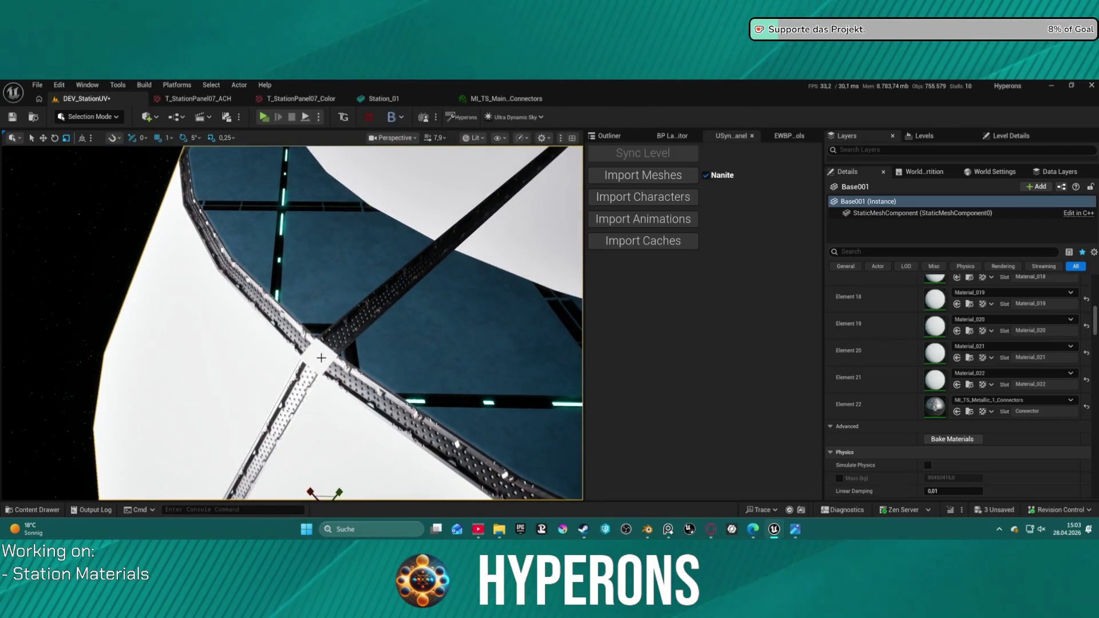
# - Return from Unreal Engine to Blender and put the hub cylinder into Edit Mode
pyautogui.click(647, 527)
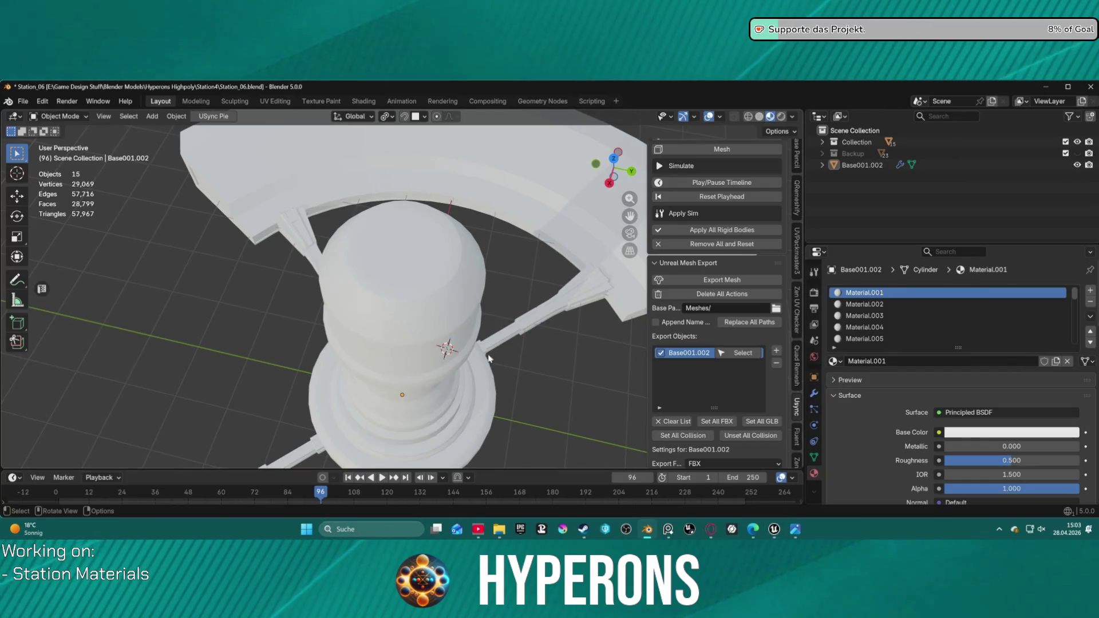
pyautogui.hotkey('ctrl', 'Tab')
pyautogui.click(556, 301)
# - Select a face on the cylinder top and show it in the UV Editing workspace beside the connectors trim sheet
pyautogui.scroll(3, 386, 272)
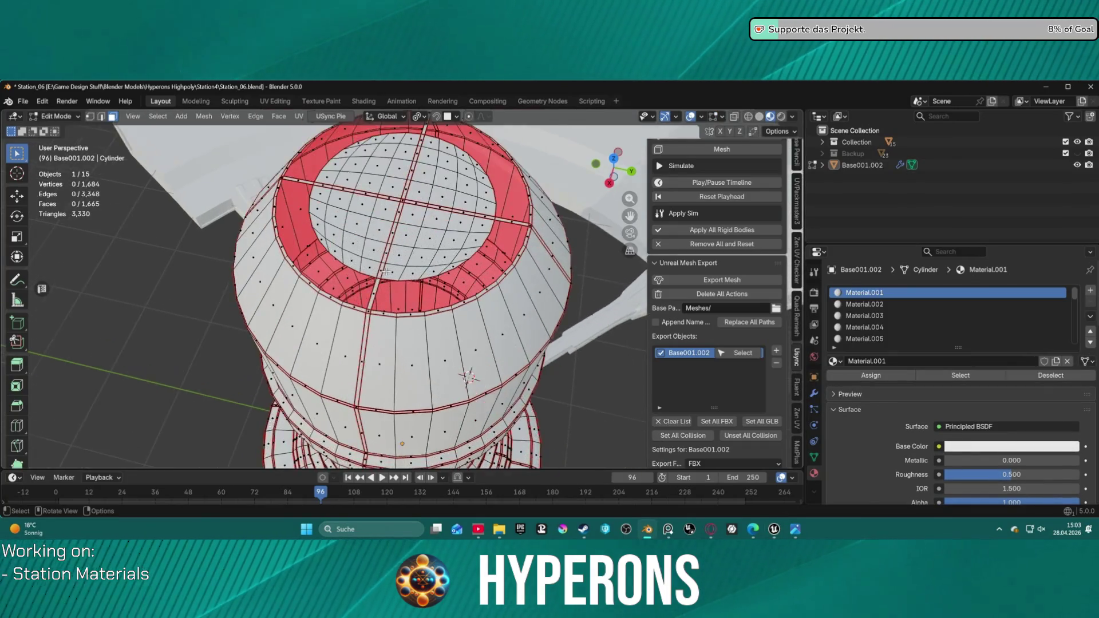
pyautogui.scroll(3, 386, 272)
pyautogui.click(271, 378)
pyautogui.scroll(-5, 354, 277)
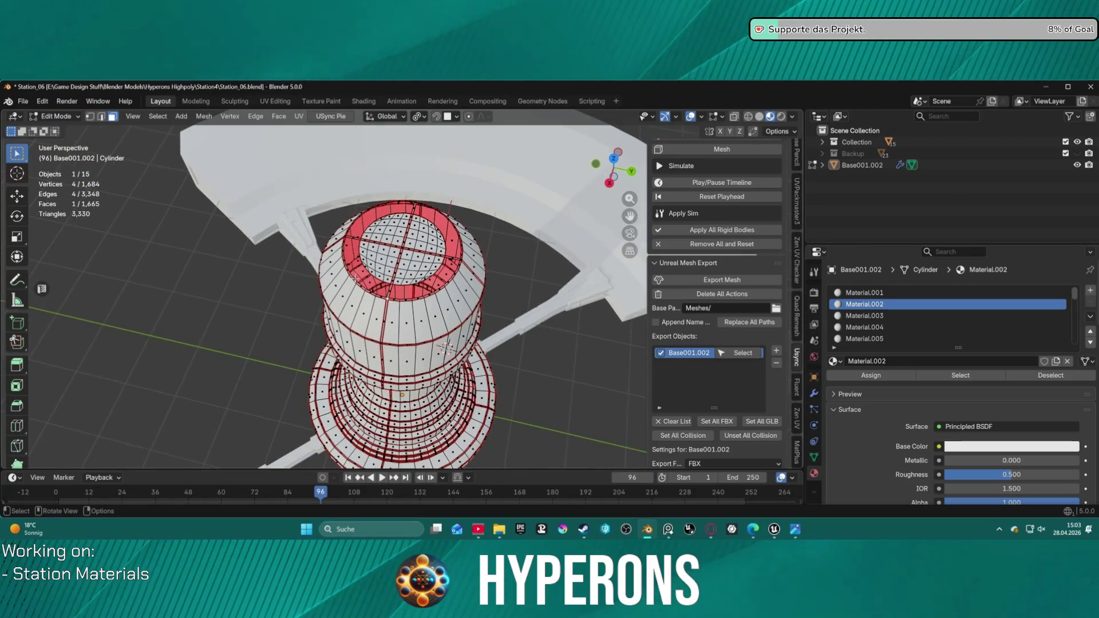
pyautogui.click(270, 103)
pyautogui.moveTo(733, 286)
pyautogui.mouseDown(button='middle')
pyautogui.moveTo(768, 290)
pyautogui.moveTo(764, 299)
pyautogui.mouseUp(button='middle')
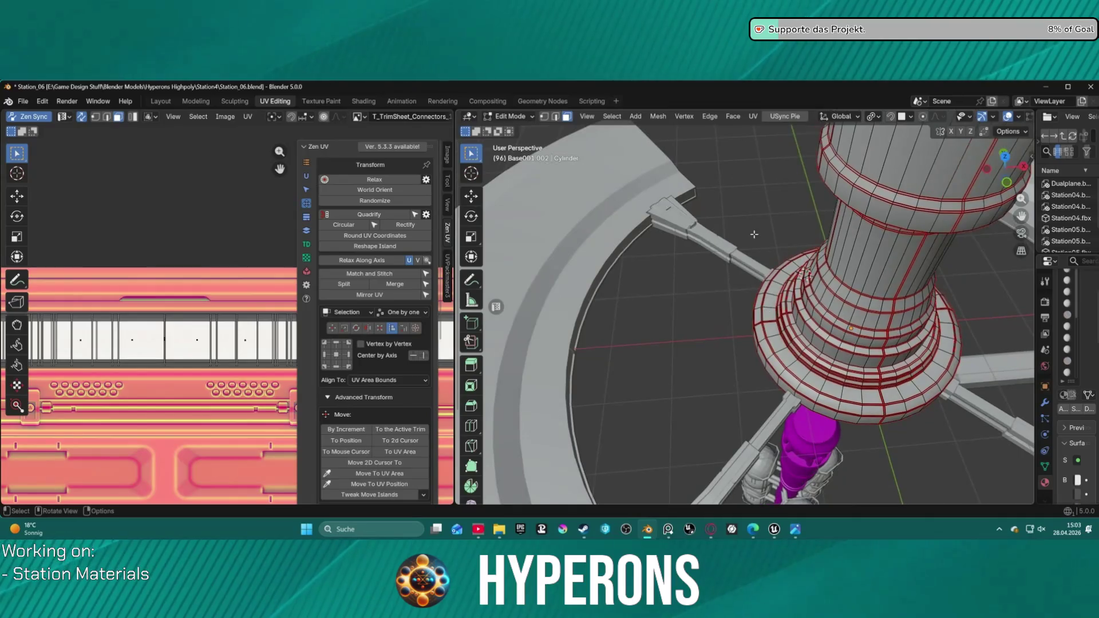
pyautogui.scroll(-4, 757, 241)
pyautogui.moveTo(757, 244); pyautogui.dragTo(701, 321, button='middle')
pyautogui.scroll(8, 700, 321)
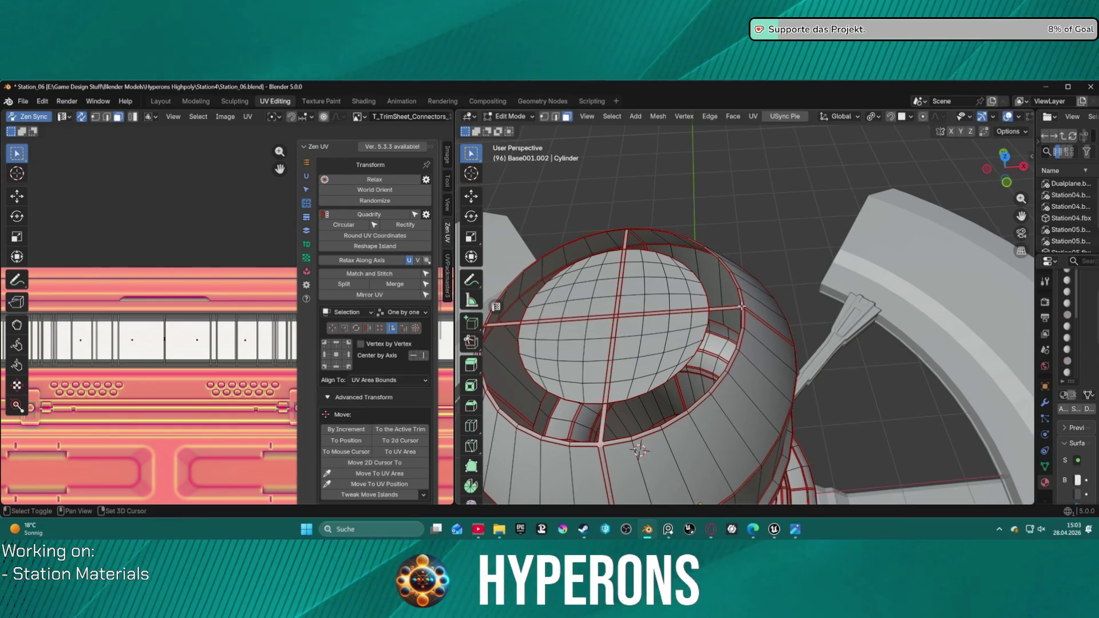
pyautogui.moveTo(661, 300); pyautogui.dragTo(782, 306, button='middle')
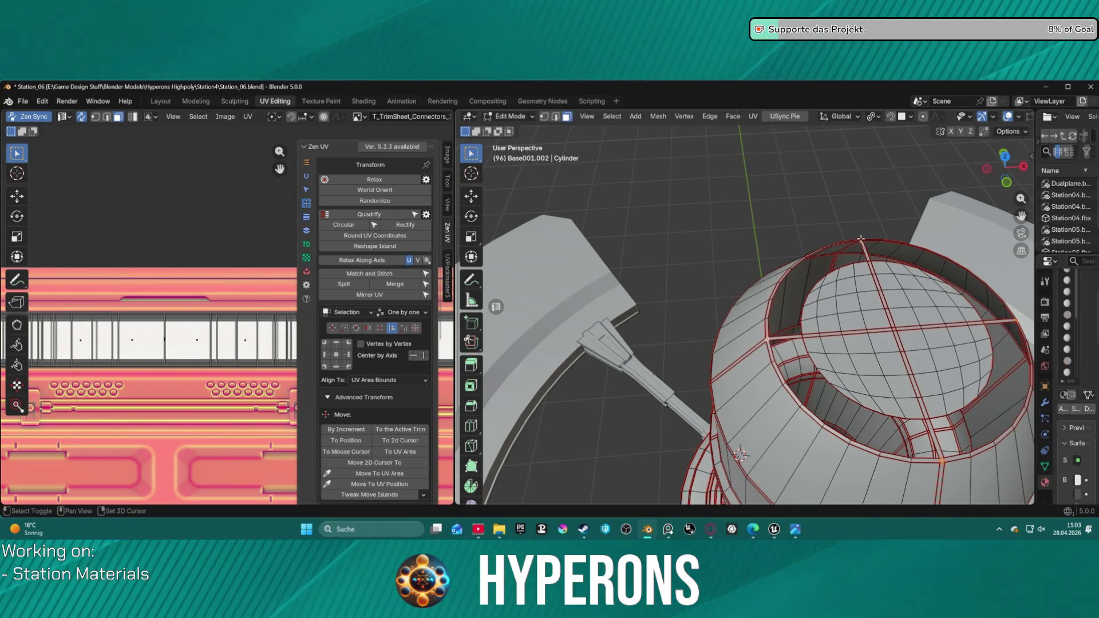
pyautogui.moveTo(779, 311); pyautogui.dragTo(630, 329, button='middle')
pyautogui.scroll(-2, 174, 379)
pyautogui.scroll(-8, 174, 379)
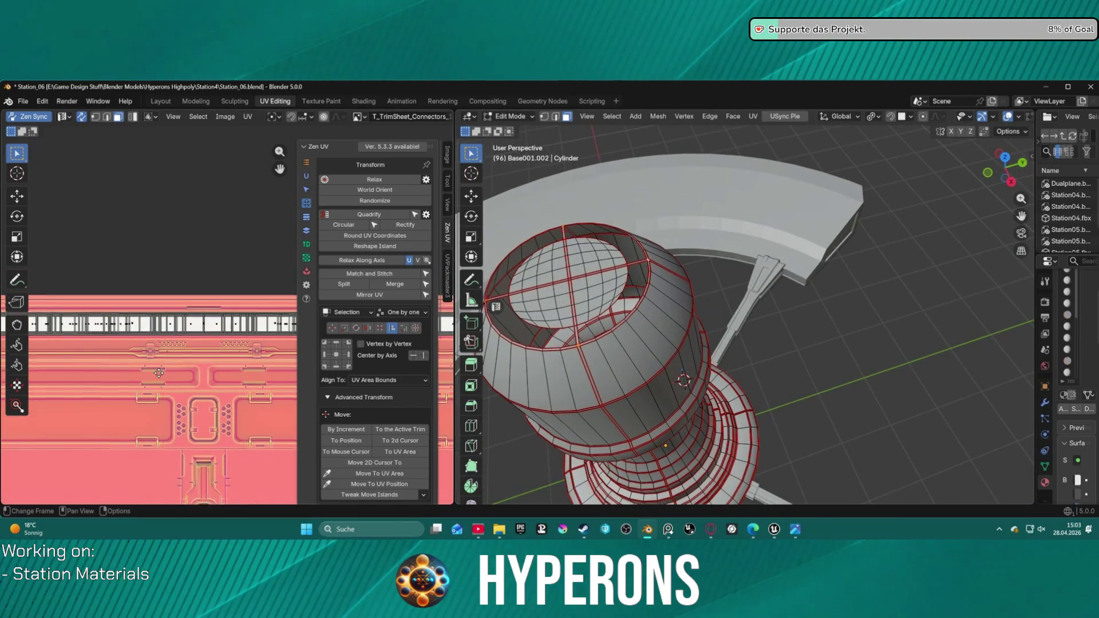
pyautogui.scroll(-5, 216, 360)
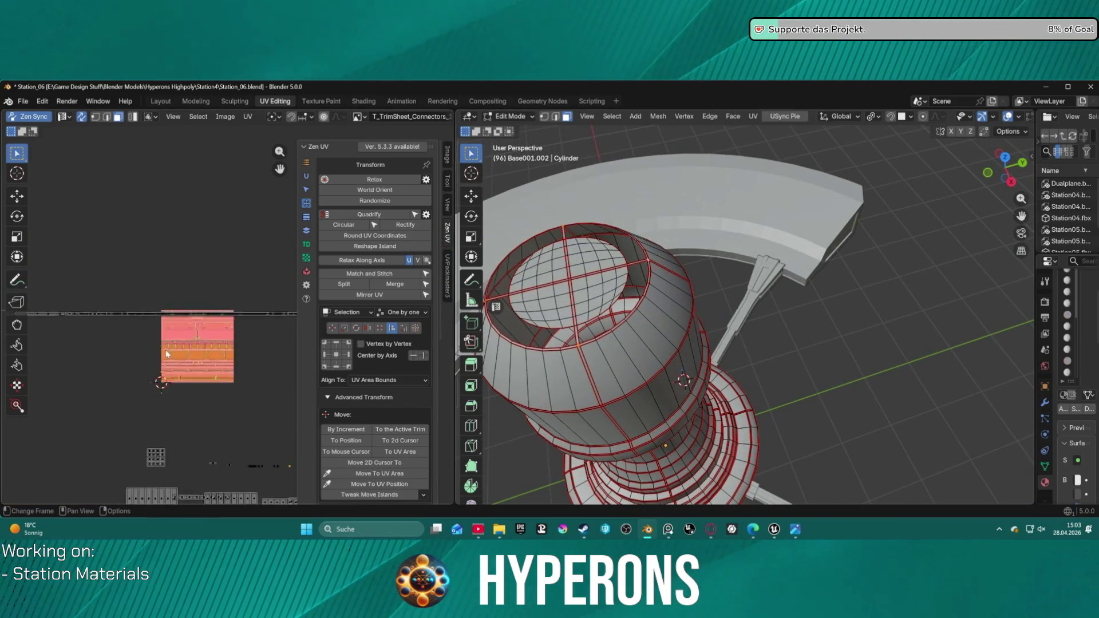
pyautogui.moveTo(104, 283)
pyautogui.mouseDown()
pyautogui.moveTo(164, 311)
pyautogui.moveTo(287, 326)
pyautogui.mouseUp()
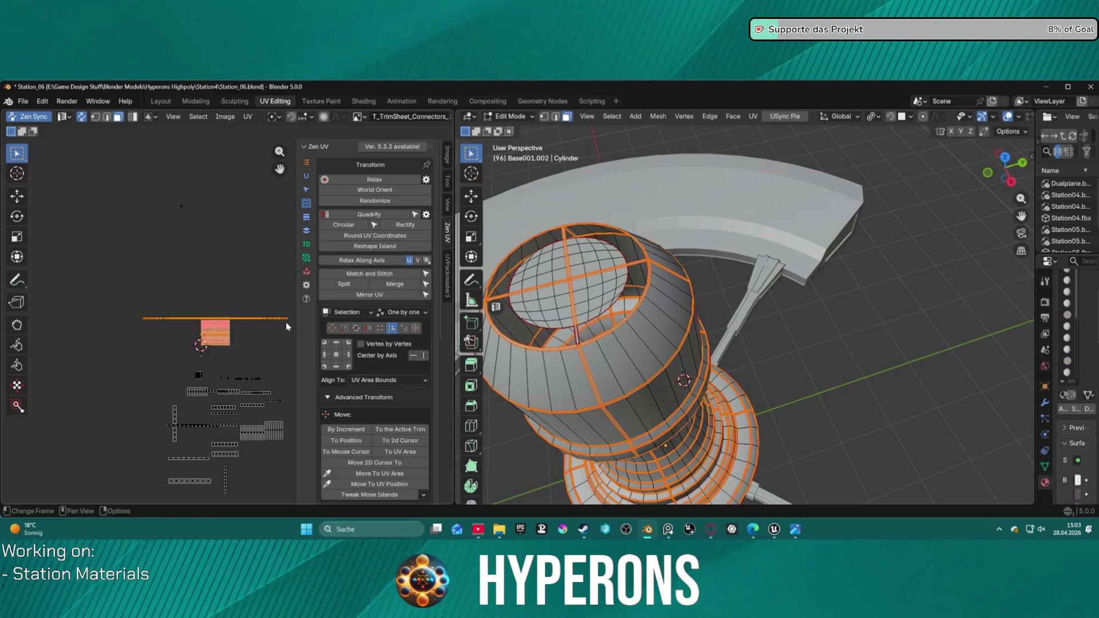
pyautogui.click(248, 334)
pyautogui.moveTo(104, 292); pyautogui.dragTo(288, 322)
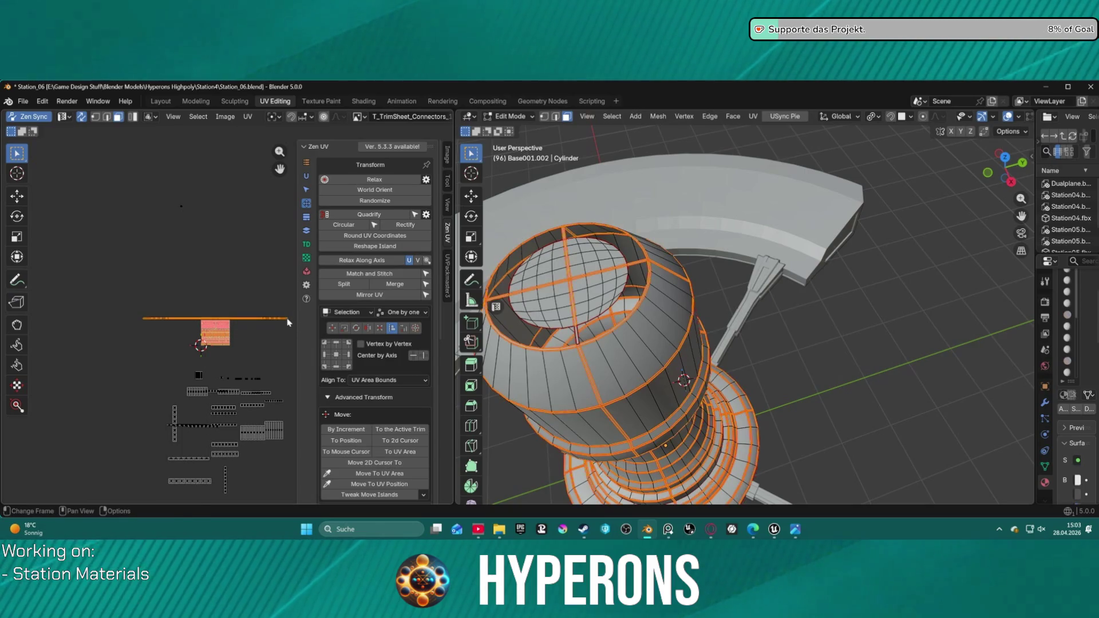
pyautogui.click(288, 322)
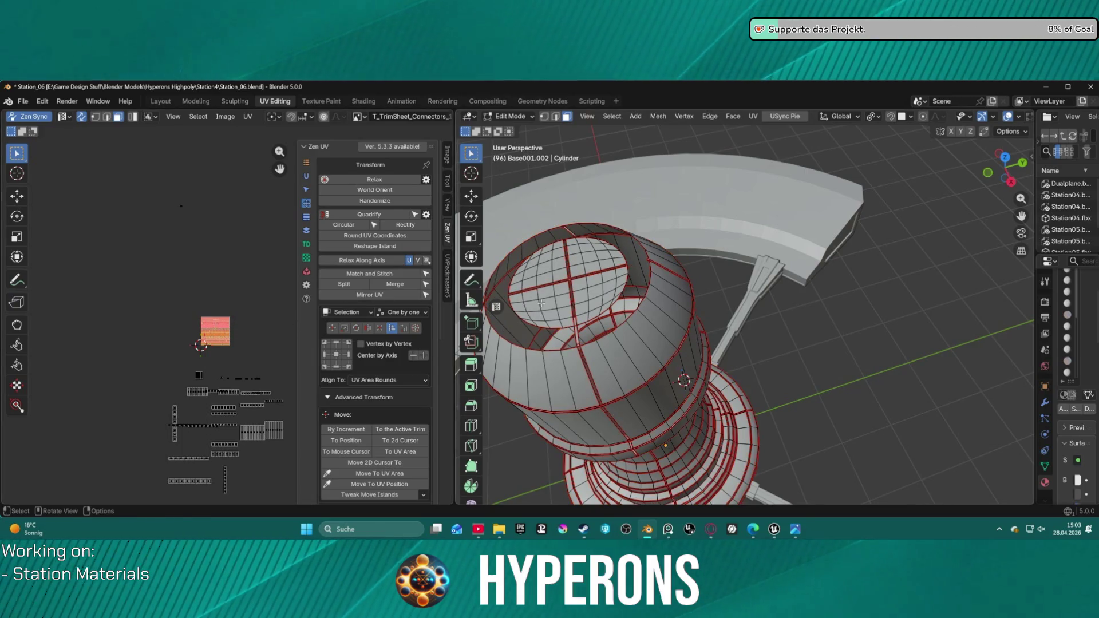
pyautogui.scroll(2, 541, 303)
pyautogui.scroll(3, 687, 300)
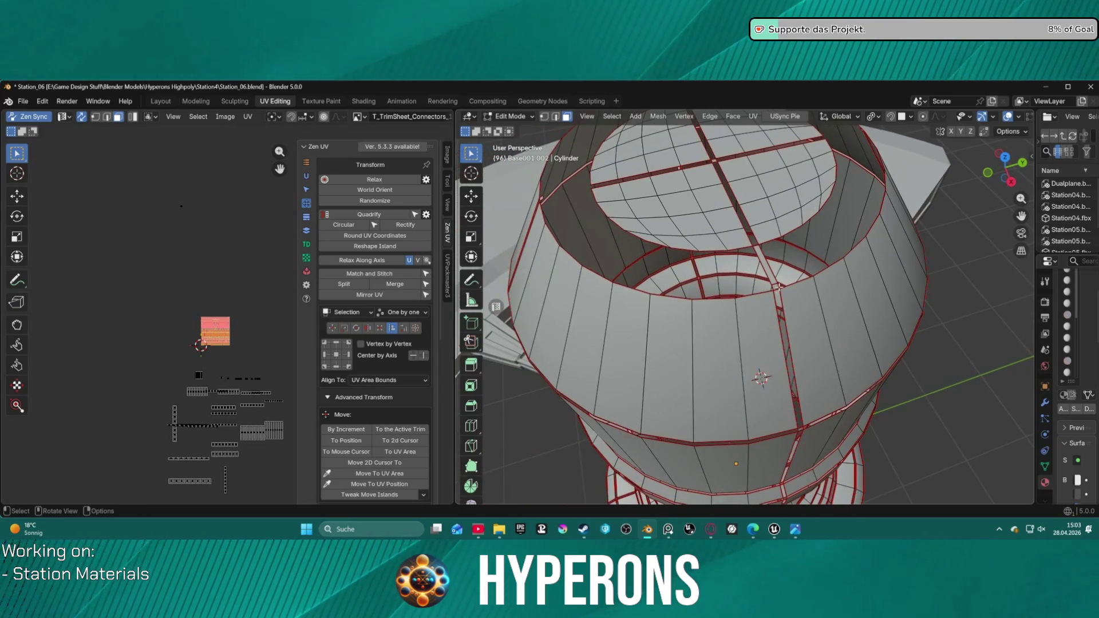
# - Inspect the seam edge loops and the horizontal UV strip, then clear the selection
pyautogui.moveTo(716, 245); pyautogui.dragTo(713, 269, button='middle')
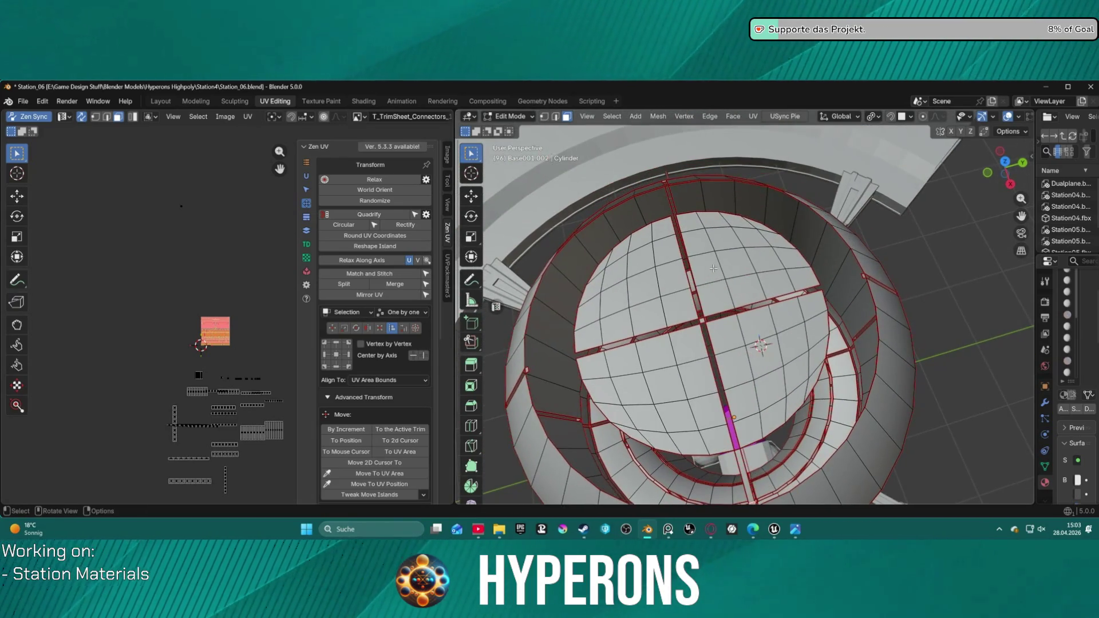
pyautogui.click(723, 287)
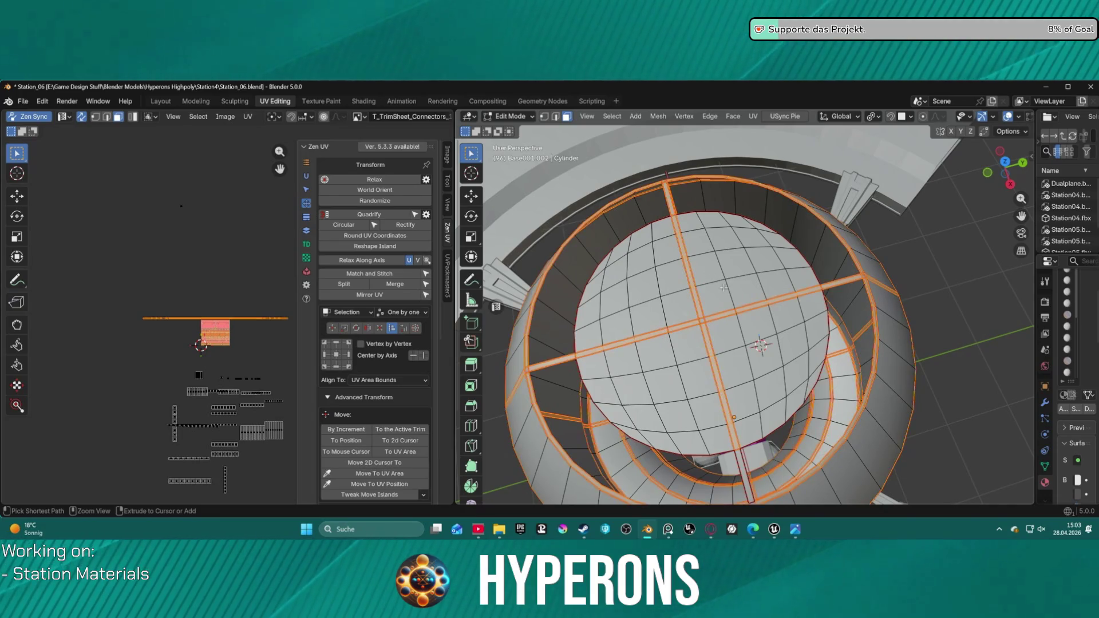
pyautogui.scroll(-2, 826, 398)
pyautogui.scroll(6, 724, 387)
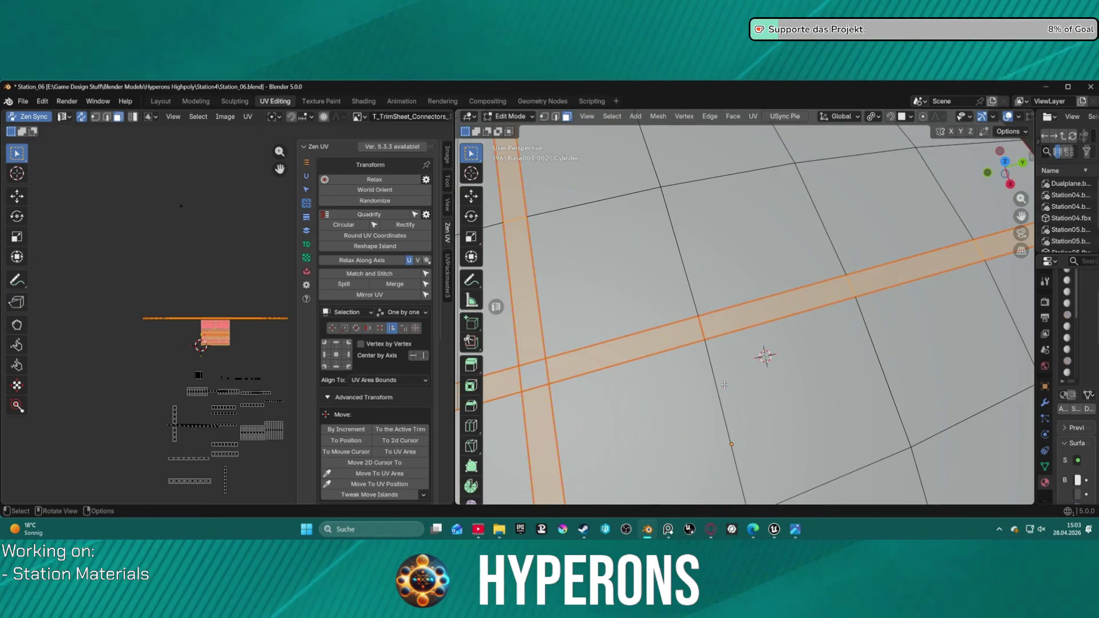
pyautogui.scroll(-3, 700, 337)
pyautogui.click(713, 339)
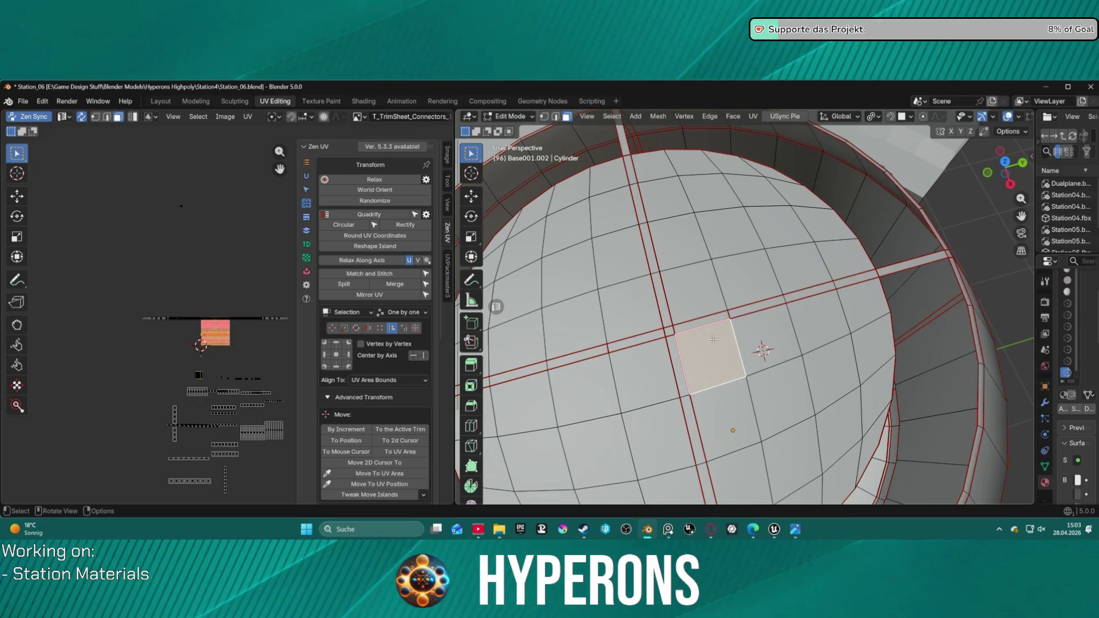
pyautogui.scroll(-2, 708, 375)
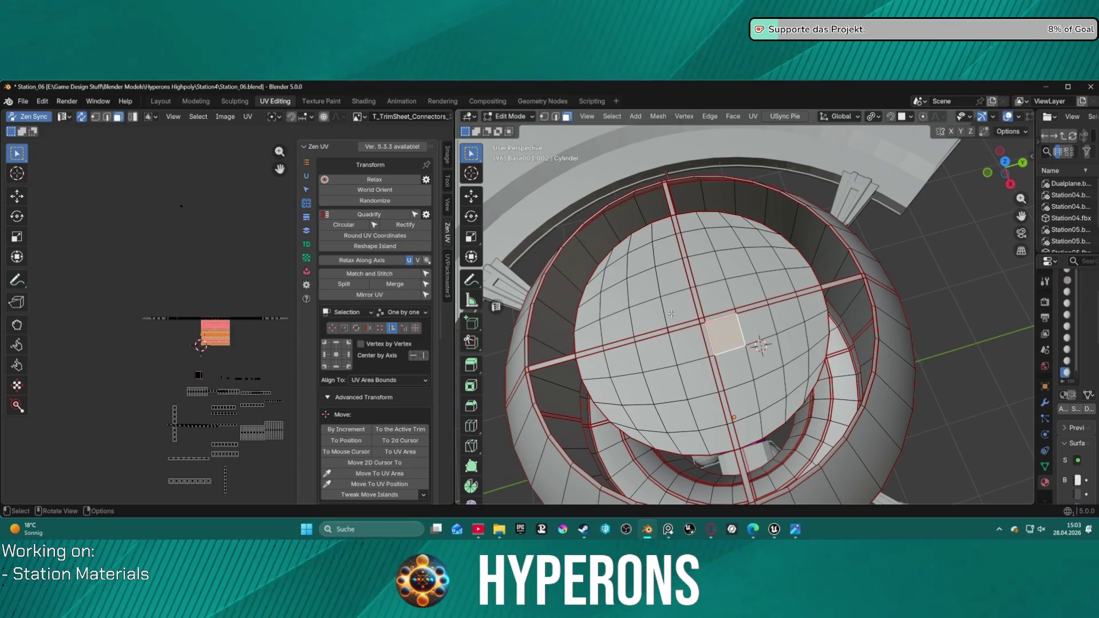
pyautogui.scroll(-3, 744, 413)
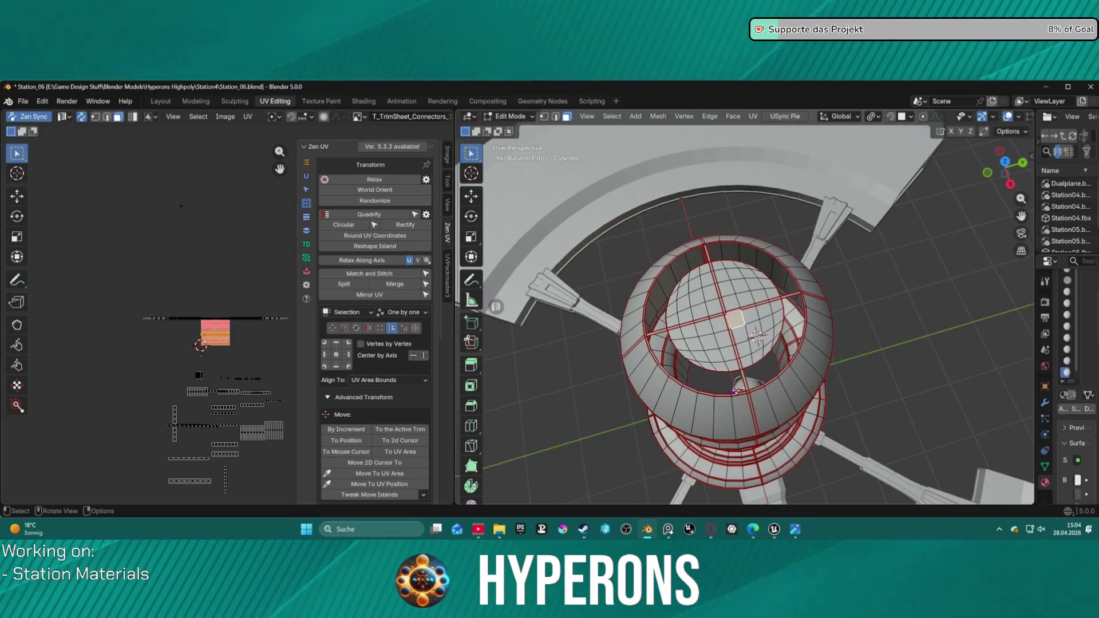
pyautogui.scroll(1, 747, 396)
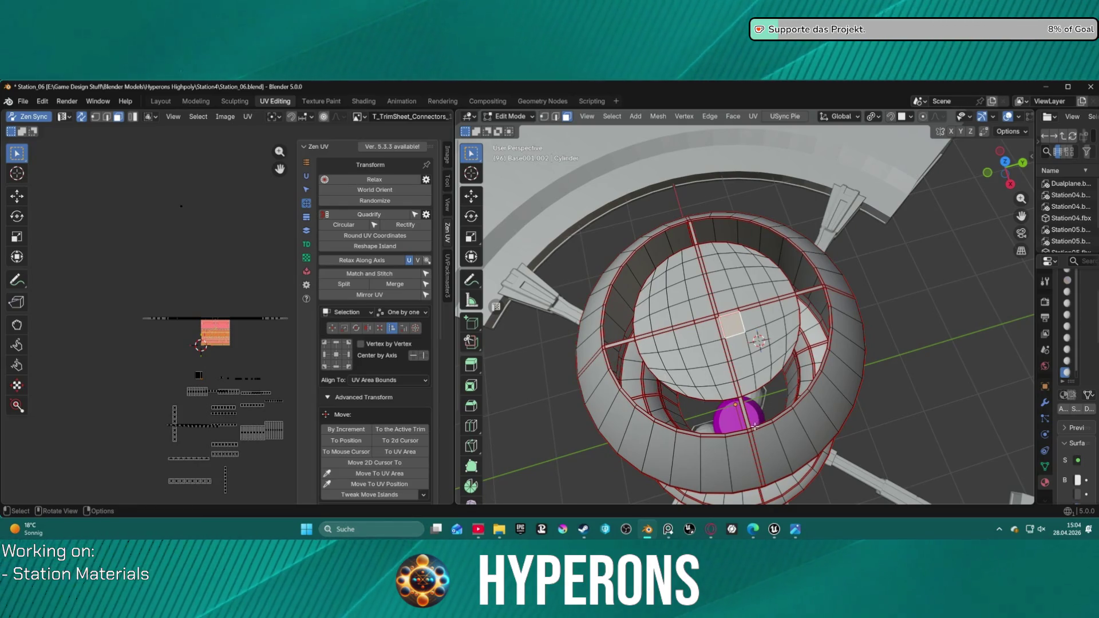
pyautogui.moveTo(106, 296)
pyautogui.mouseDown()
pyautogui.moveTo(300, 319)
pyautogui.moveTo(288, 327)
pyautogui.mouseUp()
pyautogui.click(281, 325)
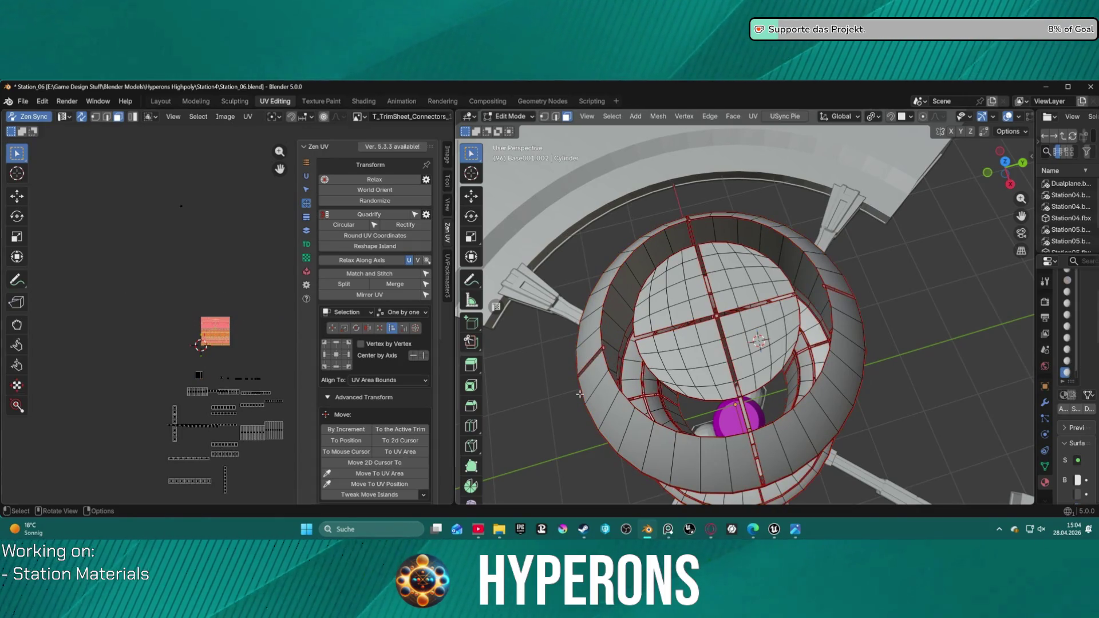
# - Look down into the cylinder top and select a face on its inner ring
pyautogui.moveTo(771, 406); pyautogui.dragTo(709, 384, button='middle')
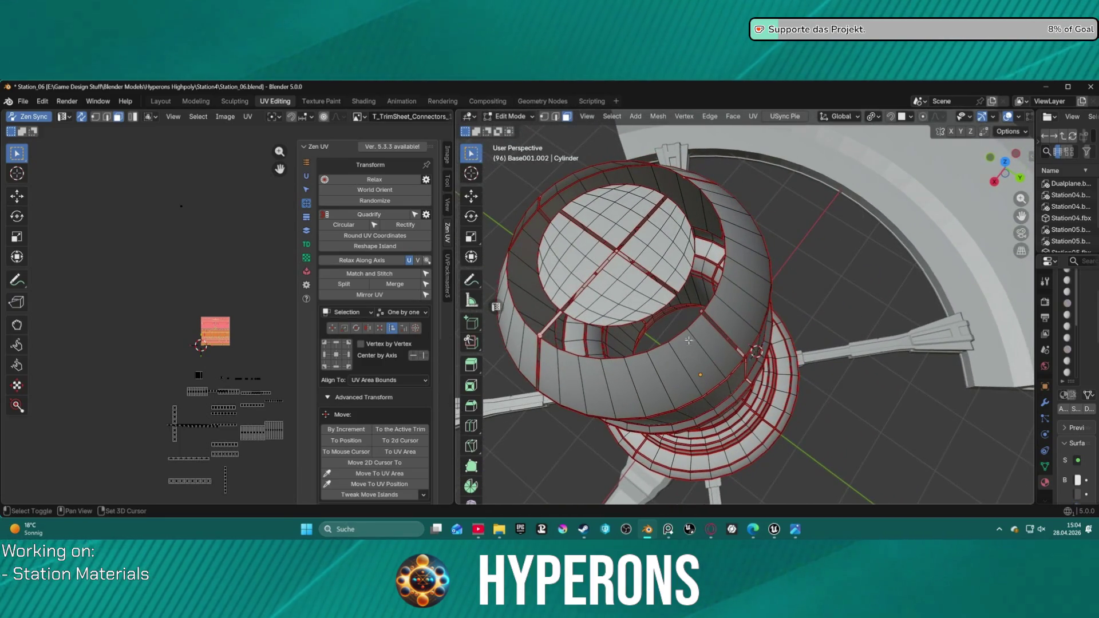
pyautogui.moveTo(646, 298); pyautogui.dragTo(682, 336, button='middle')
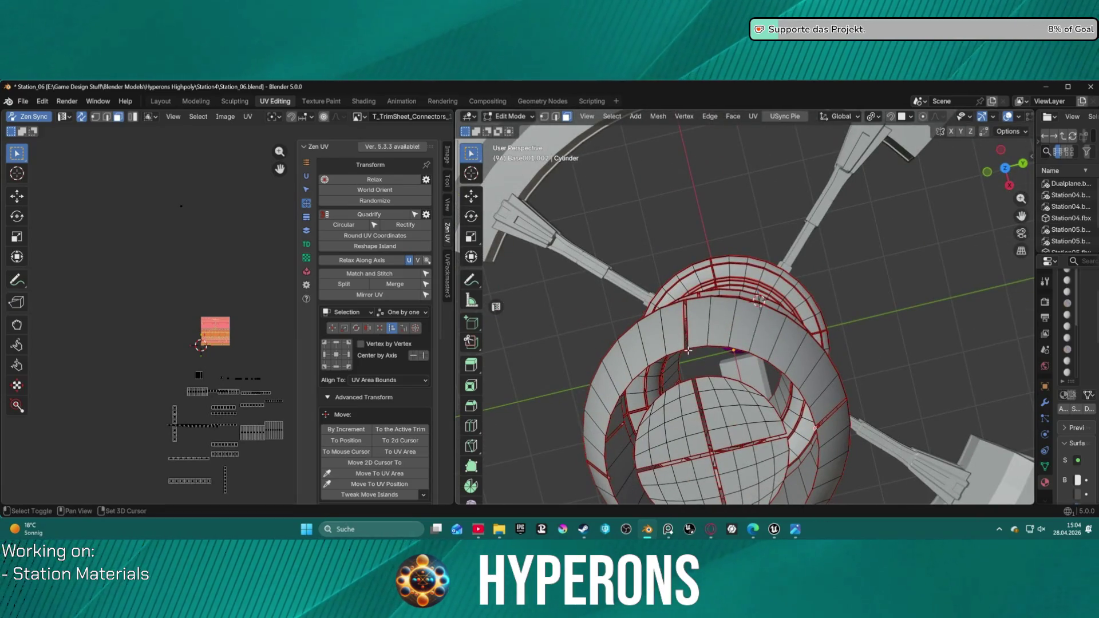
pyautogui.moveTo(672, 368)
pyautogui.mouseDown(button='middle')
pyautogui.moveTo(677, 295)
pyautogui.moveTo(761, 333)
pyautogui.mouseUp(button='middle')
pyautogui.scroll(5, 677, 295)
pyautogui.click(759, 333)
pyautogui.scroll(3, 205, 322)
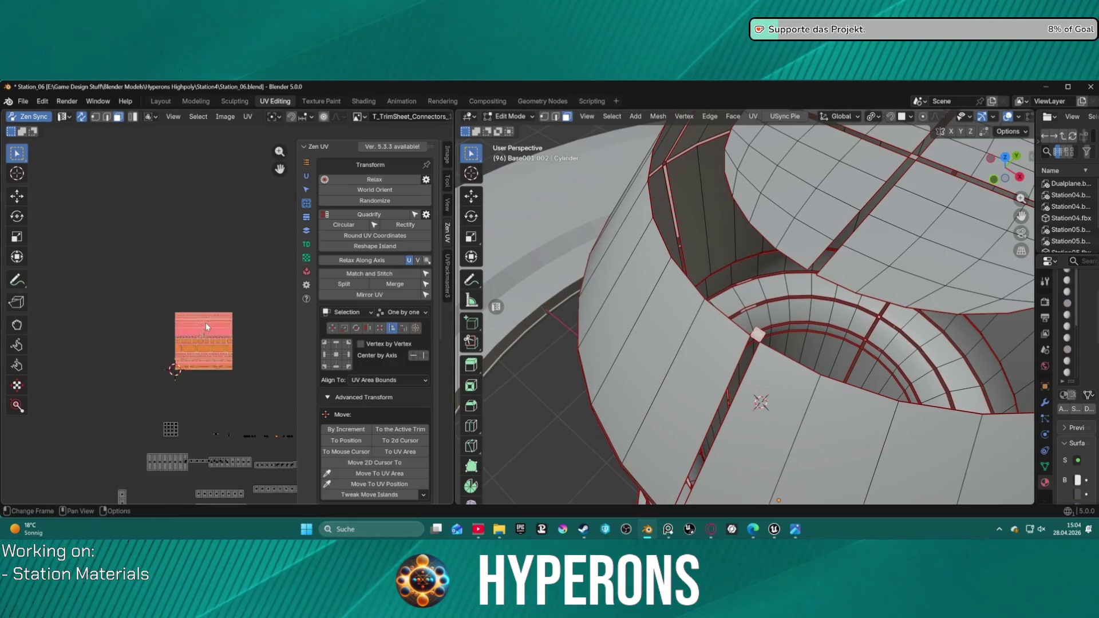
# - Move the selected face's UV island upward on the trim sheet
pyautogui.scroll(4, 205, 322)
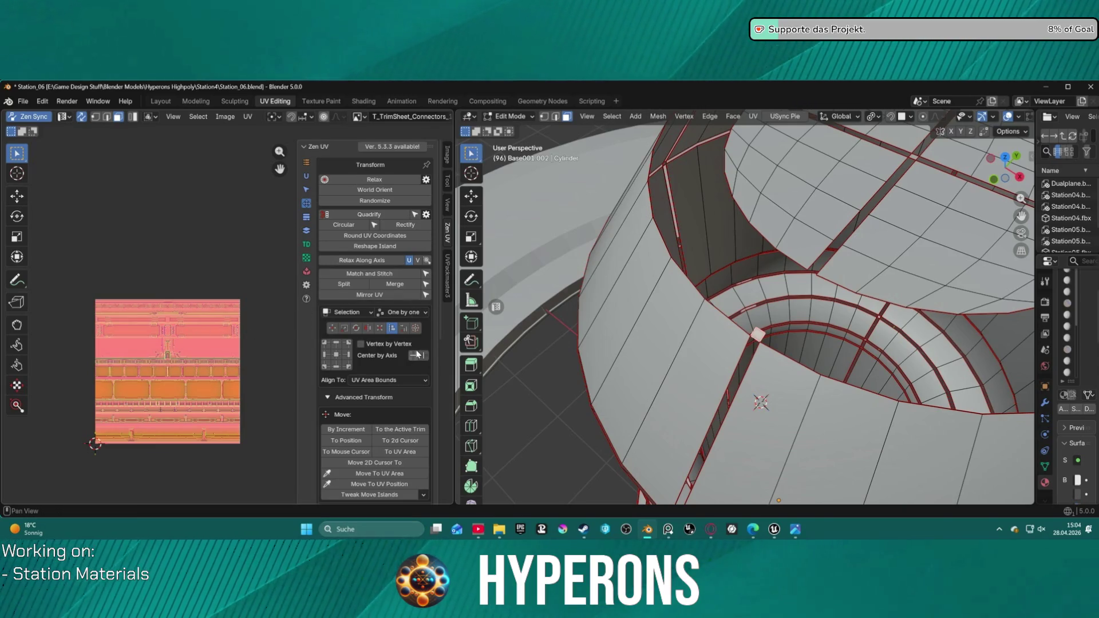
pyautogui.scroll(4, 147, 371)
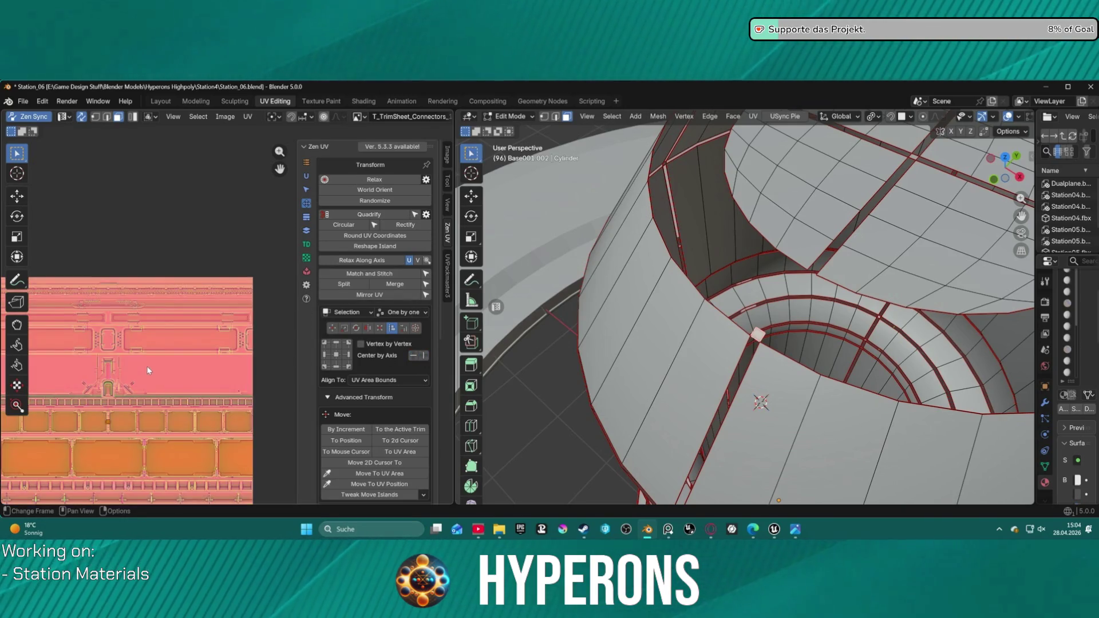
pyautogui.press('g')
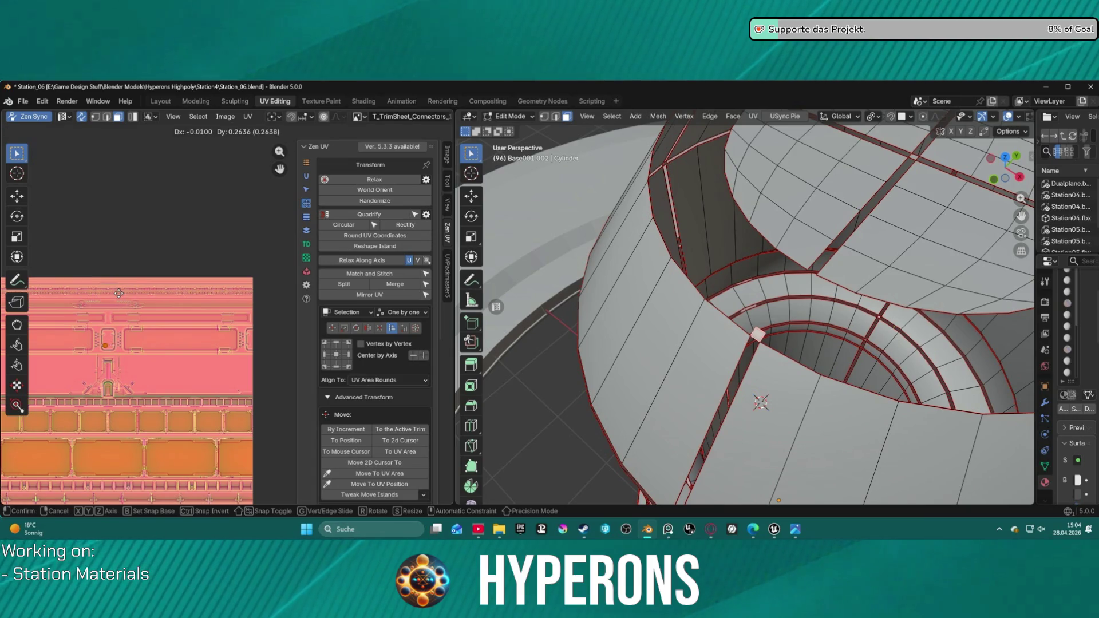
pyautogui.click(119, 242)
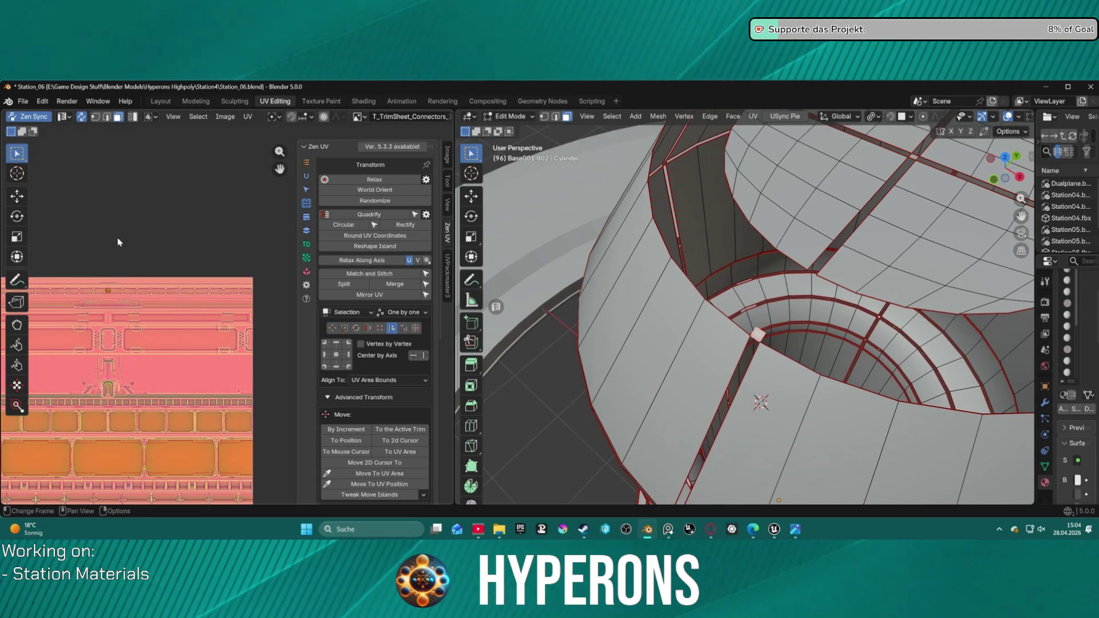
# - Scale up the UV island and nudge it along Y onto the dotted strip at the sheet's top
pyautogui.scroll(5, 126, 251)
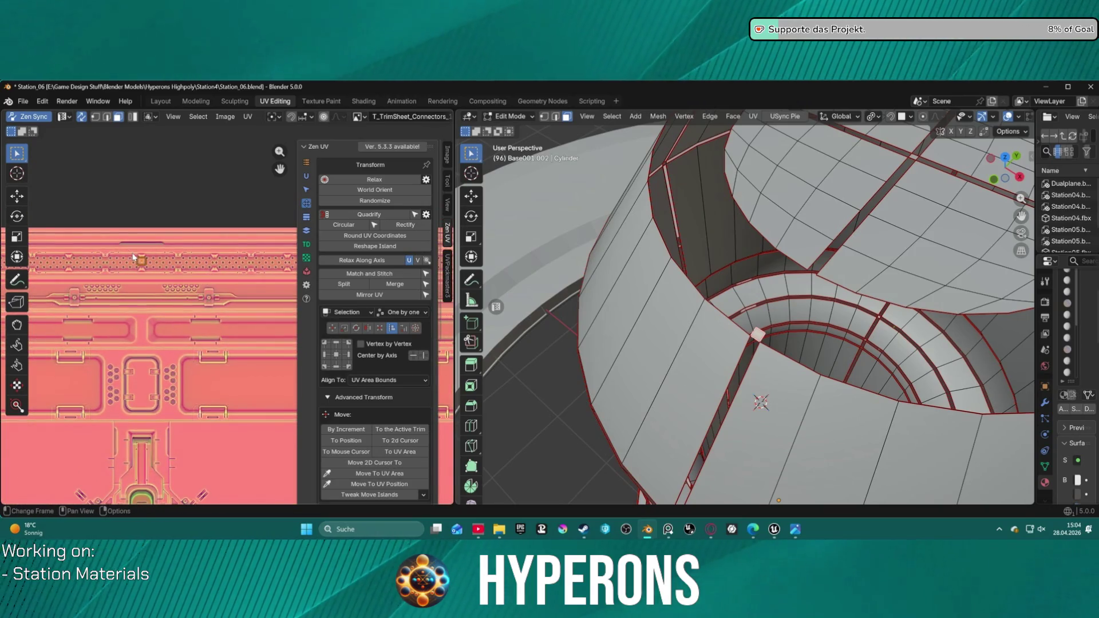
pyautogui.scroll(-2, 172, 322)
pyautogui.moveTo(182, 312); pyautogui.dragTo(200, 143, button='middle')
pyautogui.moveTo(202, 491)
pyautogui.mouseDown(button='middle')
pyautogui.moveTo(200, 137)
pyautogui.moveTo(197, 247)
pyautogui.mouseUp(button='middle')
pyautogui.scroll(3, 197, 246)
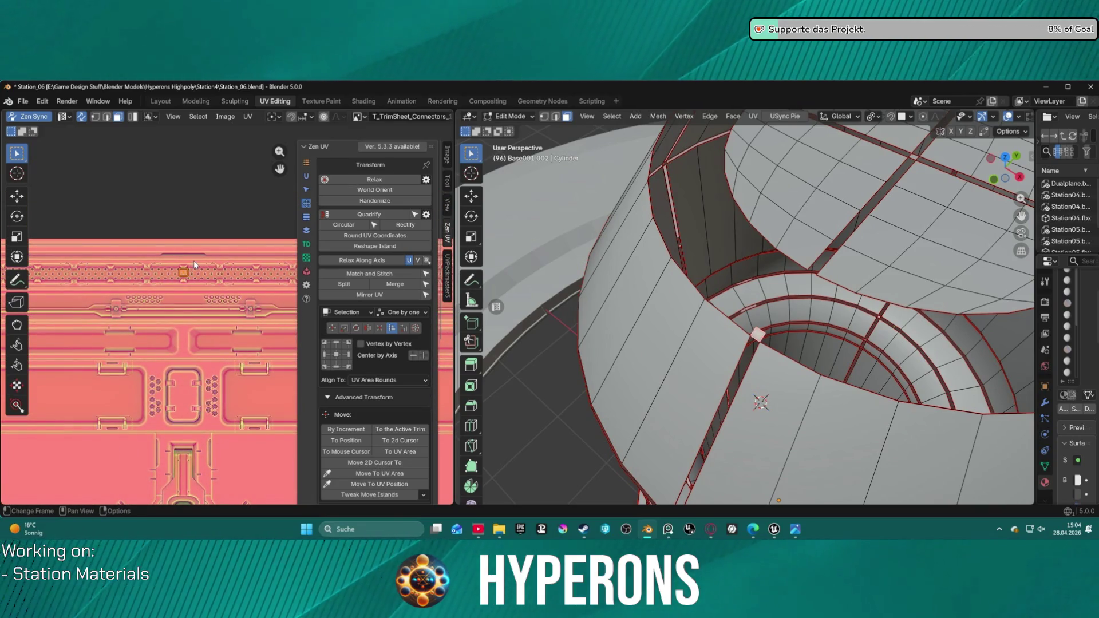
pyautogui.press('s')
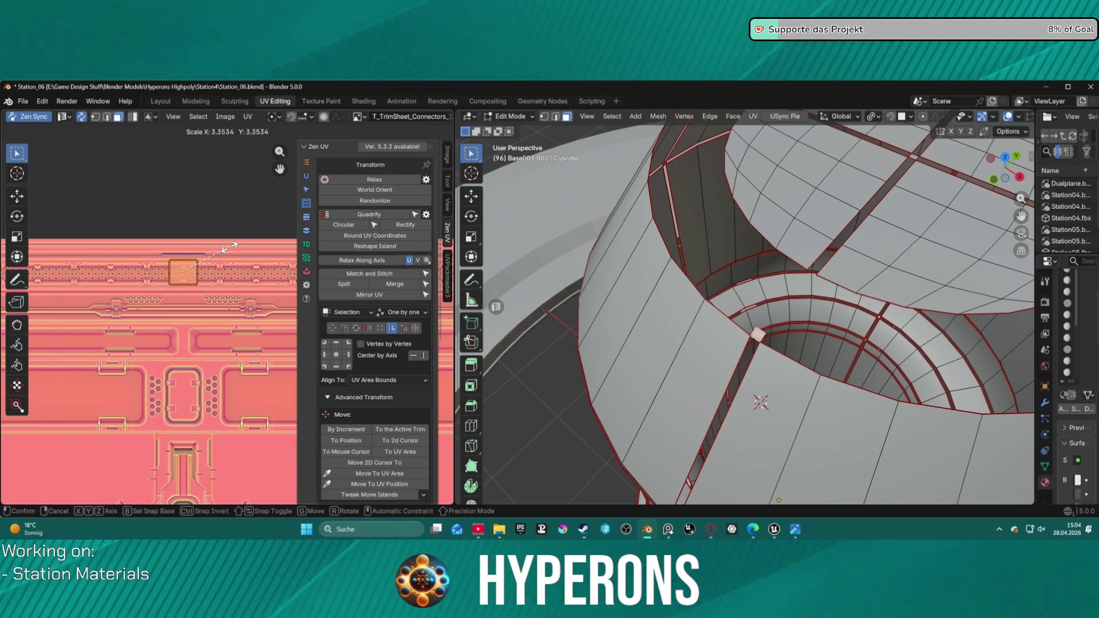
pyautogui.press('g')
pyautogui.press('y')
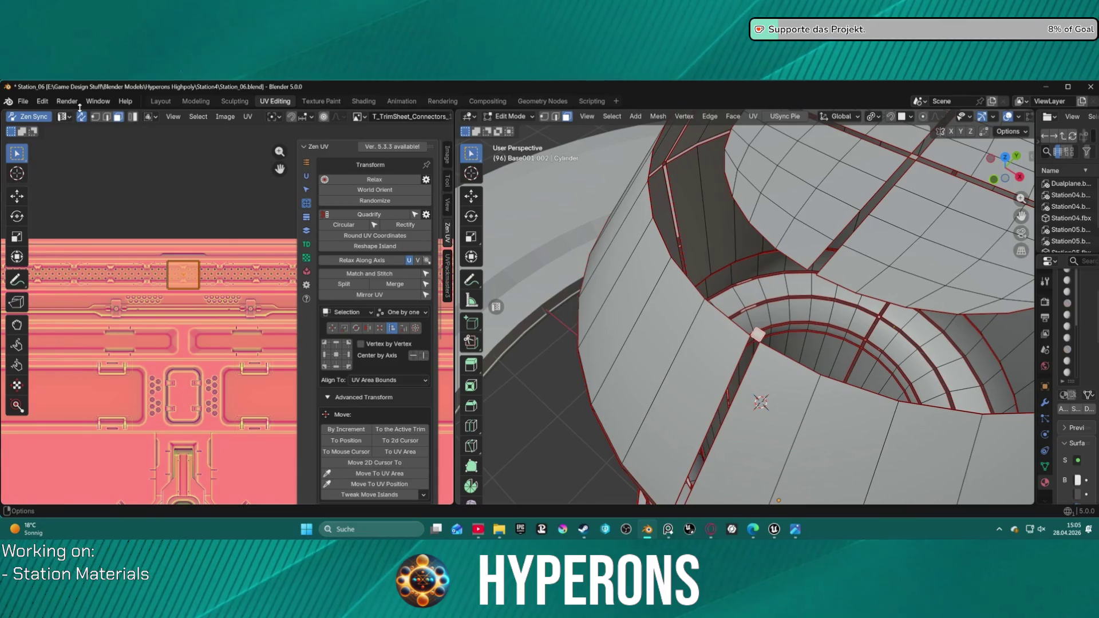
pyautogui.click(161, 101)
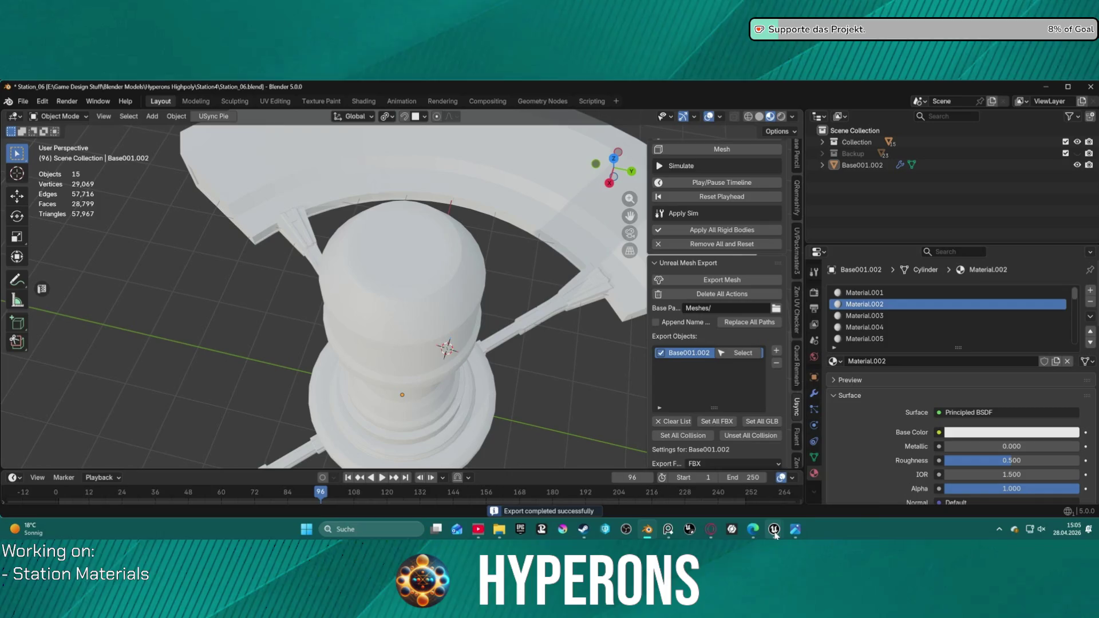
# - Import the updated Base001 mesh into Unreal, check its top ring, and return to Blender
pyautogui.click(732, 498)
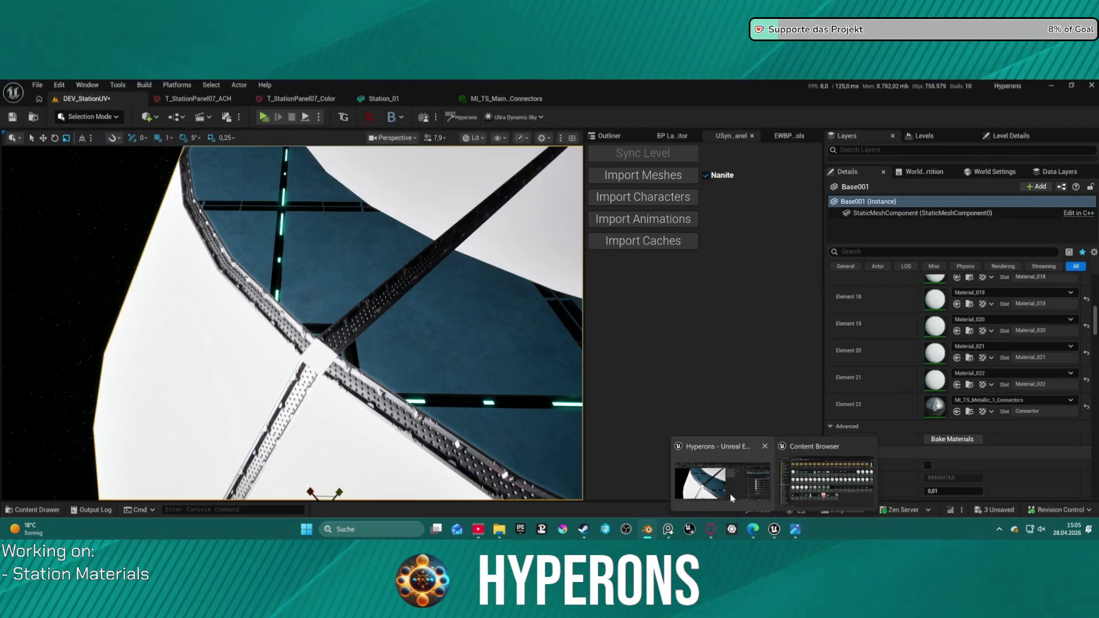
pyautogui.click(640, 178)
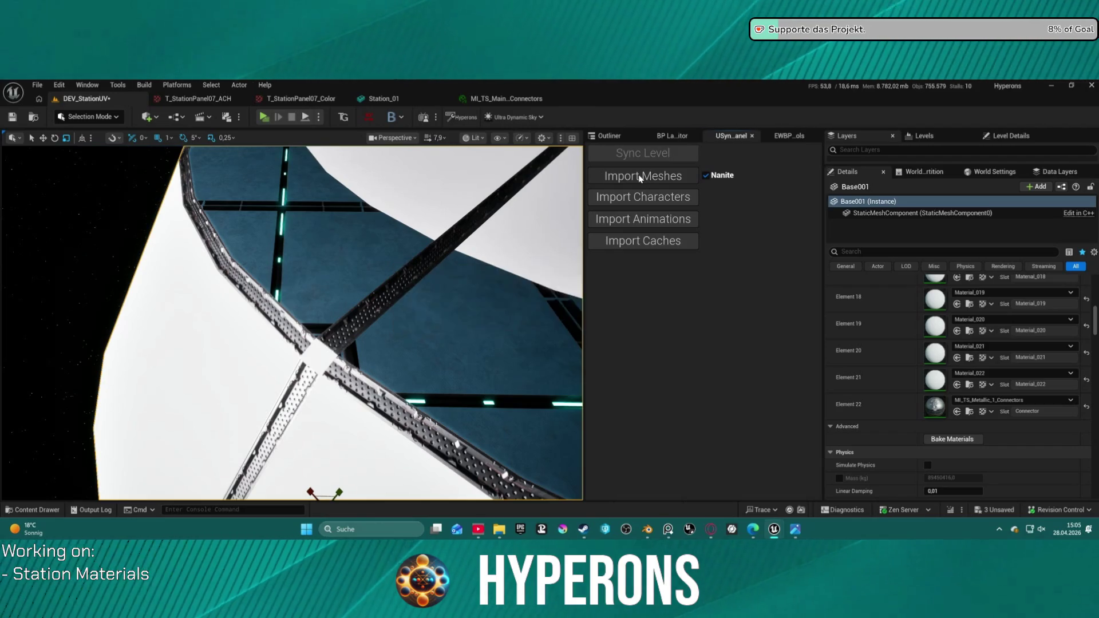
pyautogui.moveTo(517, 219)
pyautogui.mouseDown(button='right')
pyautogui.moveTo(493, 248)
pyautogui.moveTo(383, 300)
pyautogui.moveTo(450, 513)
pyautogui.mouseUp(button='right')
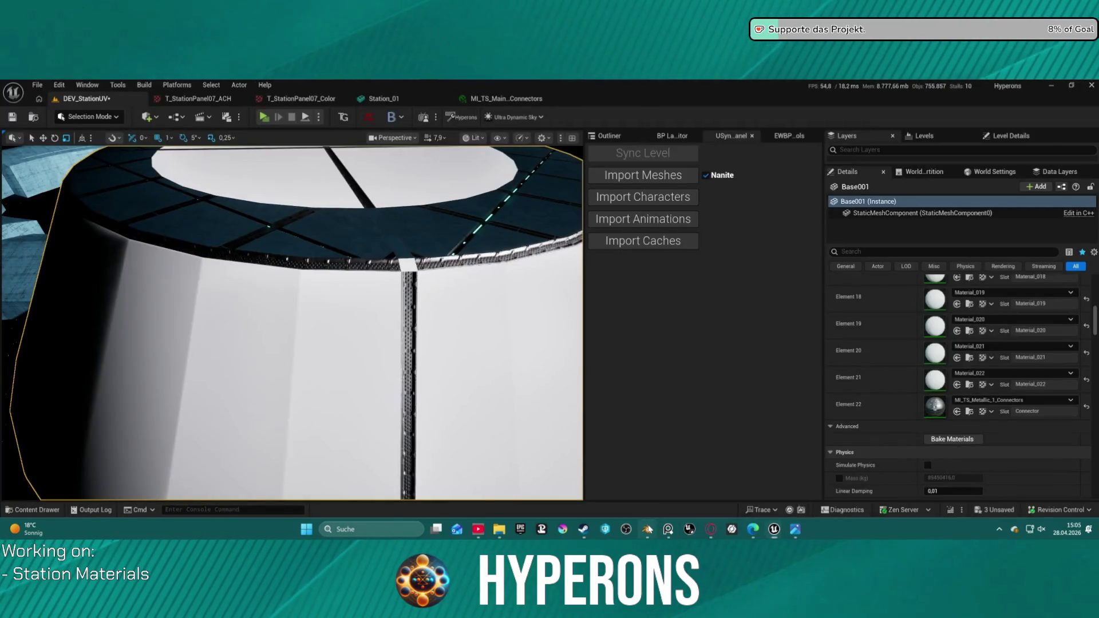
pyautogui.click(647, 528)
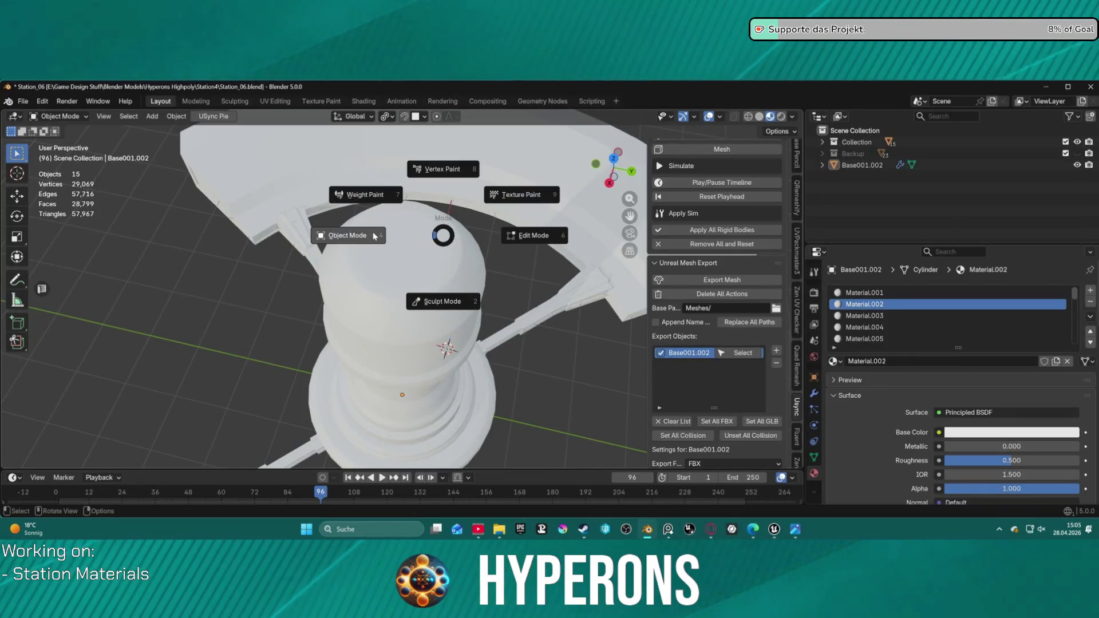
# - Re-export Base001.002 for Unreal from Object Mode after the Edit Mode export fails
pyautogui.click(538, 235)
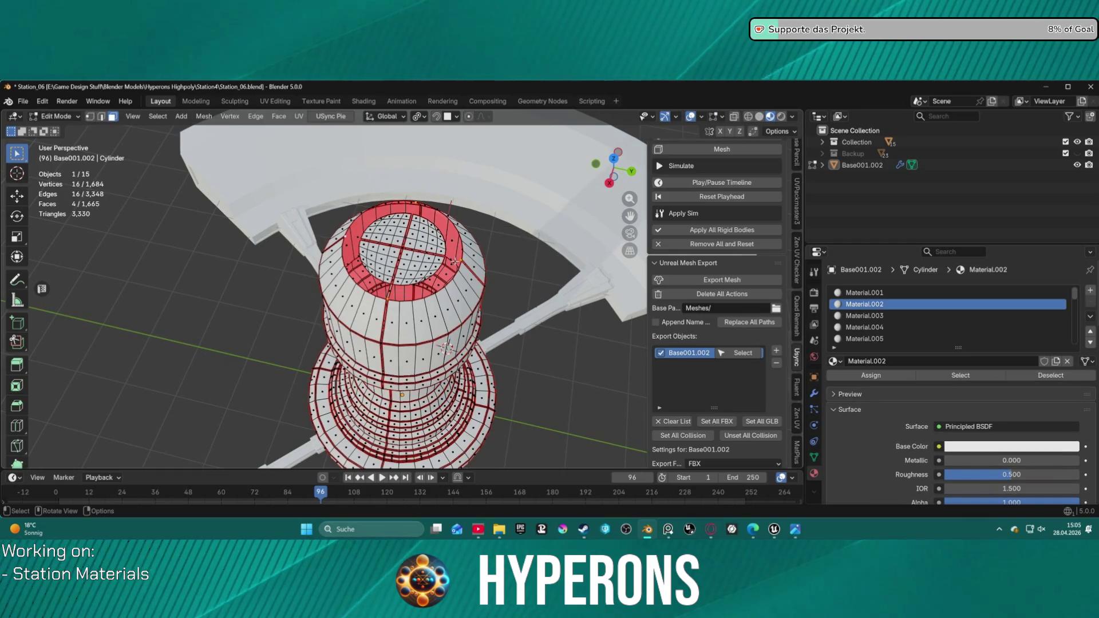
pyautogui.scroll(4, 410, 264)
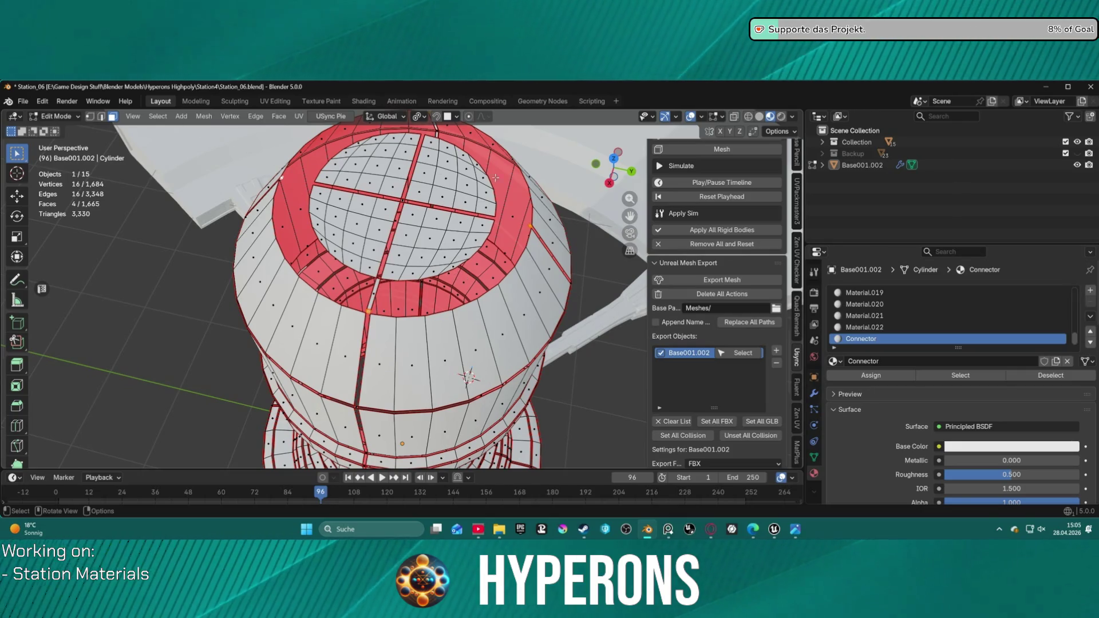
pyautogui.click(736, 280)
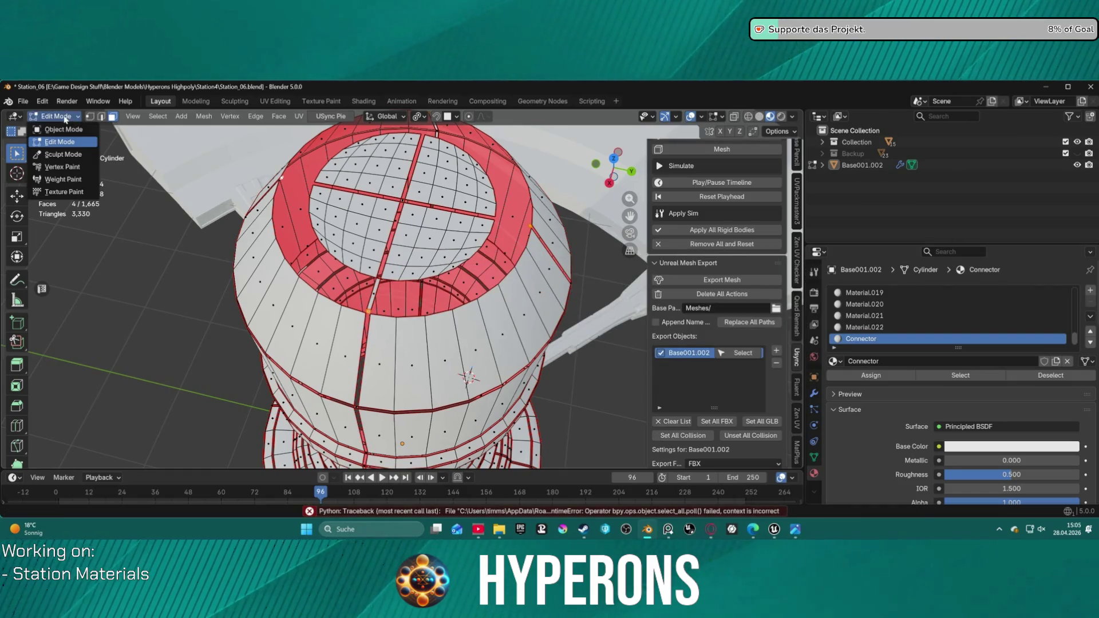
pyautogui.click(63, 129)
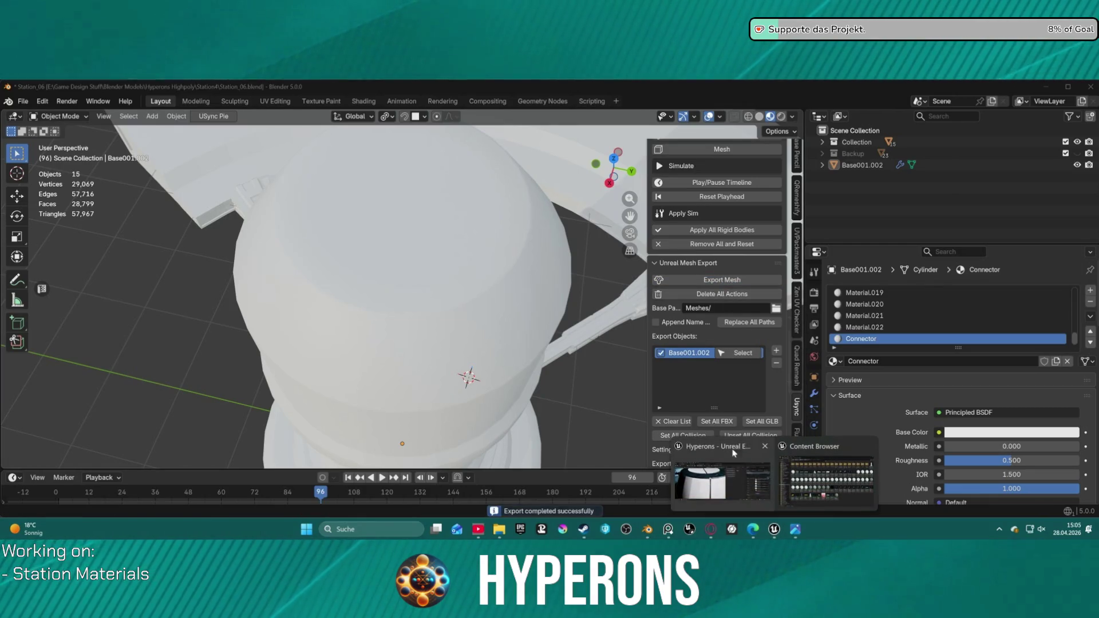
# - Reimport Base001 in Unreal and fly the camera beneath the perforated rim
pyautogui.click(734, 453)
pyautogui.click(617, 181)
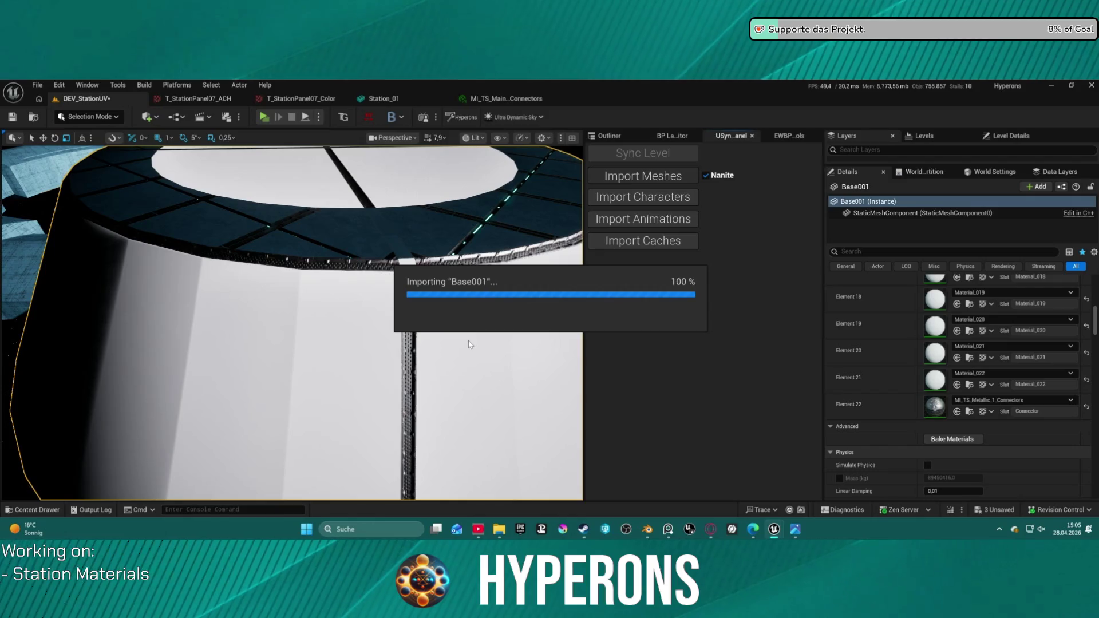
pyautogui.moveTo(458, 252); pyautogui.dragTo(458, 252, button='right')
pyautogui.scroll(-2, 458, 252)
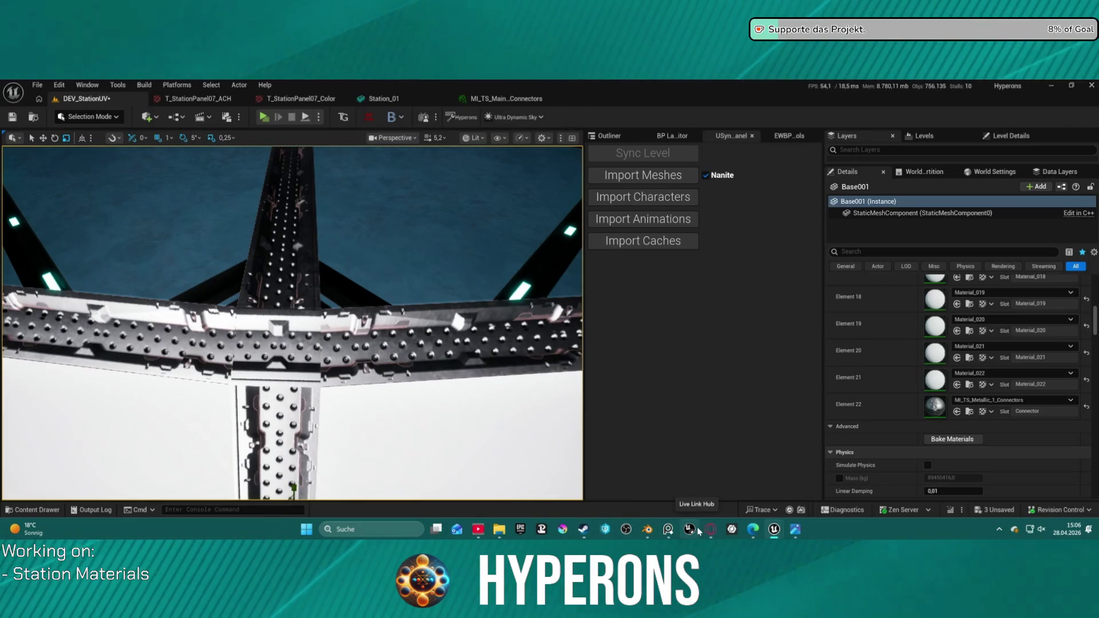
# - Frame the white cylinder and angle the camera onto its top
pyautogui.press('f')
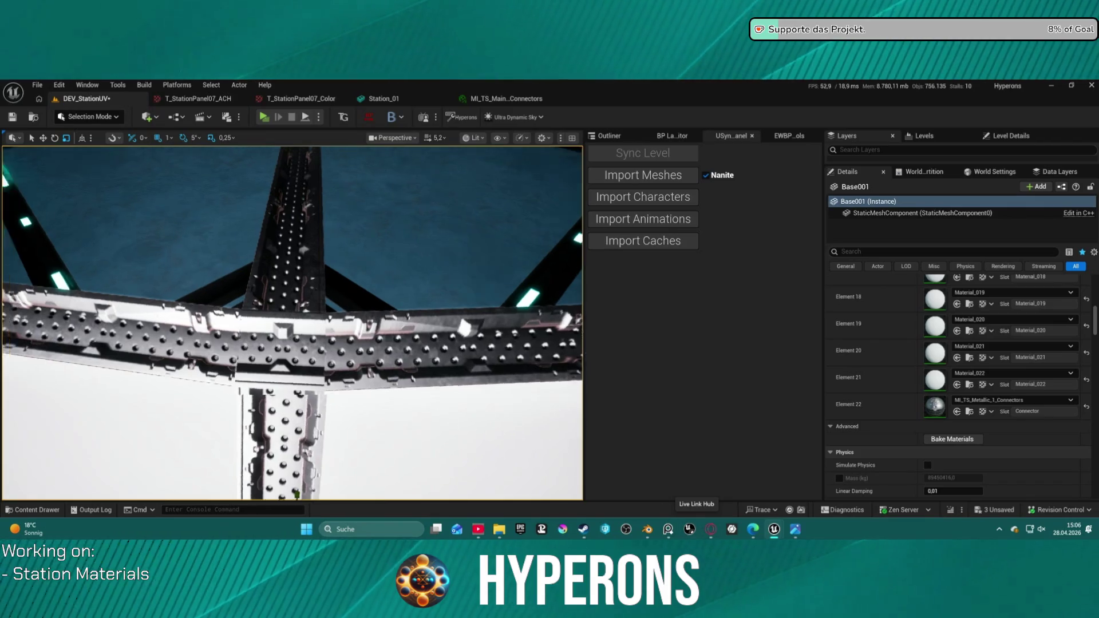
pyautogui.moveTo(292, 320)
pyautogui.mouseDown(button='right')
pyautogui.moveTo(283, 312)
pyautogui.moveTo(306, 310)
pyautogui.moveTo(284, 300)
pyautogui.moveTo(450, 412)
pyautogui.mouseUp(button='right')
pyautogui.scroll(2, 293, 306)
pyautogui.scroll(-2, 284, 301)
pyautogui.scroll(-1, 283, 300)
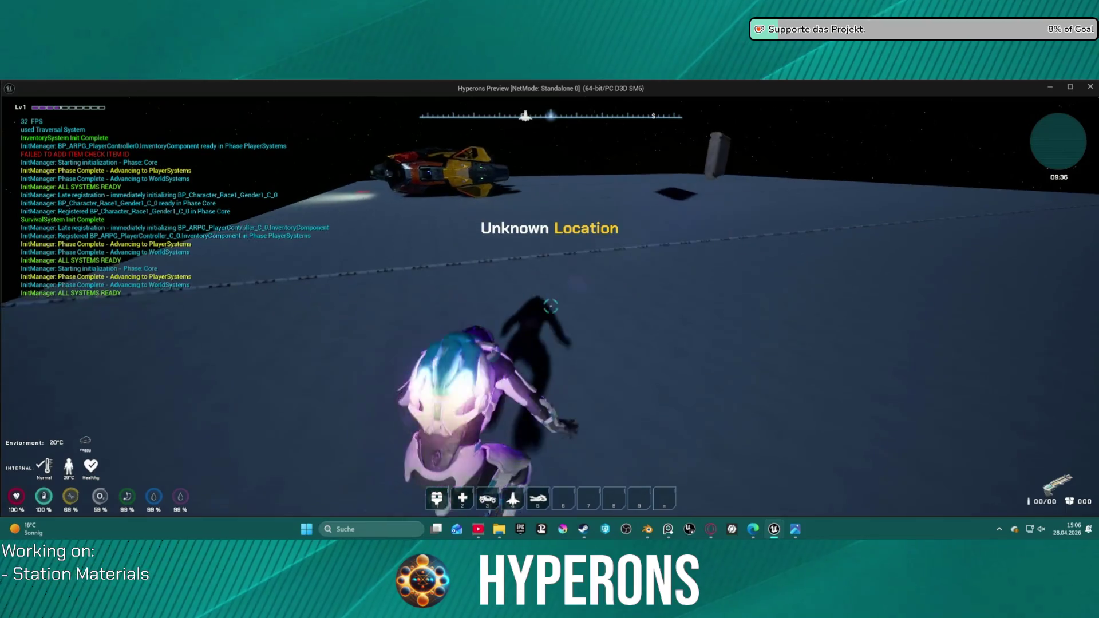
# - Run and jump to the parked ship, board it, and turn it toward the station
pyautogui.press('w')
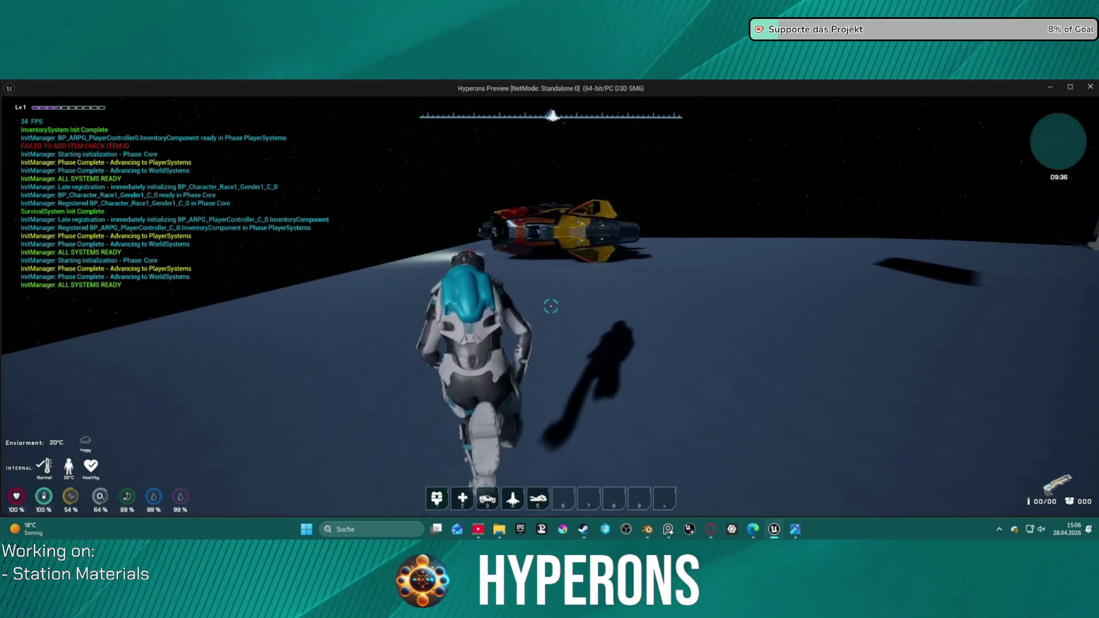
pyautogui.press('space')
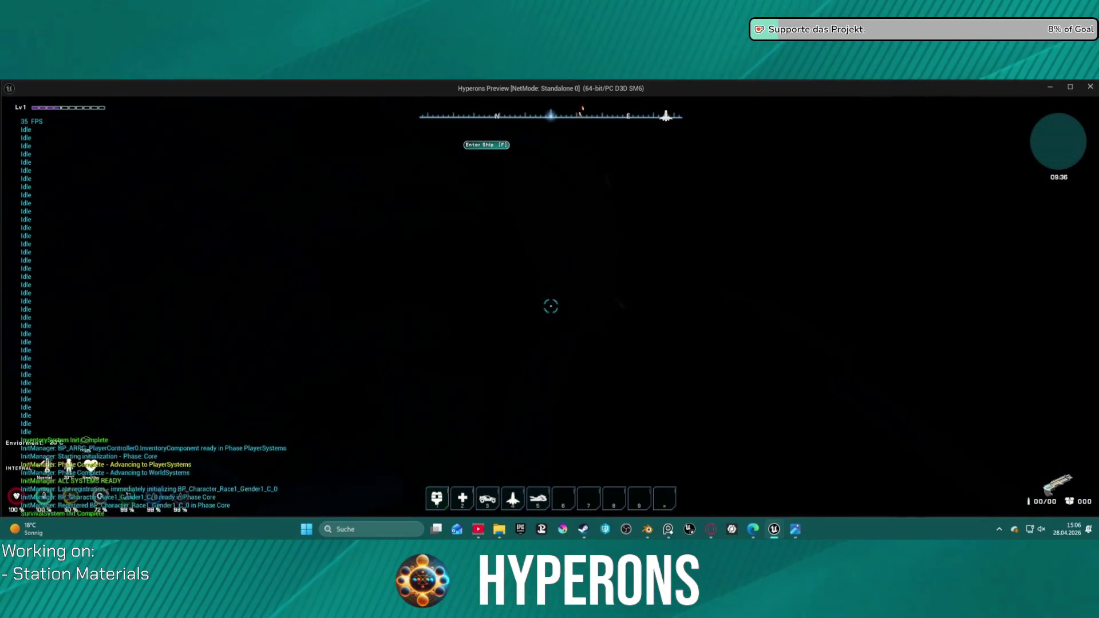
pyautogui.press('f')
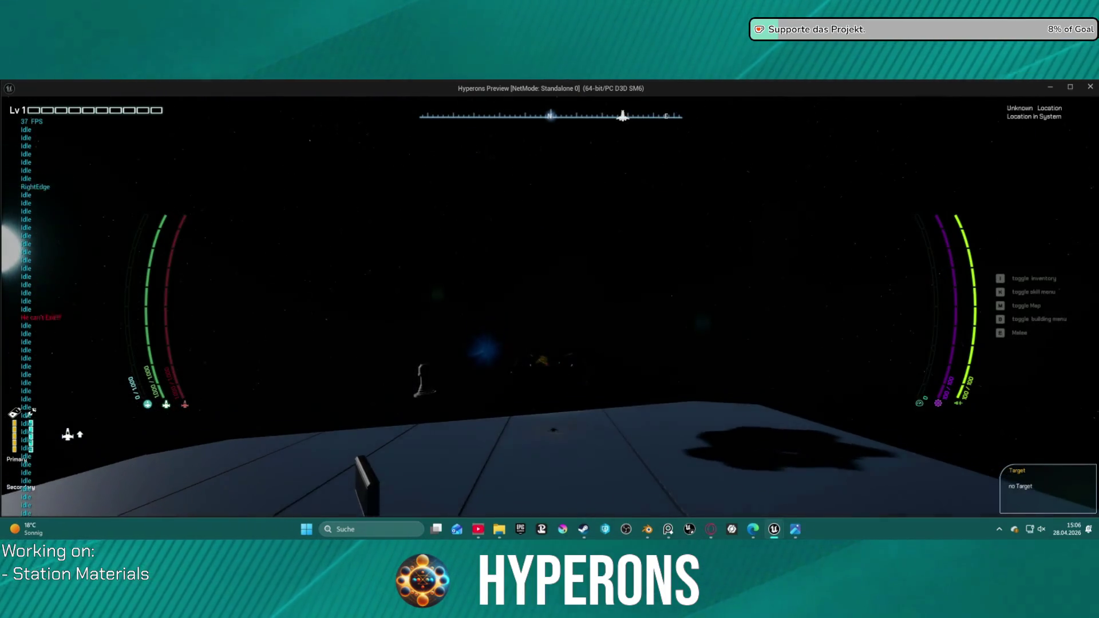
pyautogui.press('f')
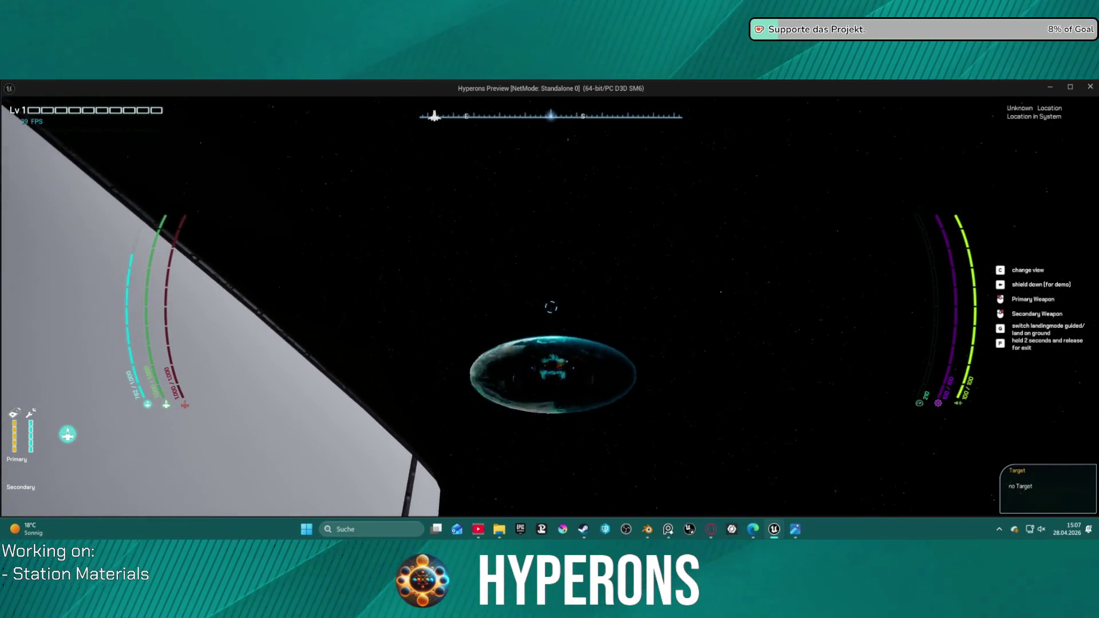
pyautogui.press('a')
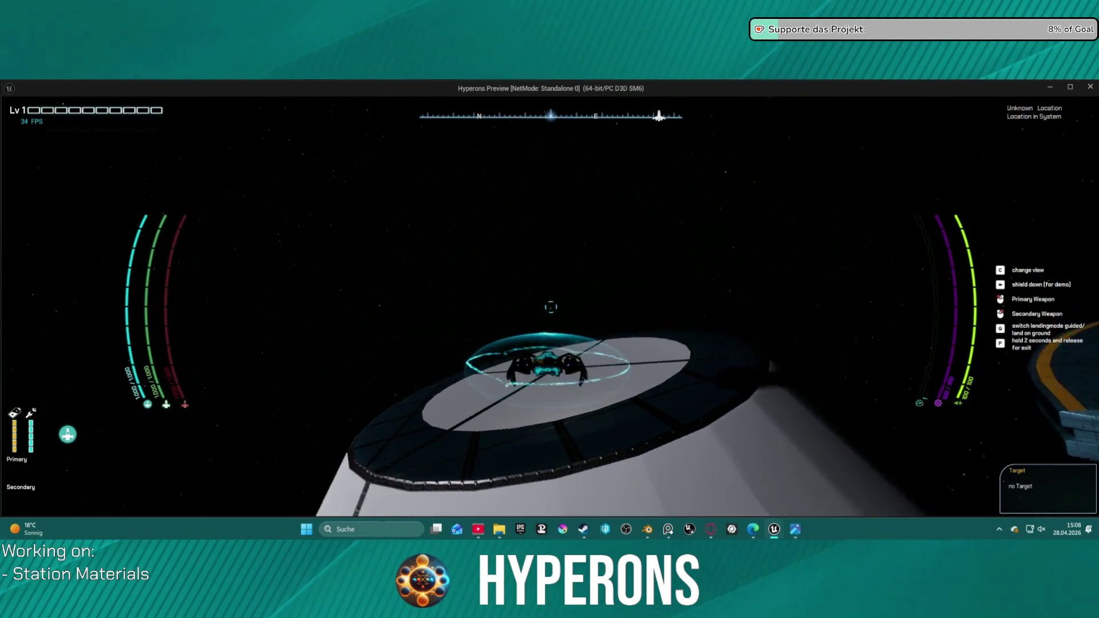
# - Drop the shield, land the ship on the station's top platform, and step out on foot
pyautogui.press('x')
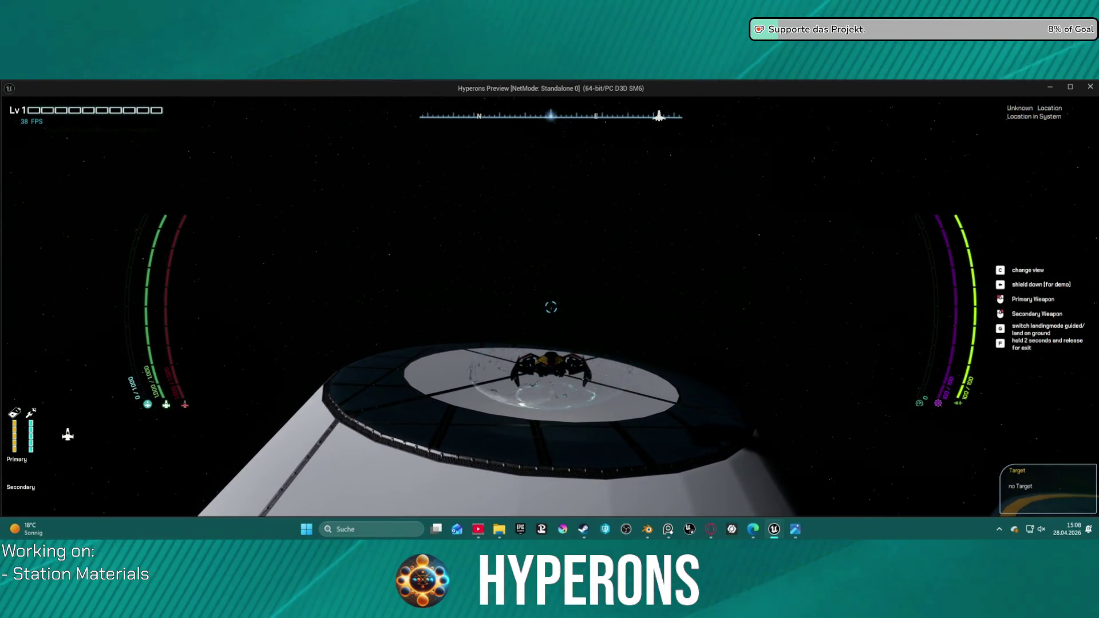
pyautogui.press('space')
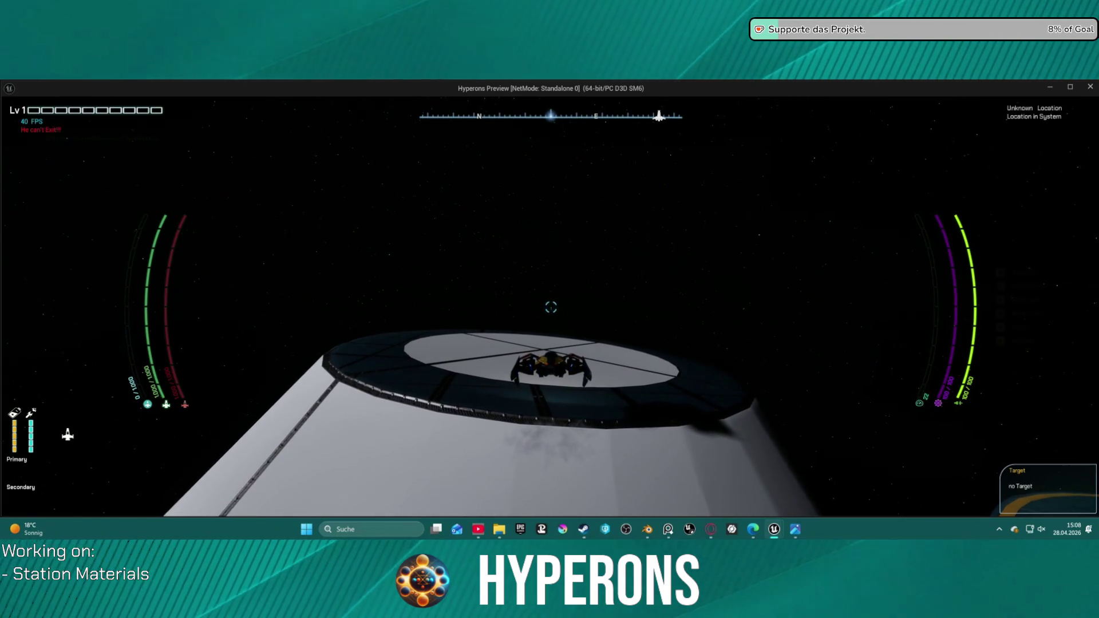
pyautogui.press('w')
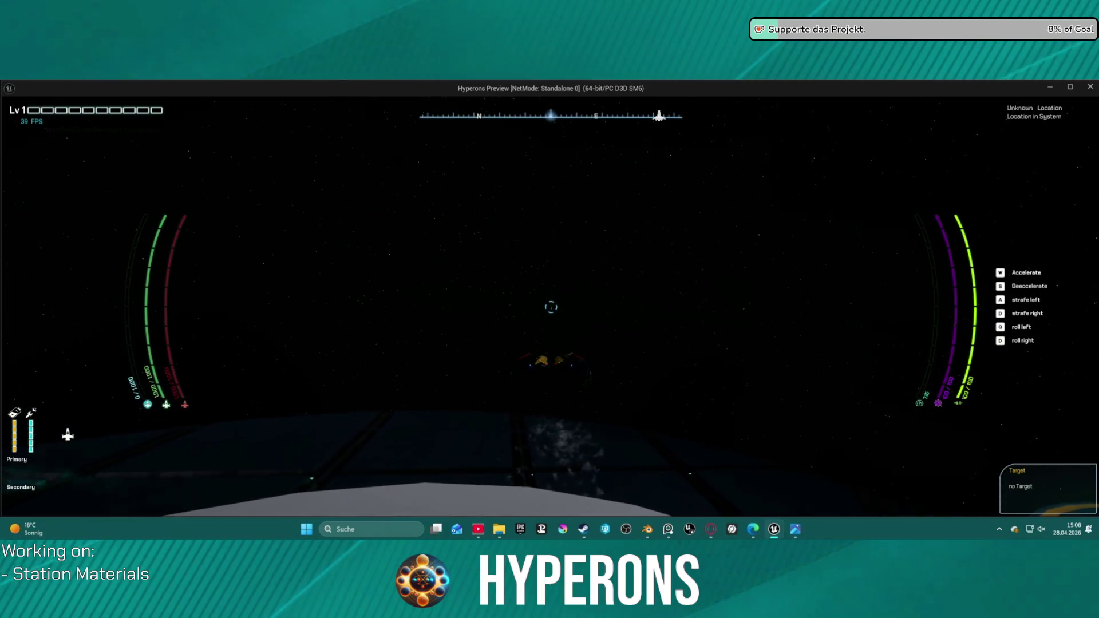
pyautogui.press('s')
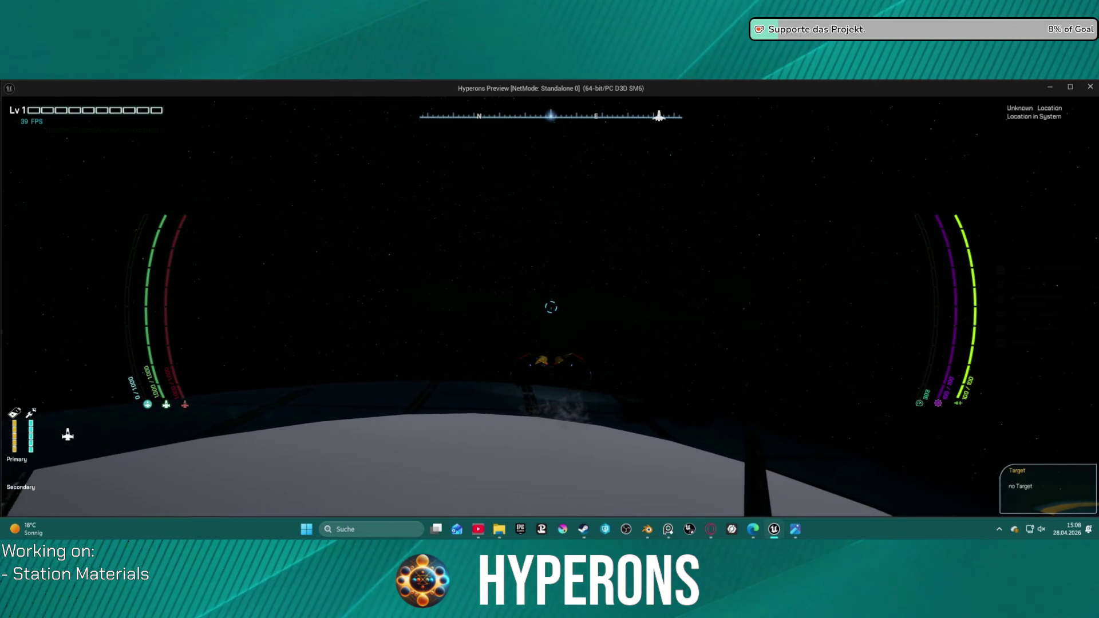
pyautogui.press('f')
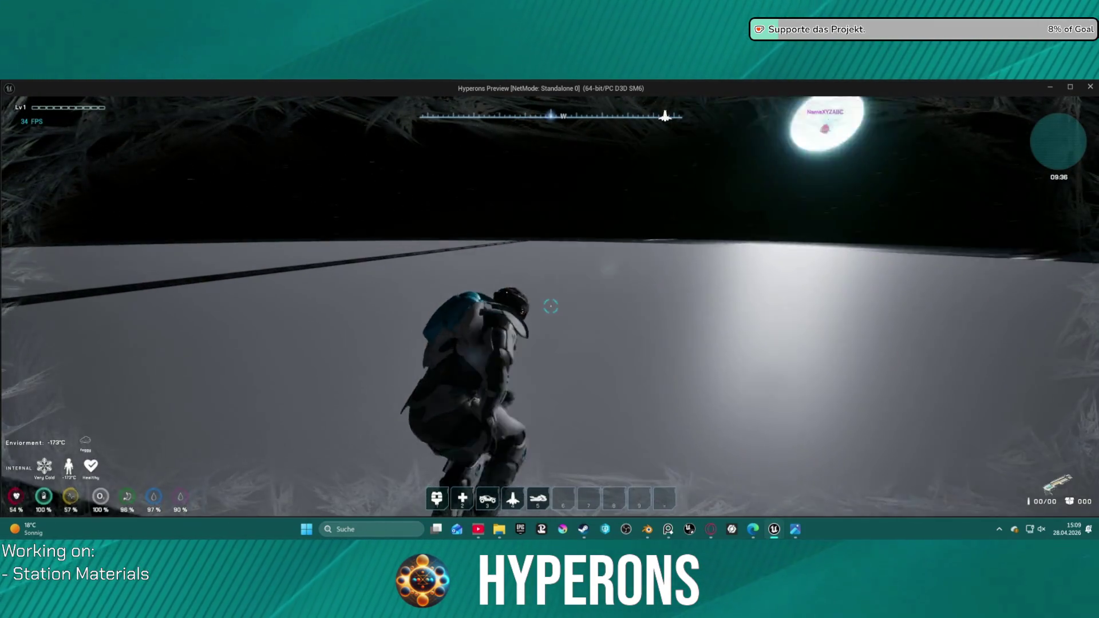
# - Climb the raised platform, crouch, walk off its edge, then end the play-test with Esc
pyautogui.press('space')
pyautogui.press('space')
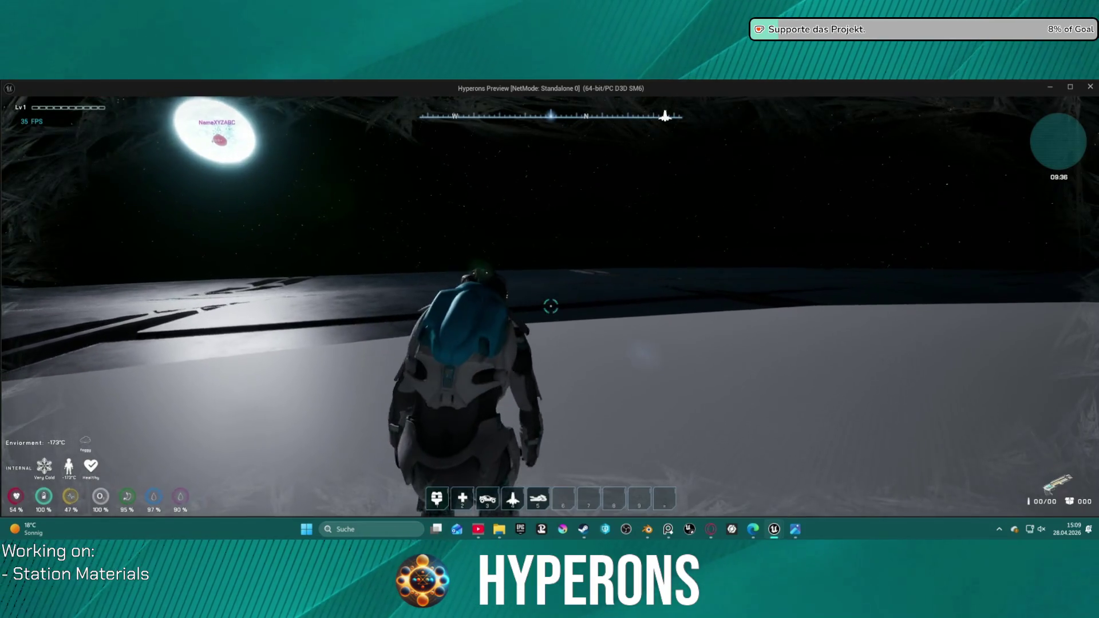
pyautogui.press('c')
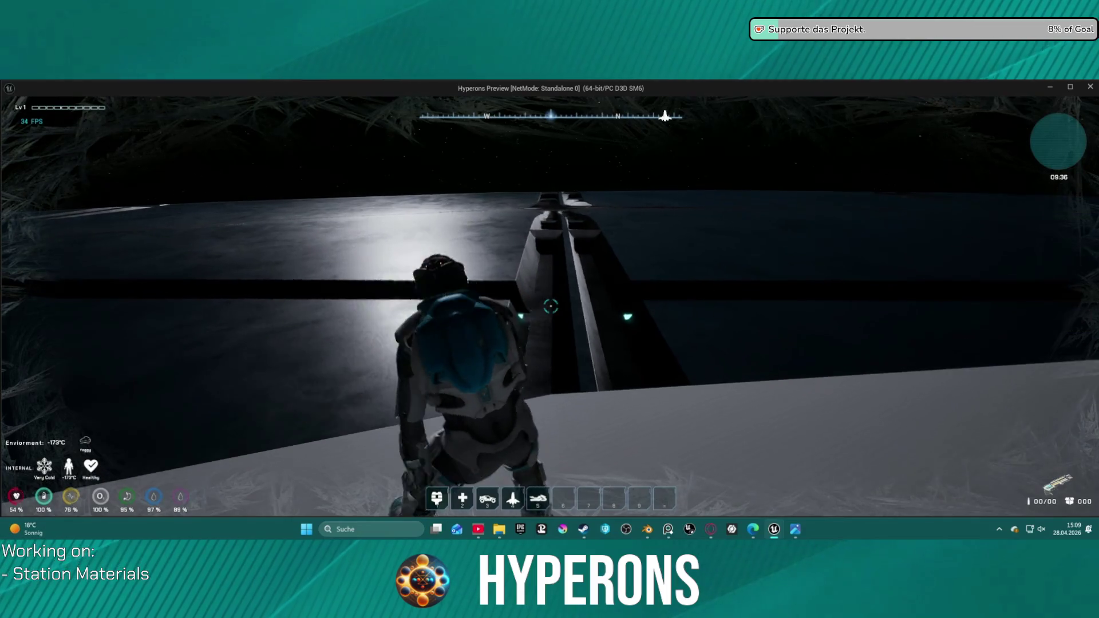
pyautogui.press('c')
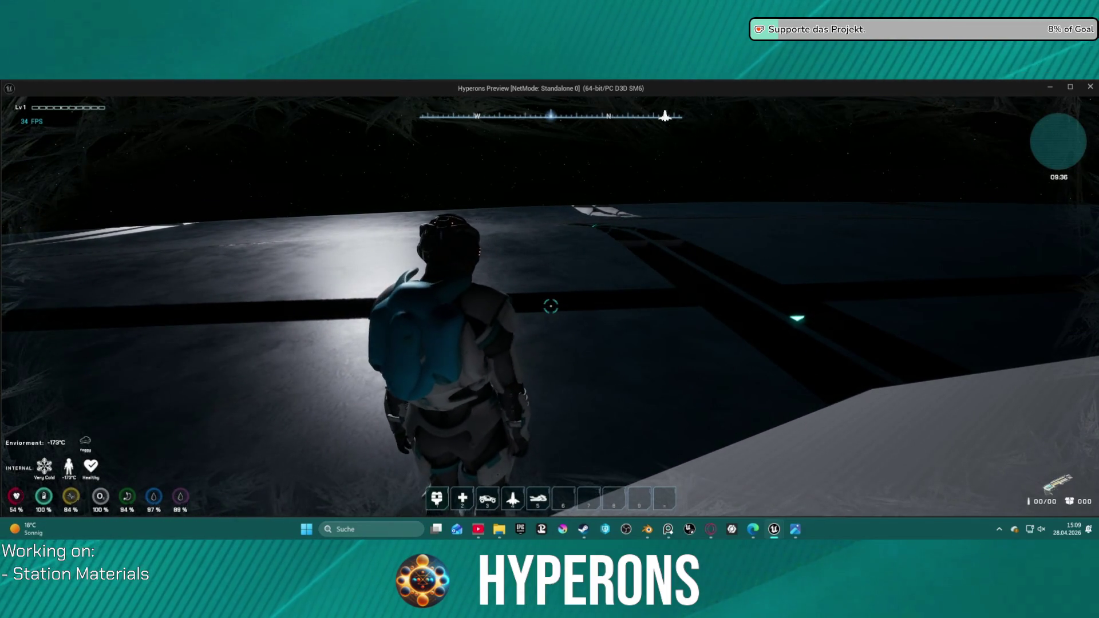
pyautogui.hotkey('shift', 'w')
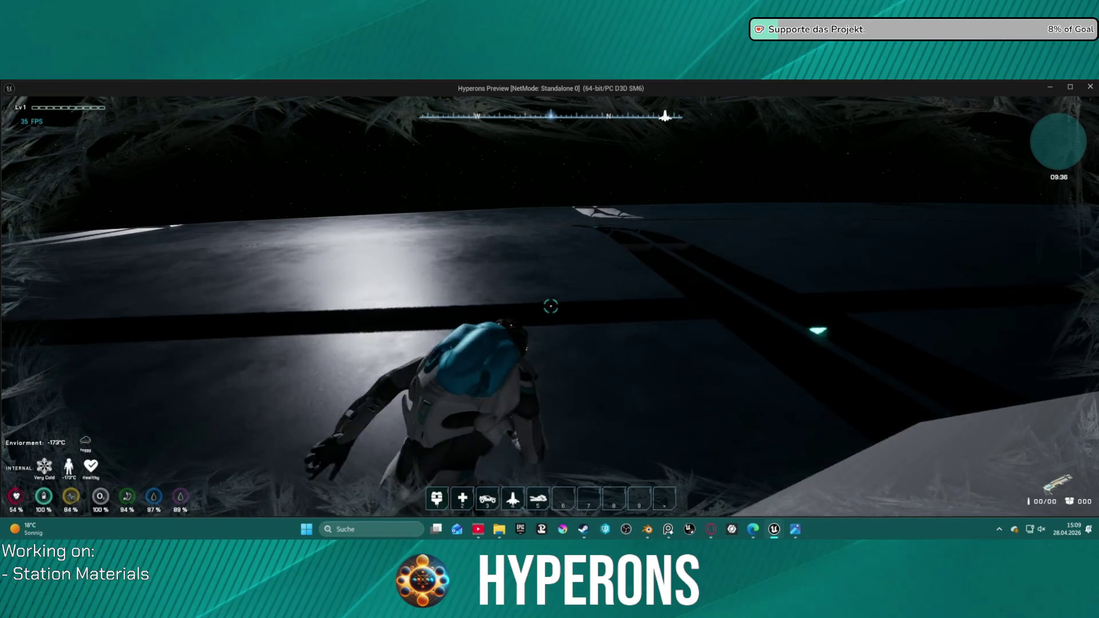
pyautogui.press('w')
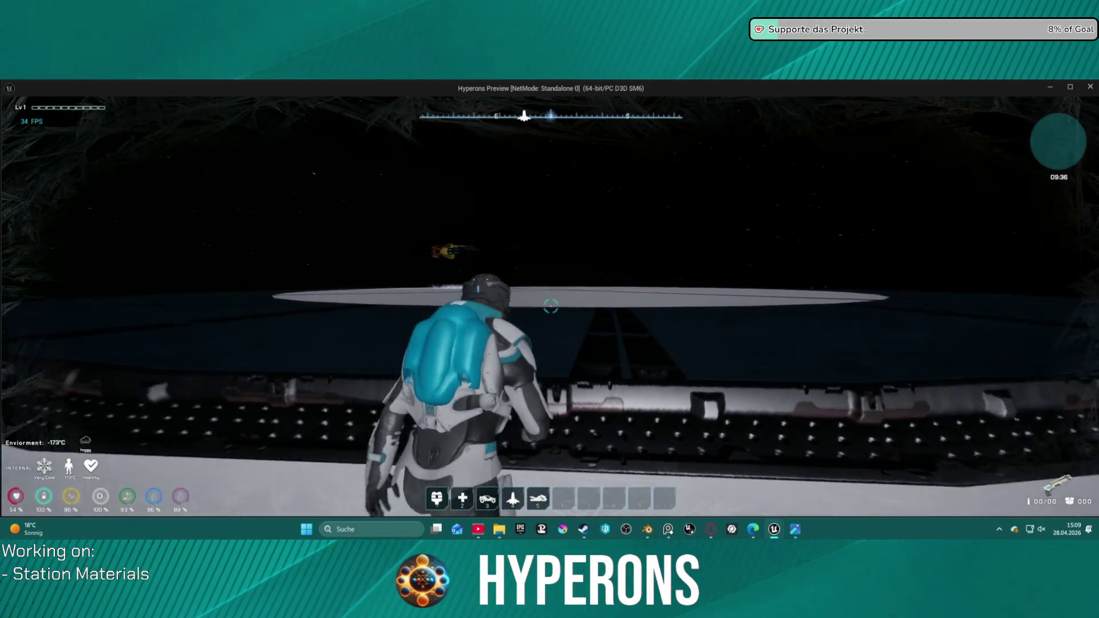
pyautogui.press('w')
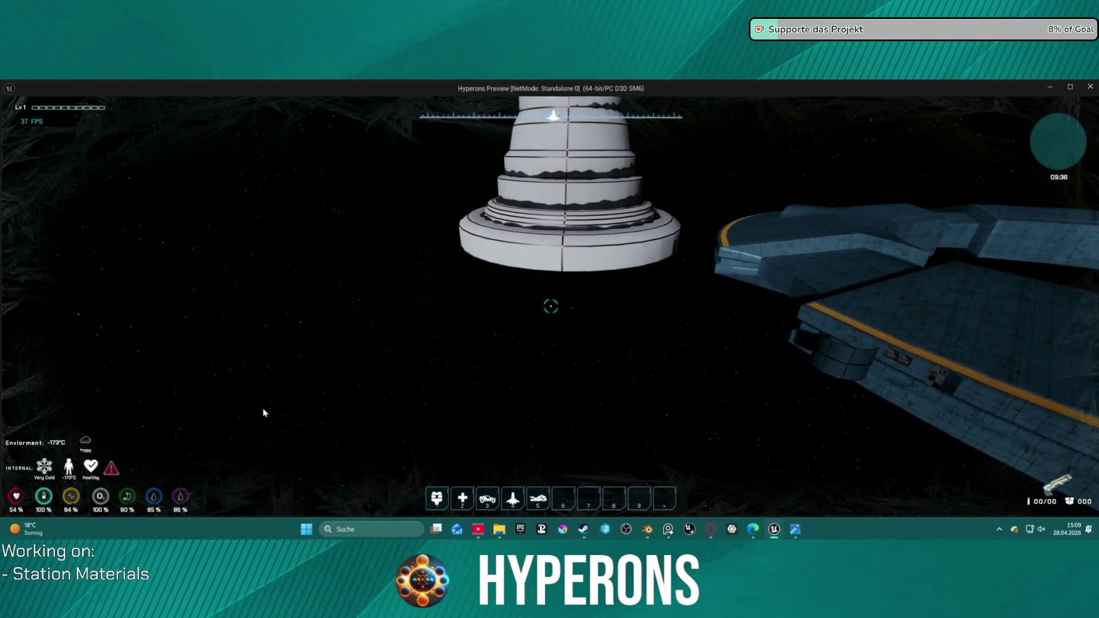
pyautogui.press('Escape')
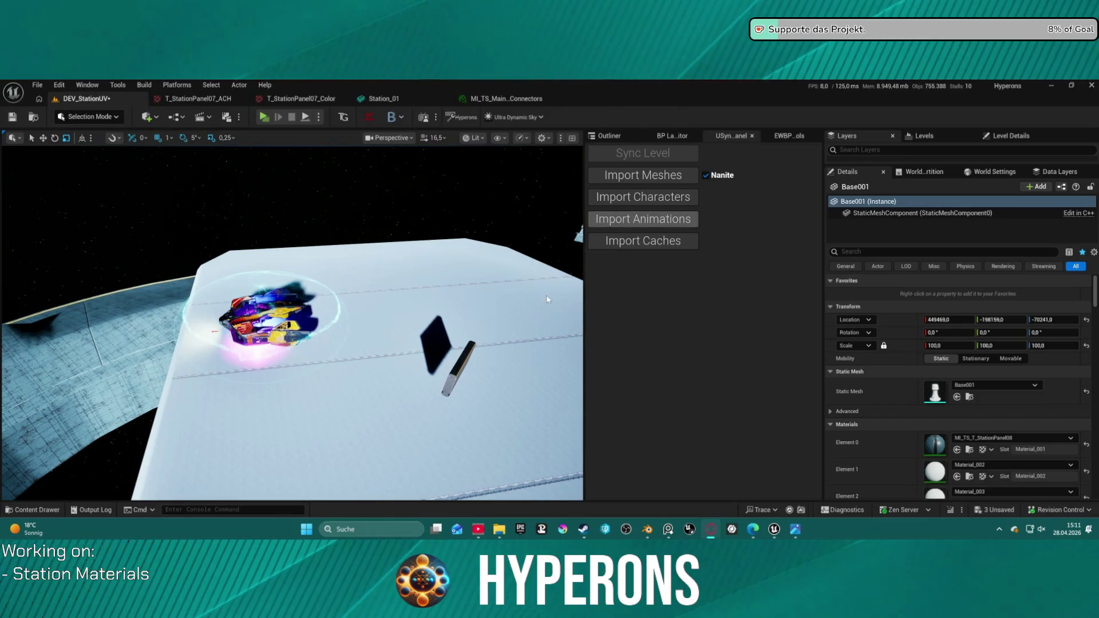
# - Focus on Base001 and fly in close to its dark blue panels and cyan trim
pyautogui.press('f')
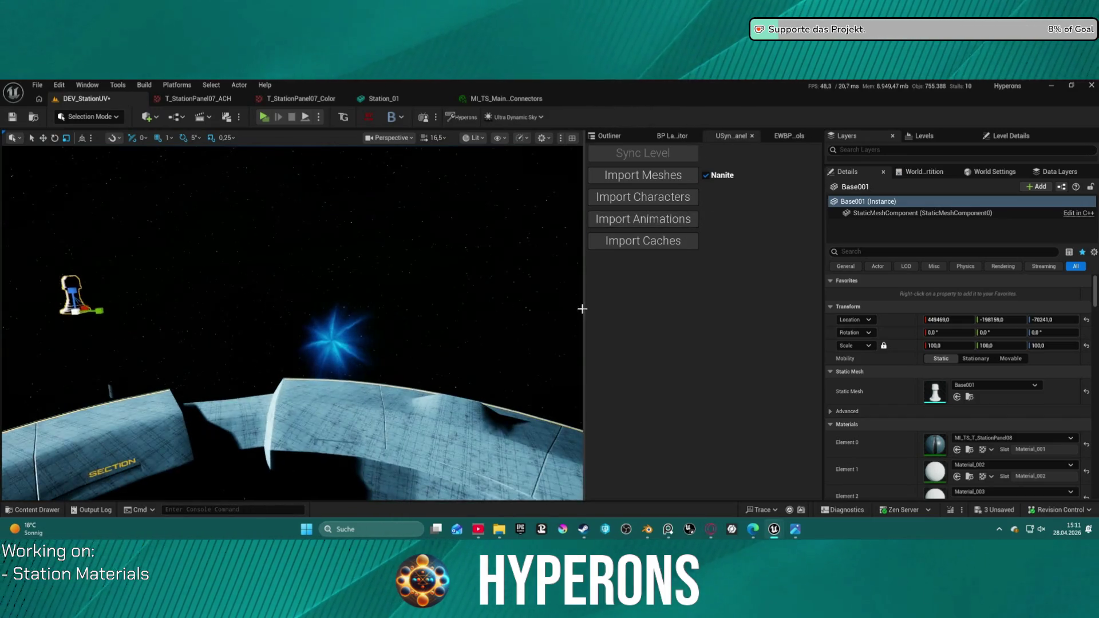
pyautogui.moveTo(360, 326)
pyautogui.mouseDown(button='right')
pyautogui.moveTo(435, 295)
pyautogui.moveTo(435, 263)
pyautogui.moveTo(407, 289)
pyautogui.moveTo(421, 302)
pyautogui.moveTo(395, 293)
pyautogui.mouseUp(button='right')
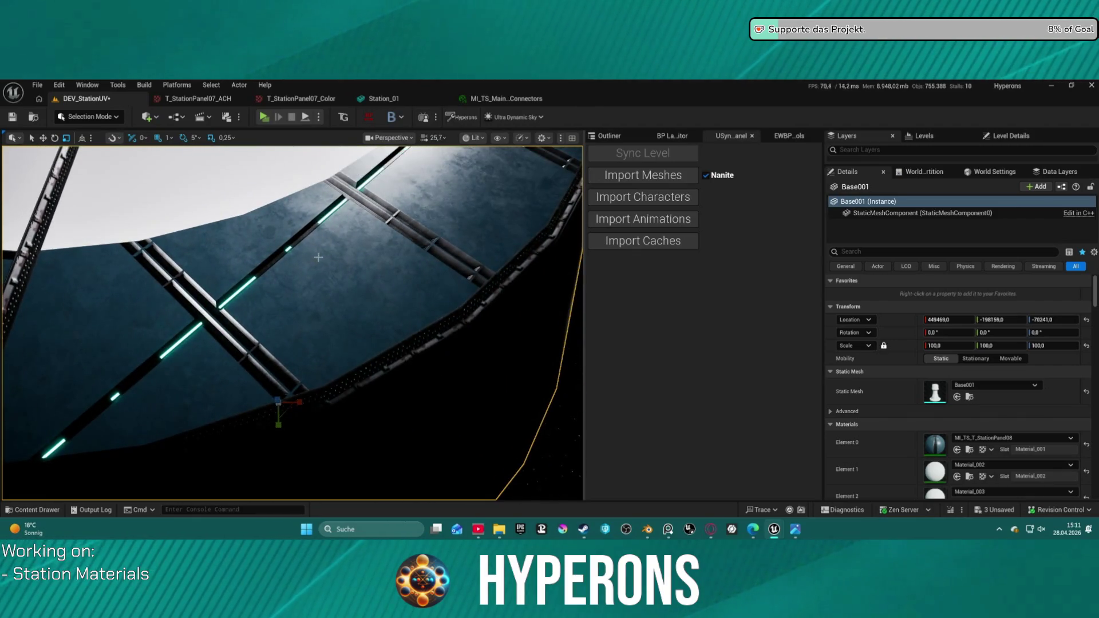